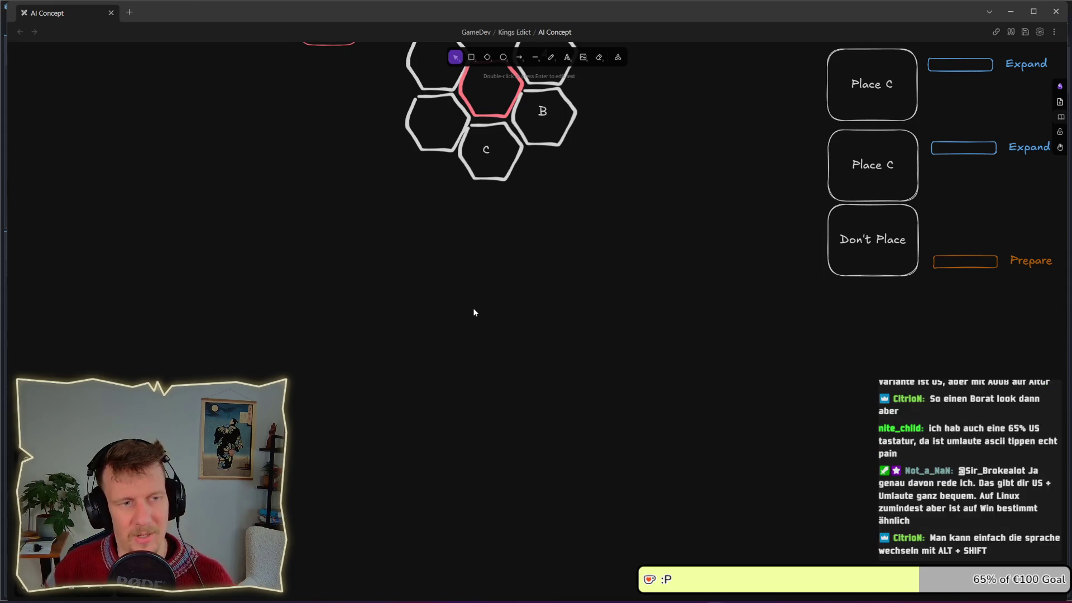
Add a 'Card Type' text label on the canvas below the hexagons.
scroll(458, 259, "up", 1)
left_click_drag(459, 259, 457, 298)
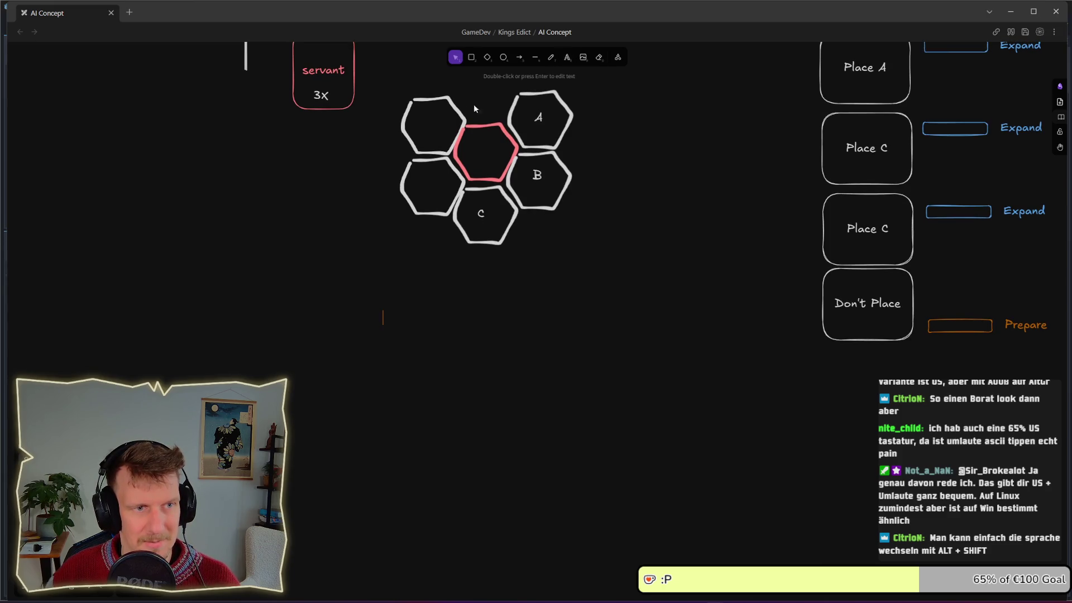
left_click(566, 59)
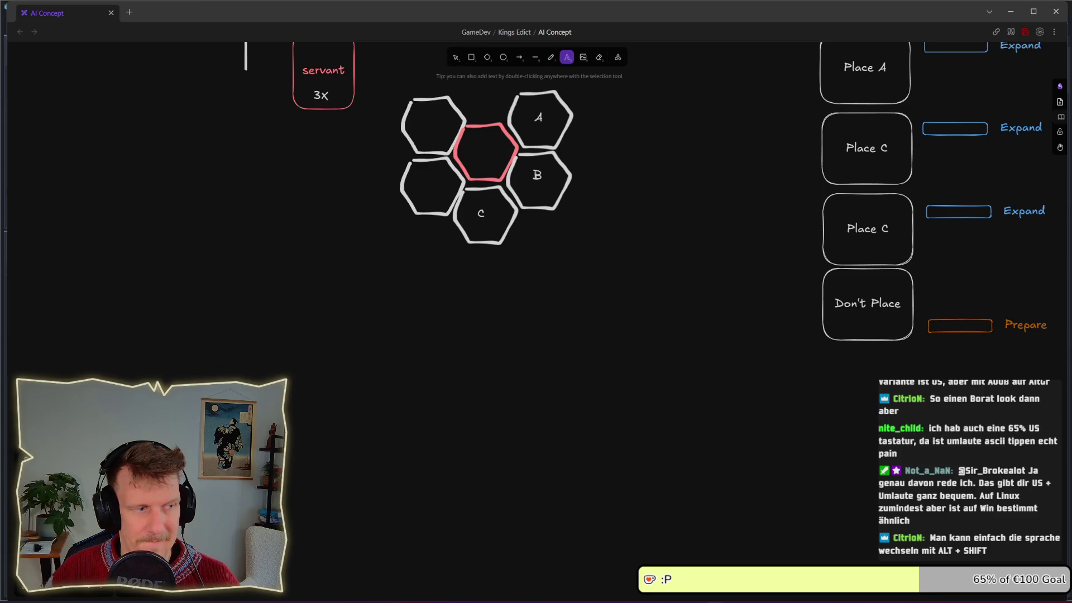
left_click(403, 307)
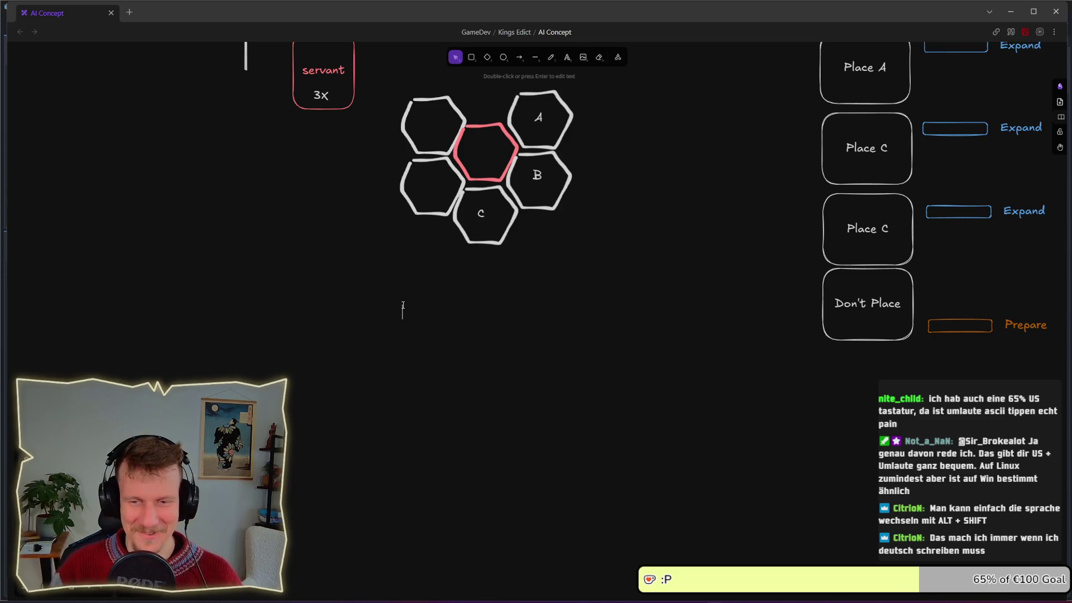
double_click(404, 305)
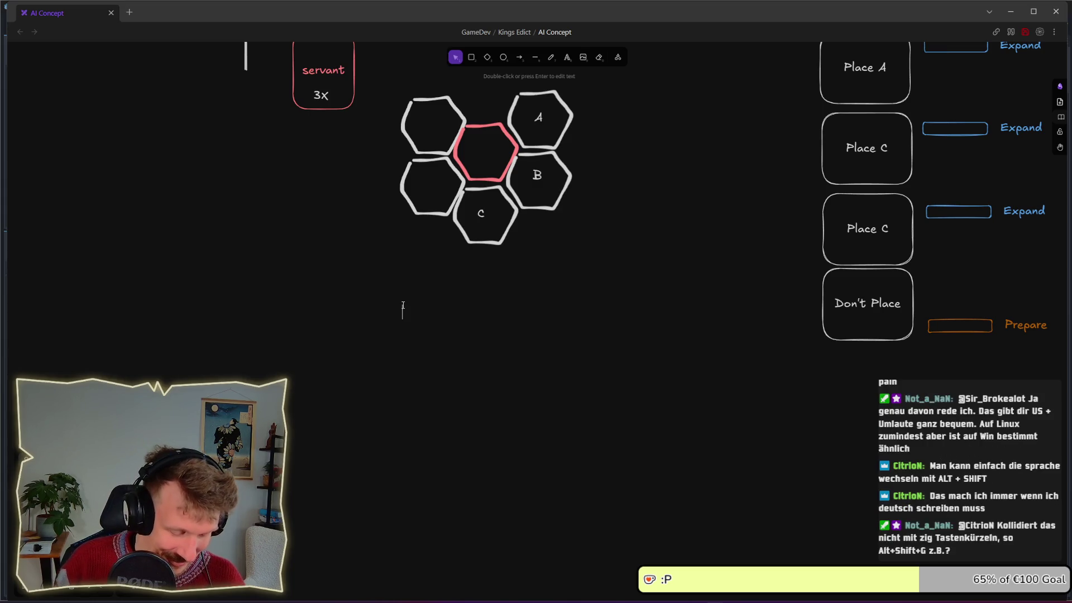
scroll(403, 305, "up", 2)
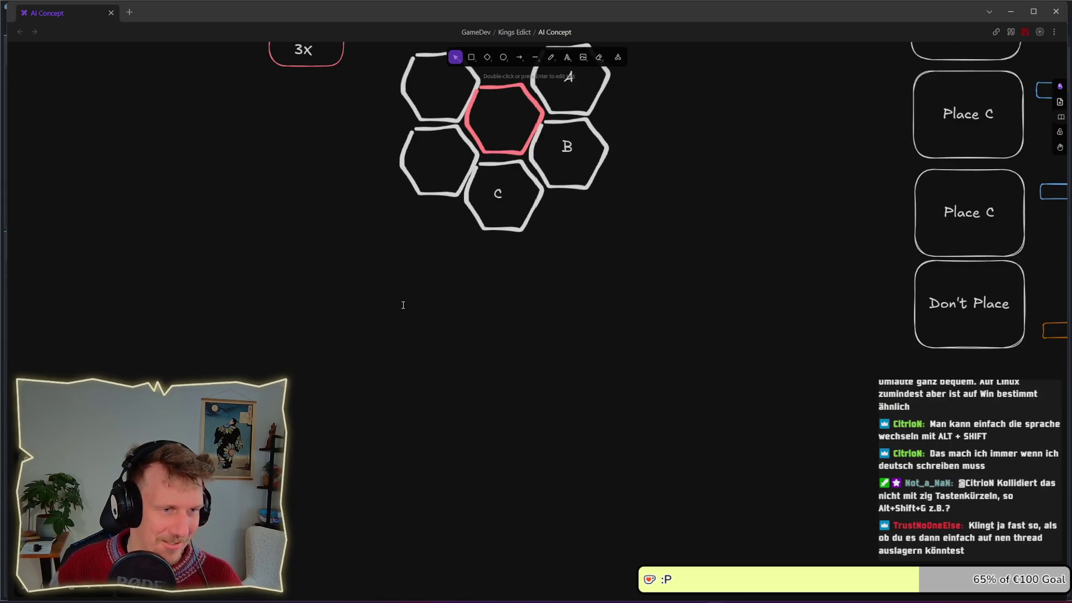
type("Card ")
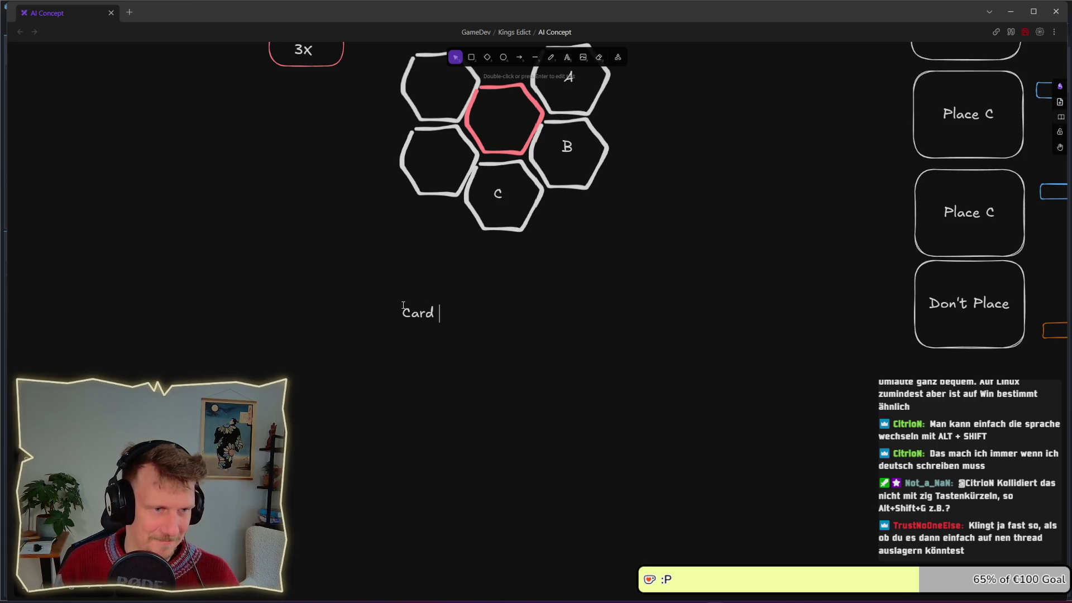
type("Type")
left_click(375, 249)
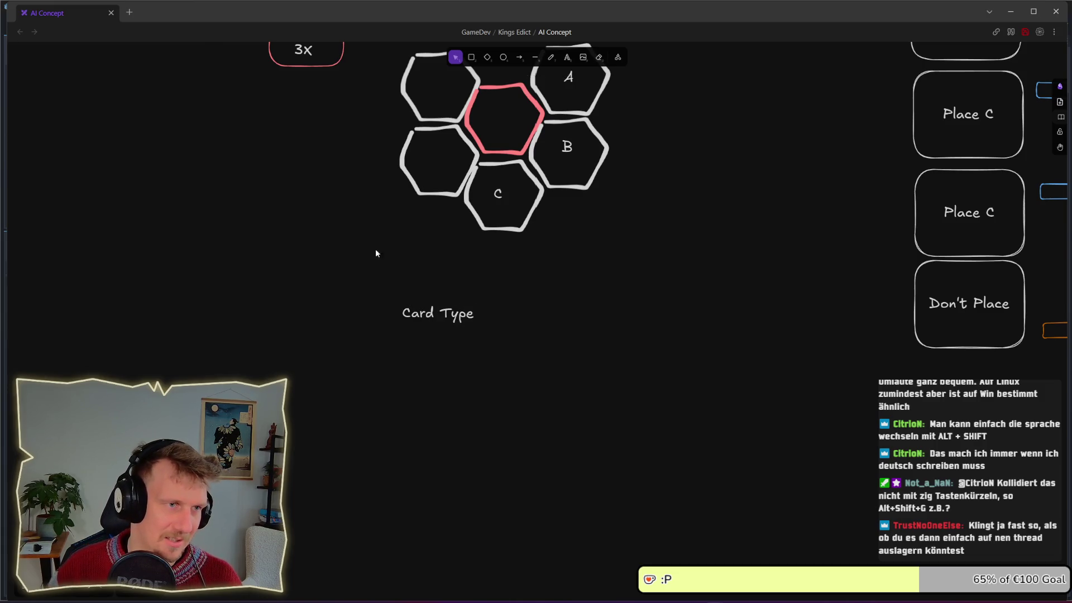
Move Card Type below the servant card, with a downward arrow pointing at it.
scroll(329, 317, "up", 2)
left_click(450, 366)
left_click_drag(449, 366, 320, 363)
left_click(339, 272)
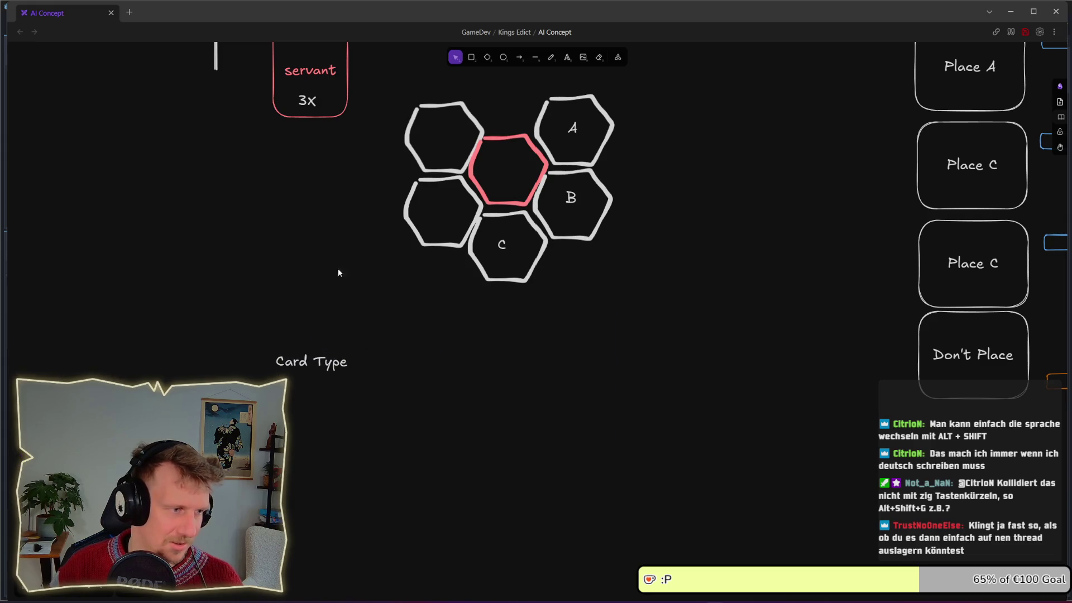
left_click(519, 57)
left_click_drag(304, 226, 305, 306)
left_click_drag(315, 362, 312, 333)
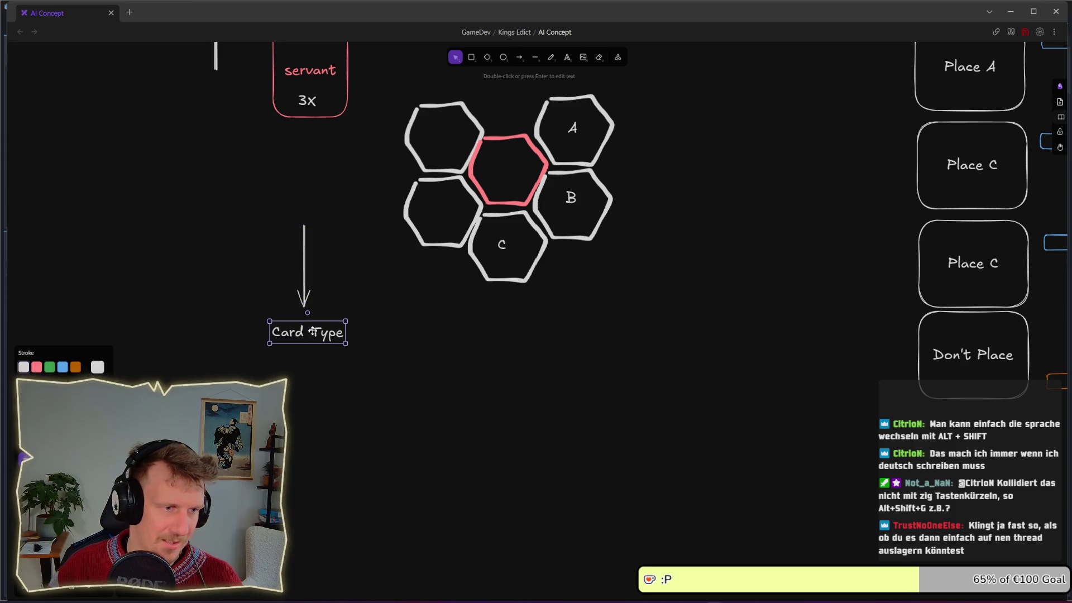
Place a copy of the arrow below Card Type.
left_click(314, 304)
key("v")
left_click_drag(309, 288, 314, 386)
left_click(314, 386)
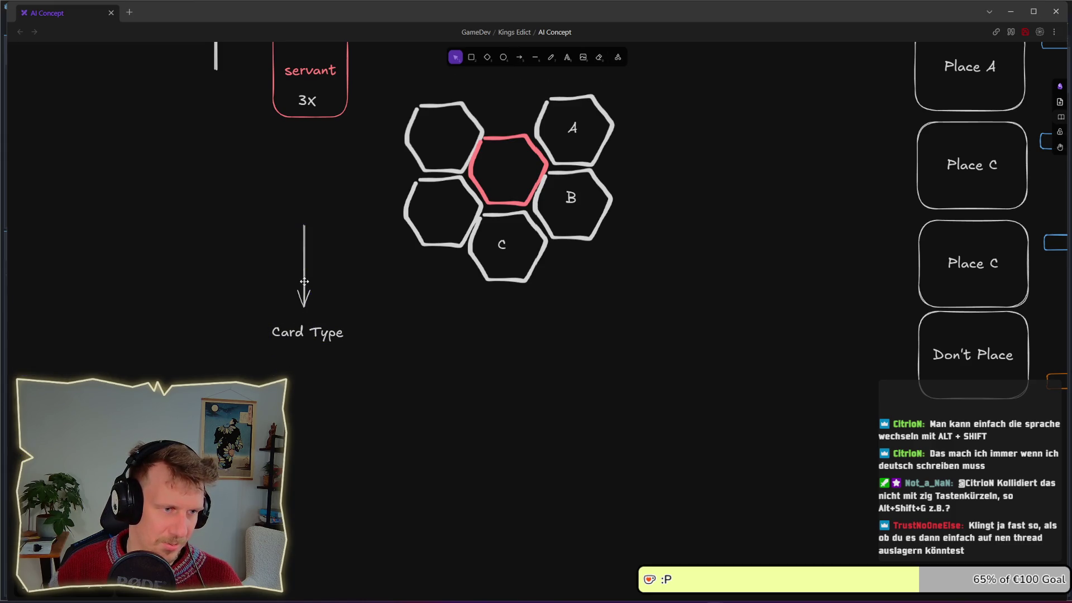
left_click_drag(304, 282, 305, 405, "alt")
Copy Card Type below the second arrow and retype it as 'Check All Tiles'.
scroll(333, 363, "down", 2)
left_click(327, 274)
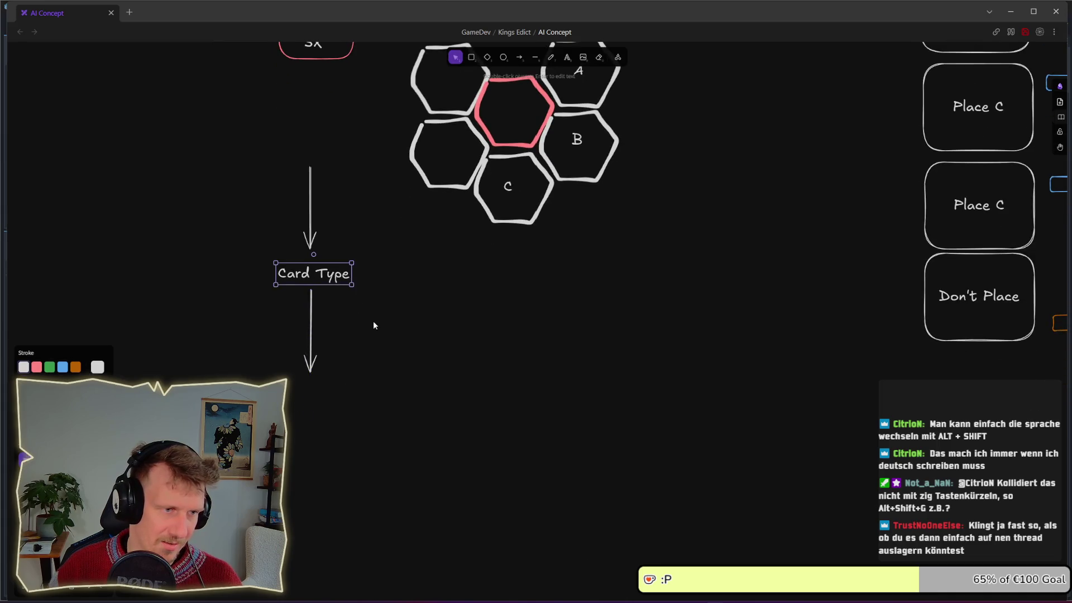
left_click_drag(330, 274, 332, 397, "alt")
double_click(333, 398)
type("One")
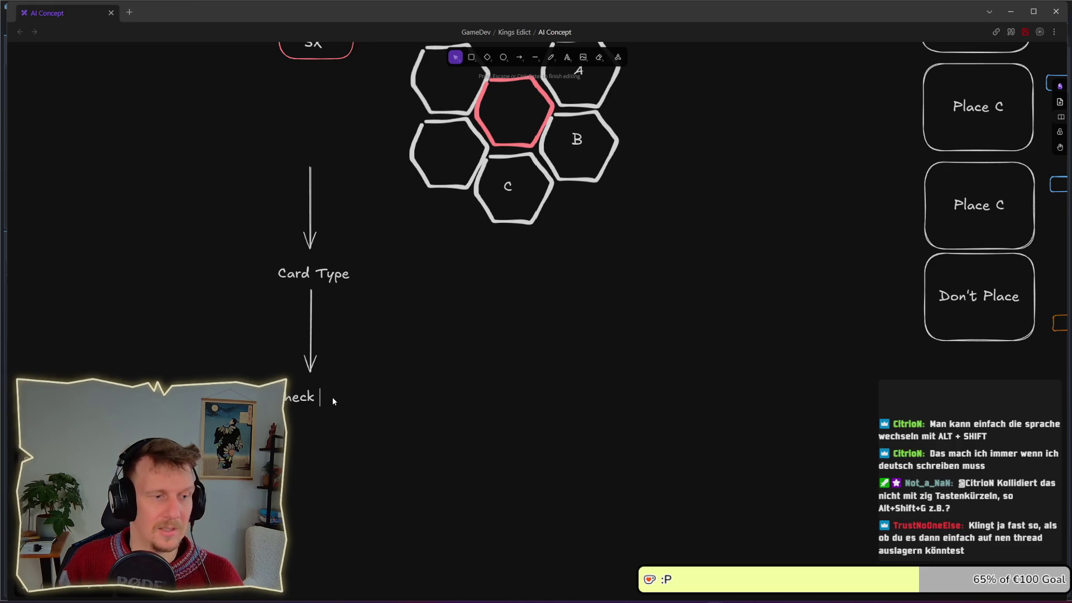
type("all")
key("BackSpace")
key("BackSpace")
type("A")
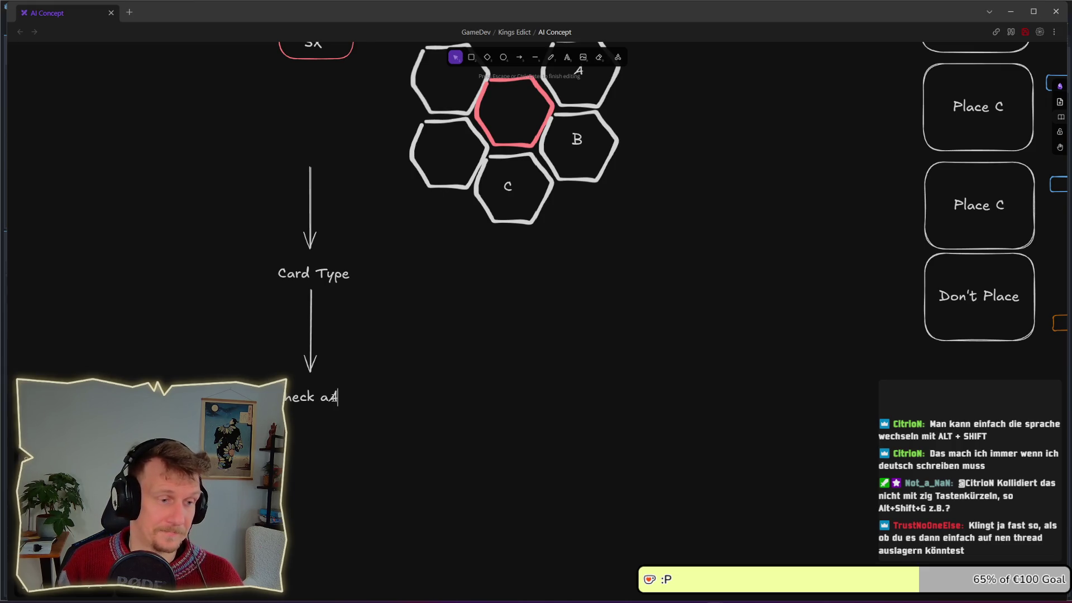
key("BackSpace")
key("BackSpace")
type("All Tile")
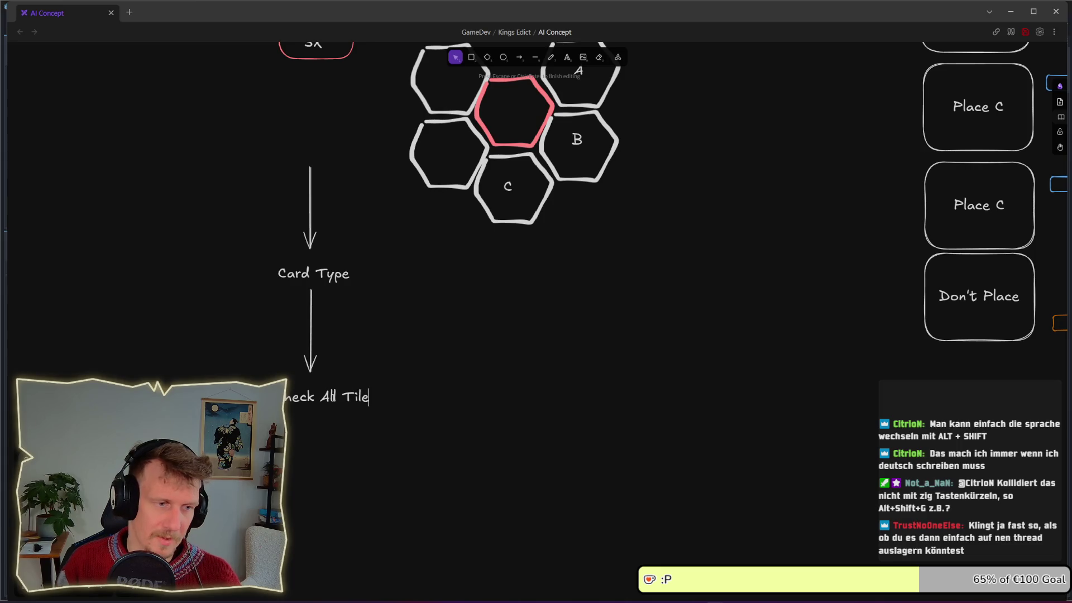
type("s")
key("Escape")
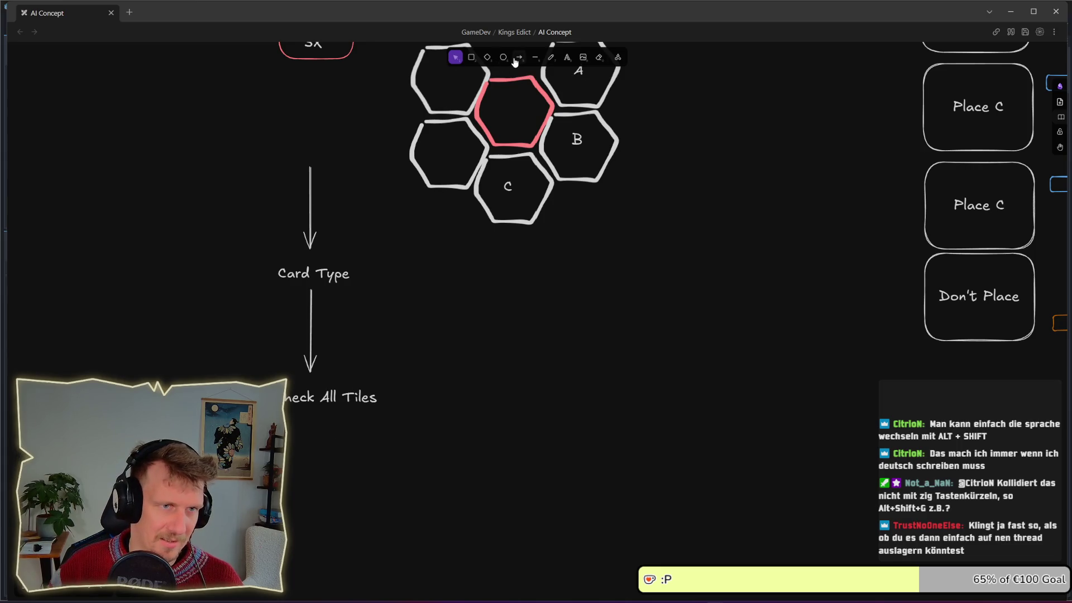
Draw an arrow below Check All Tiles and place a copy of that label beneath it.
left_click(517, 58)
left_click_drag(316, 430, 315, 486)
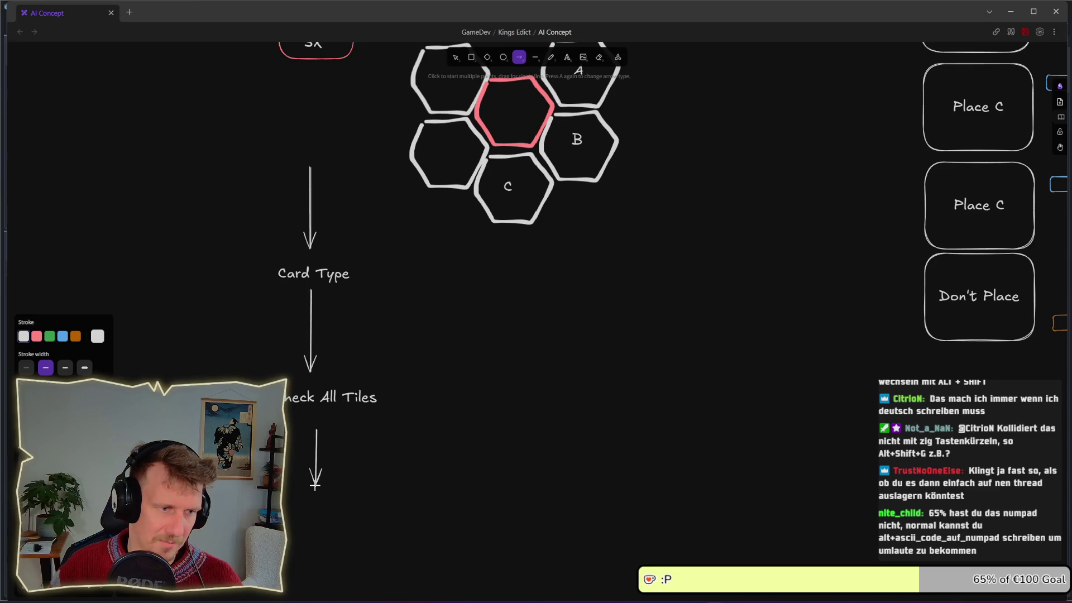
mouse_move(382, 479)
left_mouse_down()
mouse_move(464, 391)
mouse_move(508, 417)
left_mouse_up()
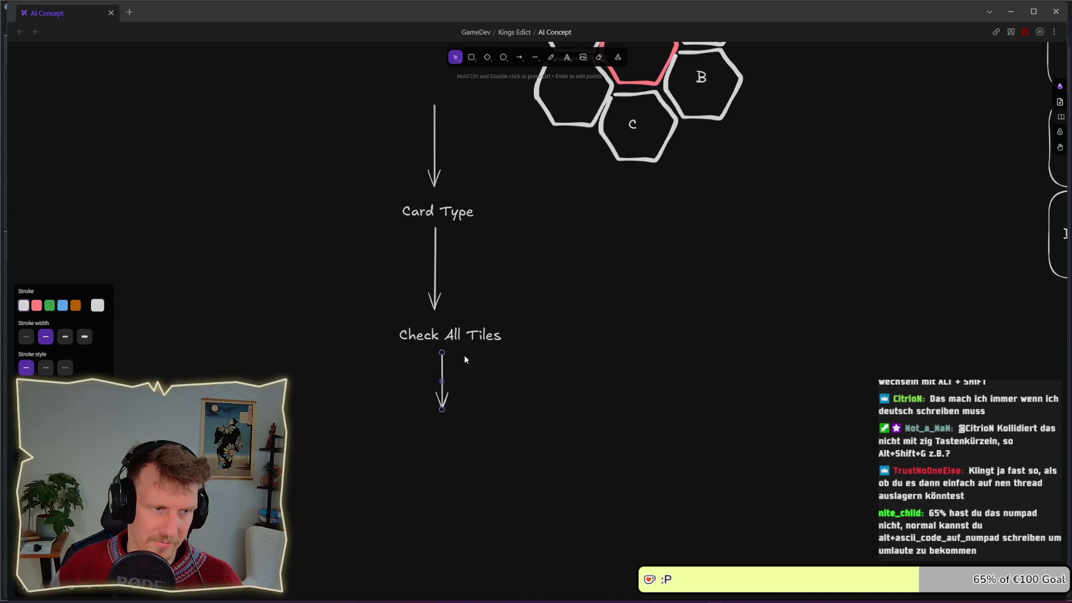
left_click(458, 335)
key("ctrl+d")
left_click_drag(455, 350, 450, 431)
Retype the copied label as 'Placeable Modifiers'.
key("Return")
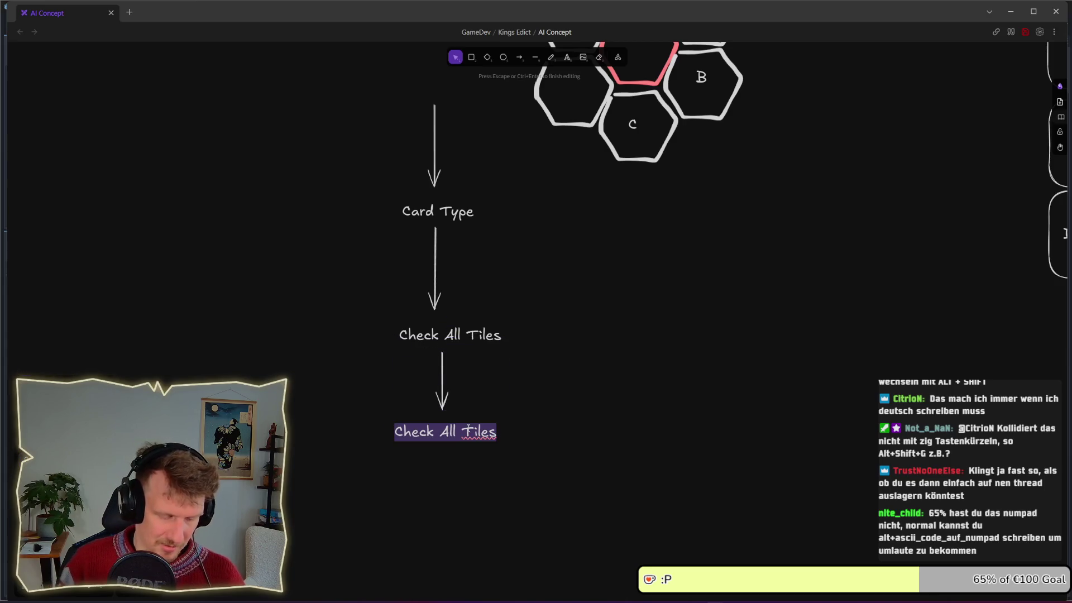
type("A")
key("BackSpace")
type("Placeme")
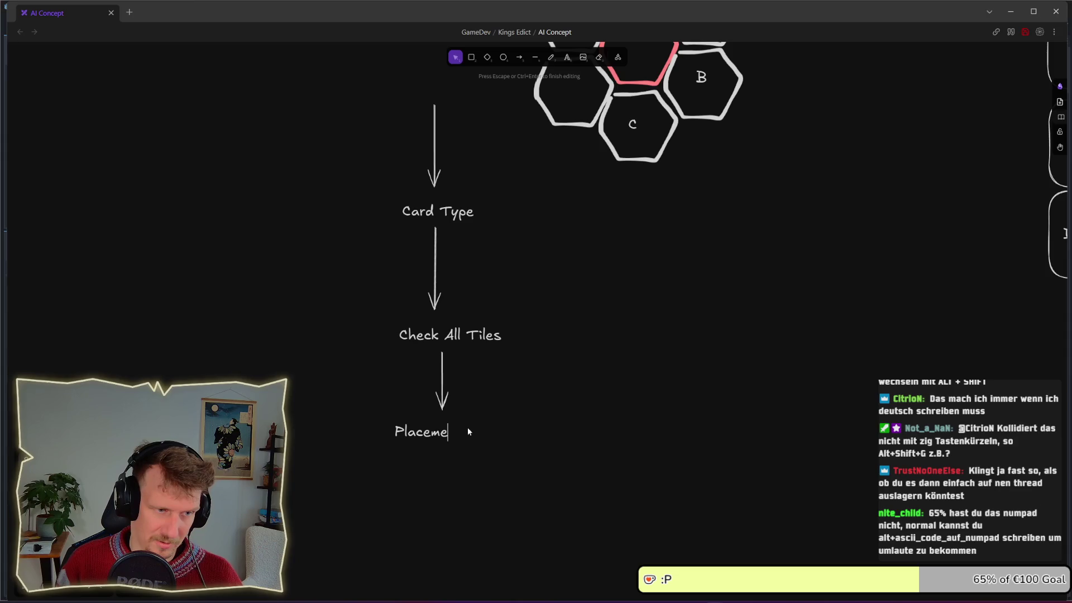
key("BackSpace")
key("BackSpace")
type("able ")
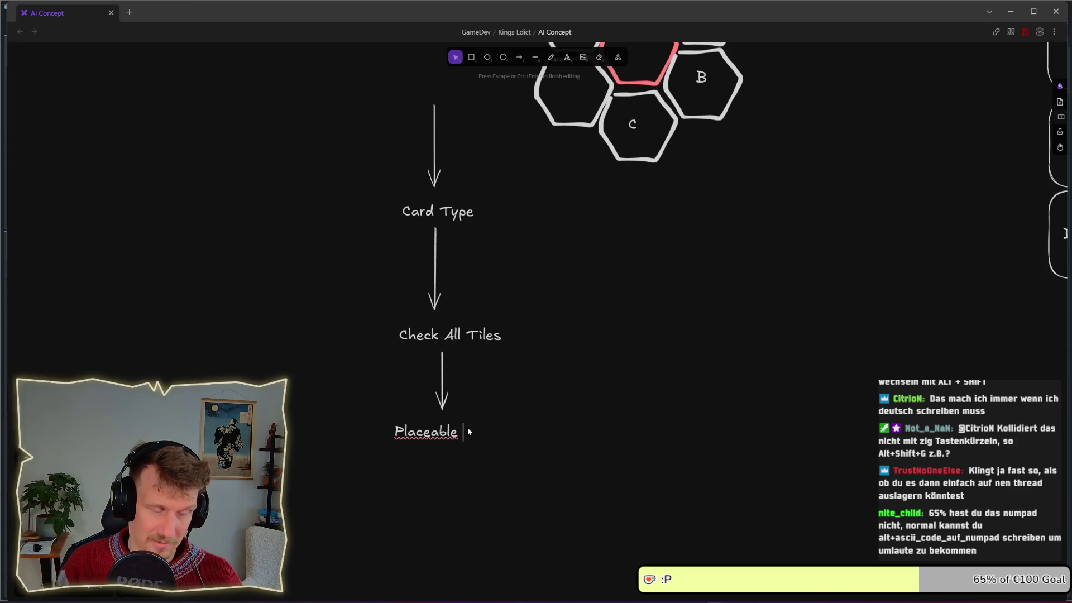
type("Aodifiers")
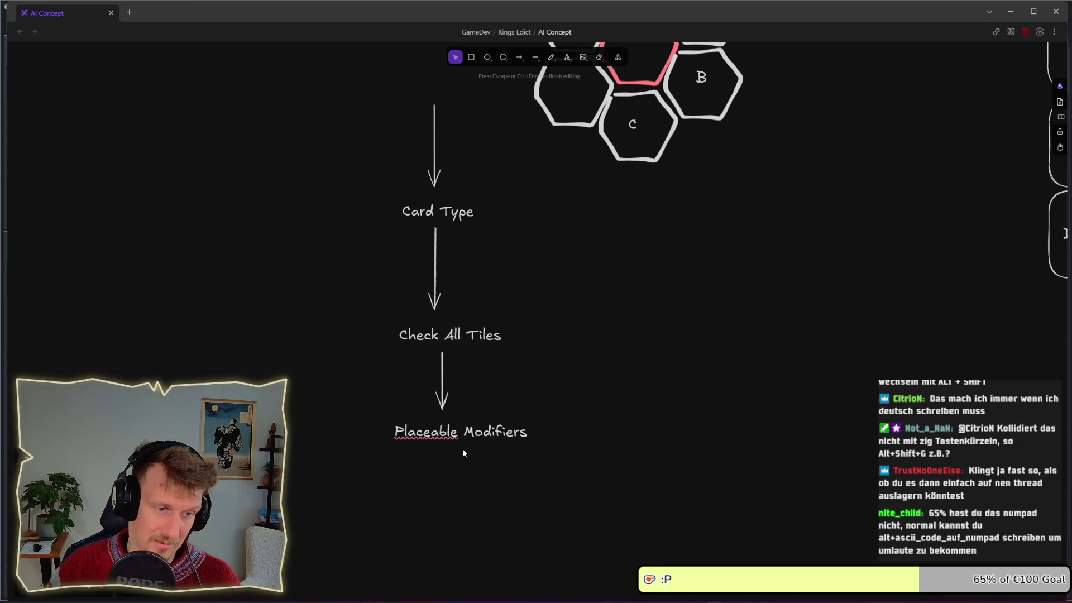
left_click(463, 450)
Draw a downward arrow below Placeable Modifiers and line up the arrows.
scroll(468, 467, "down", 2)
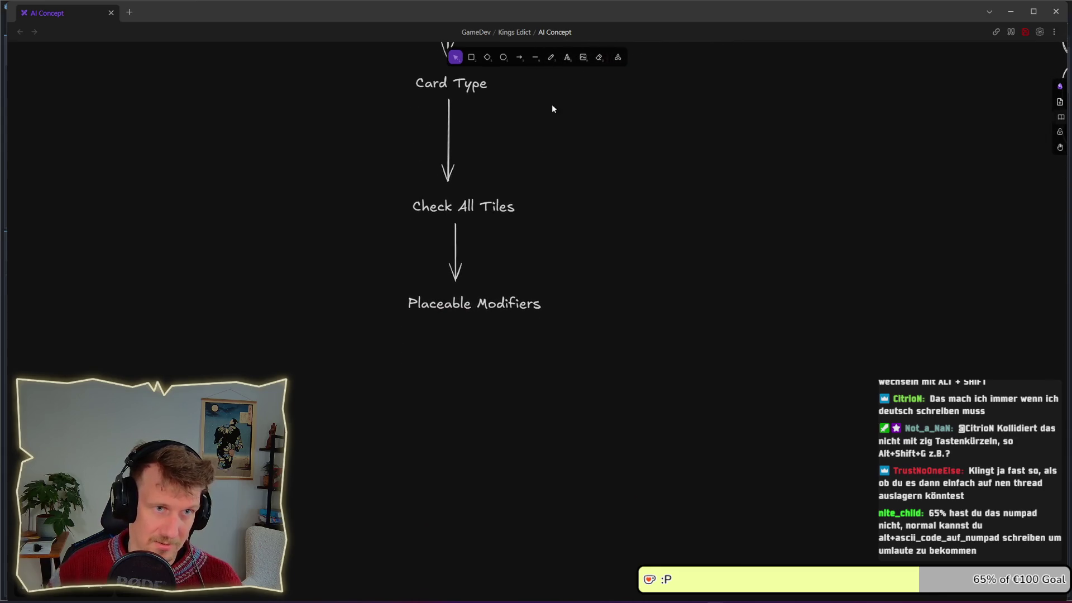
left_click(519, 57)
left_click_drag(478, 323, 478, 378)
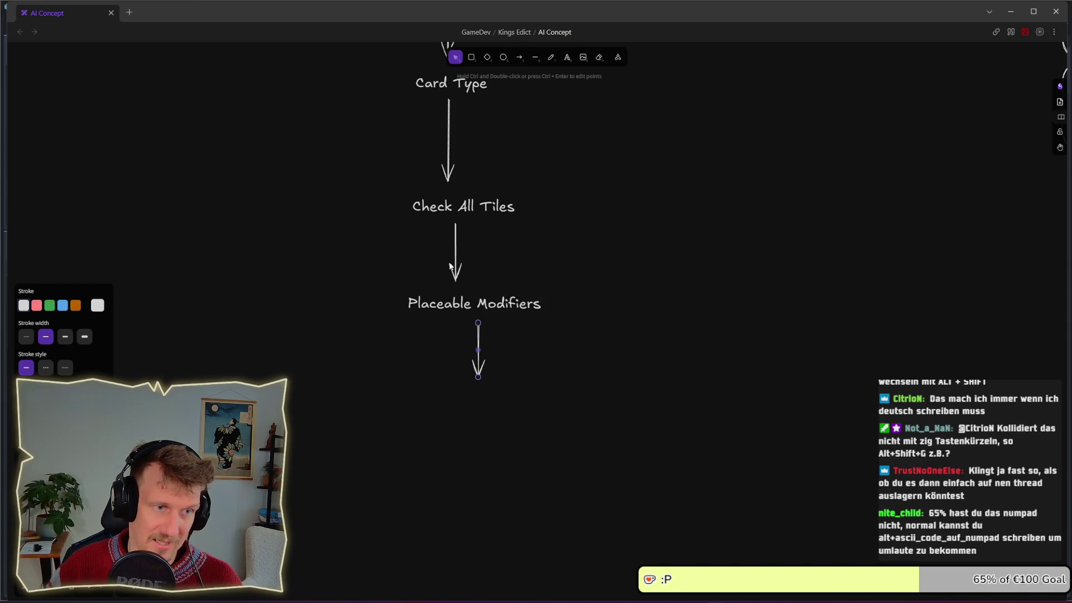
left_click_drag(453, 266, 465, 266)
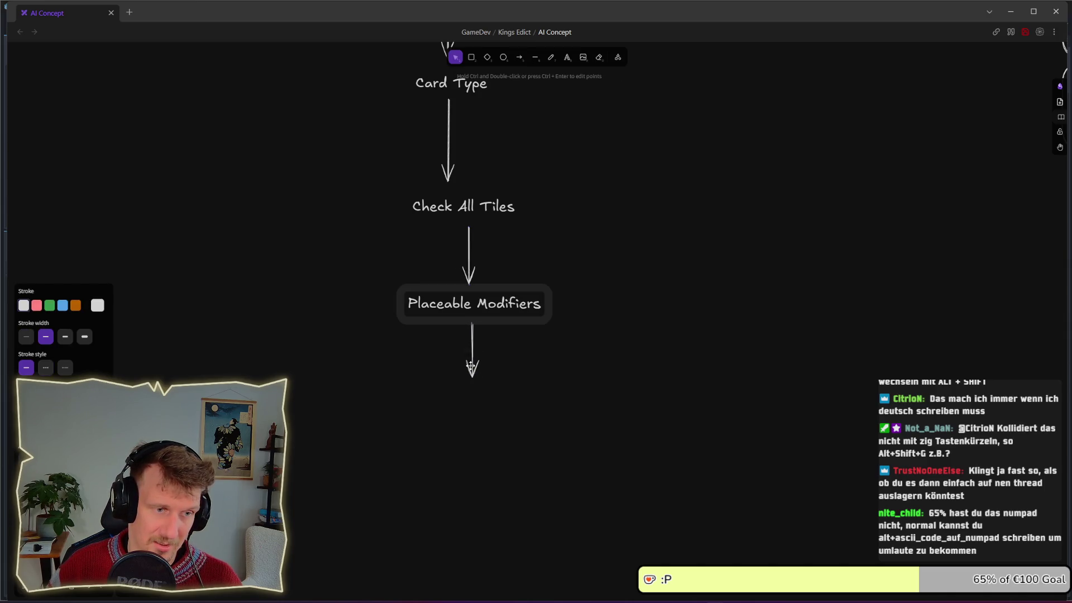
left_click_drag(477, 366, 466, 368)
Duplicate Placeable Modifiers as an 'Option' label centred under the new arrow.
left_click(507, 358)
key("ctrl+v")
double_click(499, 395)
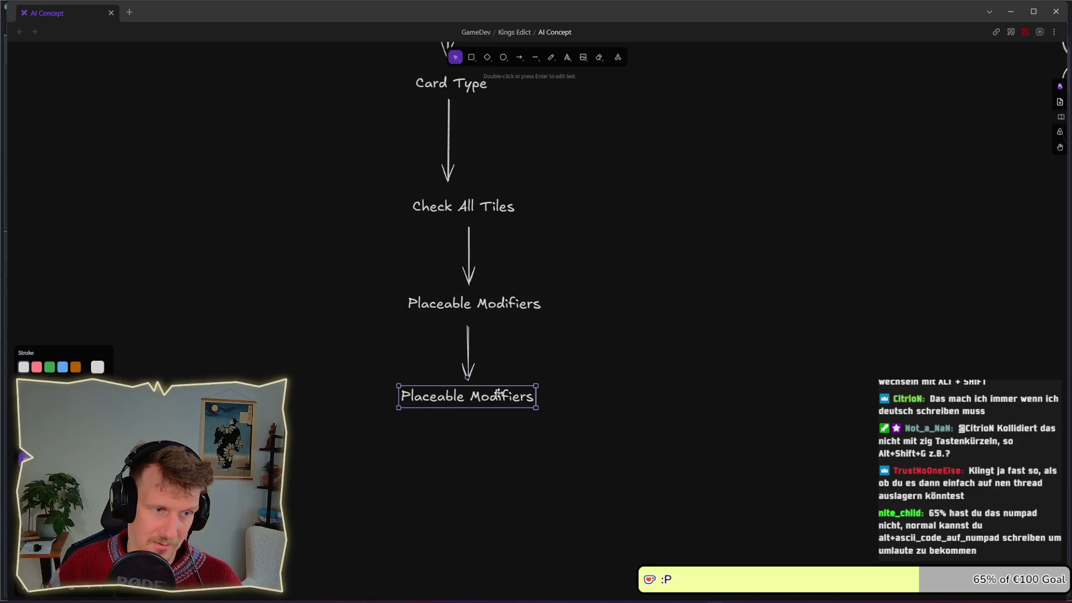
type("Options")
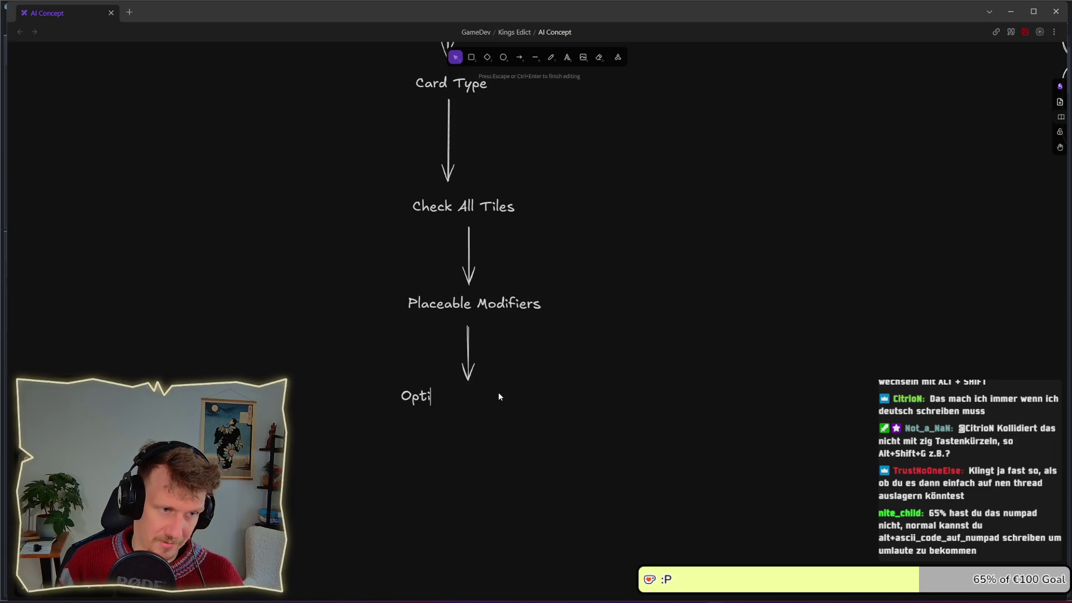
key("BackSpace")
key("Escape")
left_click_drag(424, 398, 472, 401)
left_click(617, 299)
Delete the stray arrow below Option.
scroll(558, 344, "up", 2)
scroll(558, 343, "right", 3)
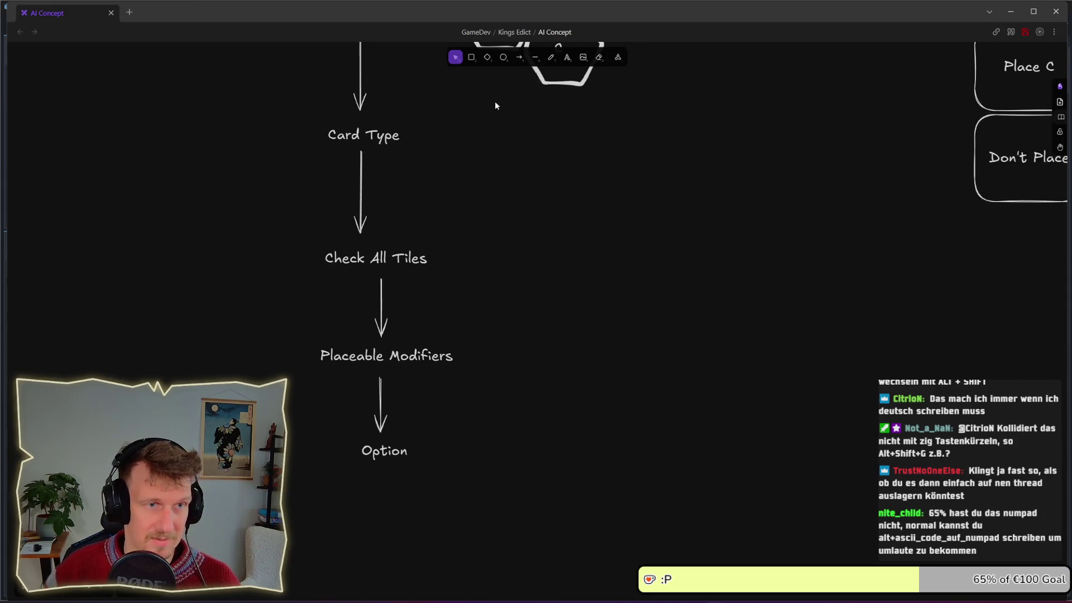
left_click(520, 58)
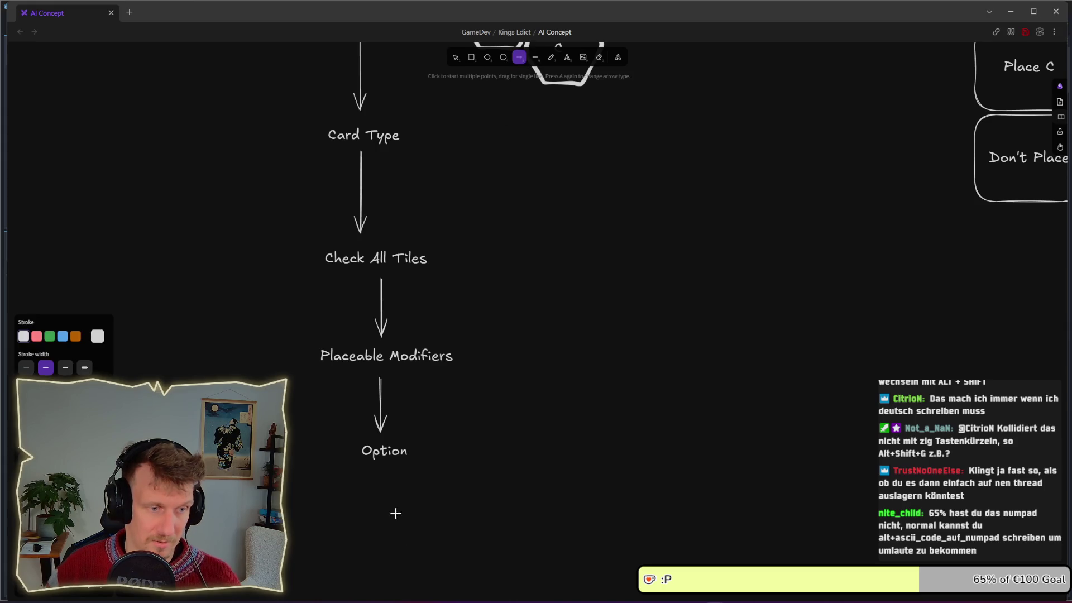
left_click_drag(385, 479, 384, 525)
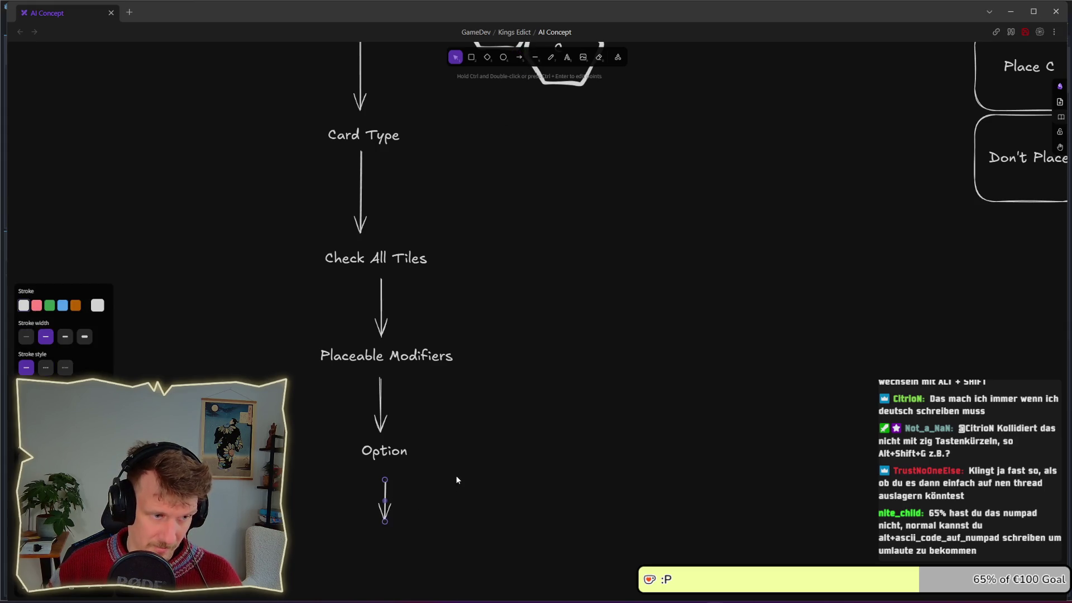
key("Delete")
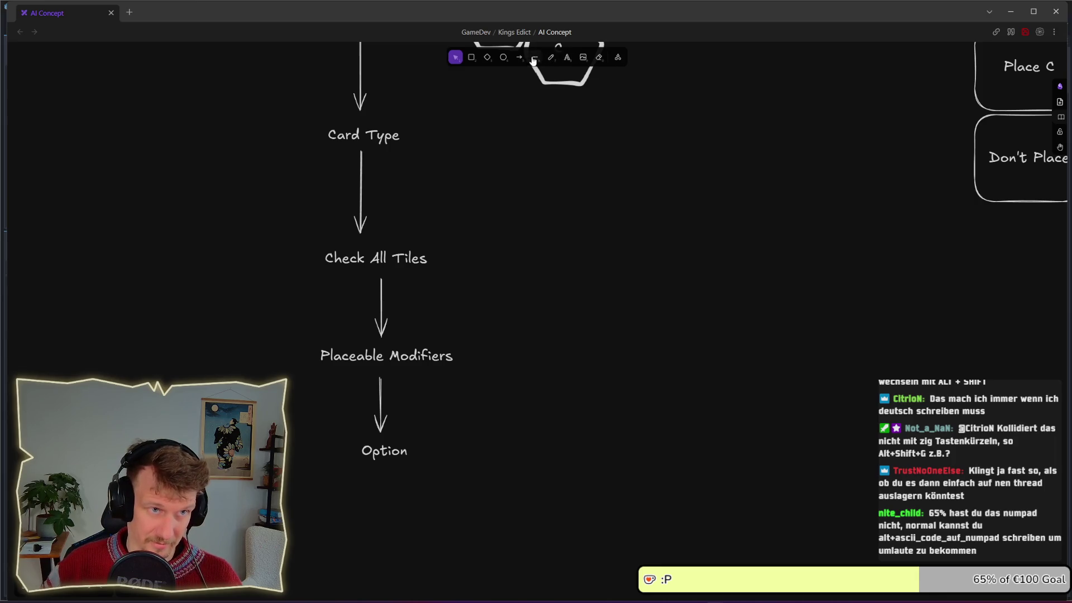
Draw an arrow pointing right from Option to a new 'Action' label.
left_click(520, 57)
left_click_drag(434, 451, 533, 451)
left_click(568, 57)
left_click(564, 451)
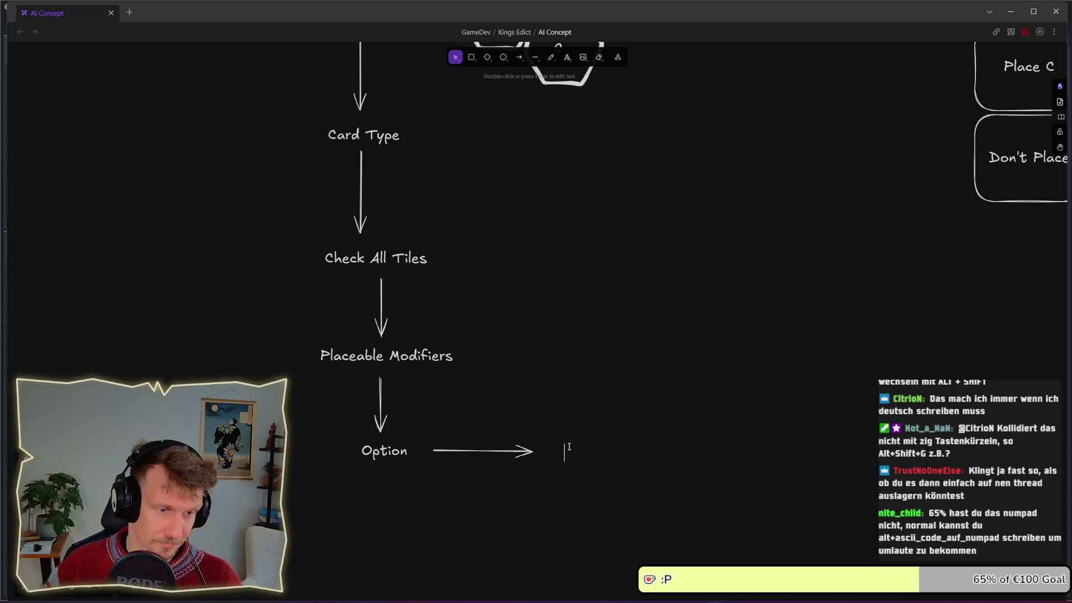
type("Action")
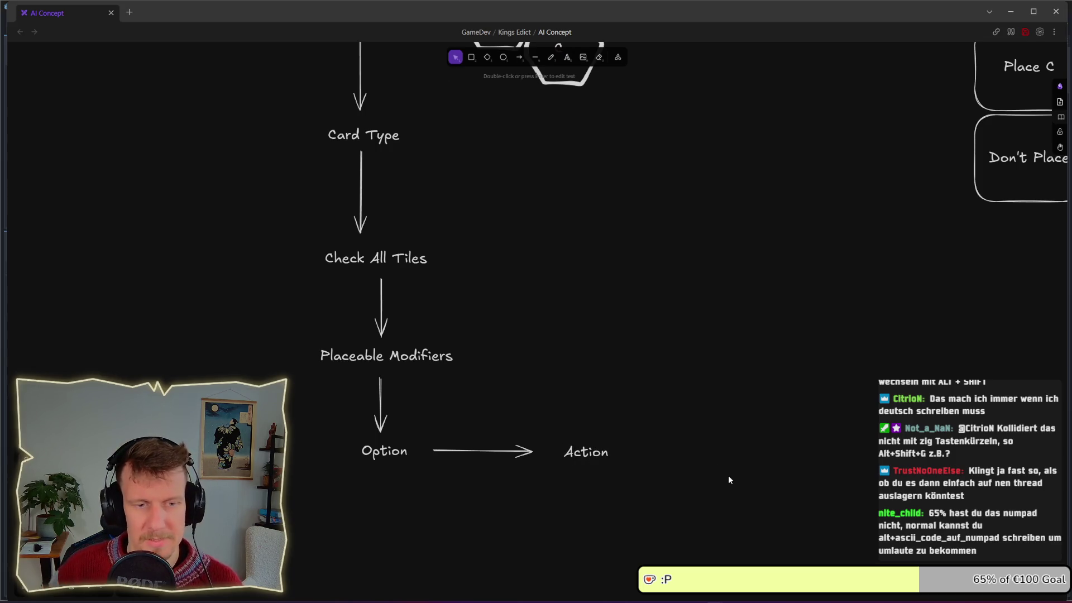
left_click(804, 439)
scroll(723, 461, "up", 1)
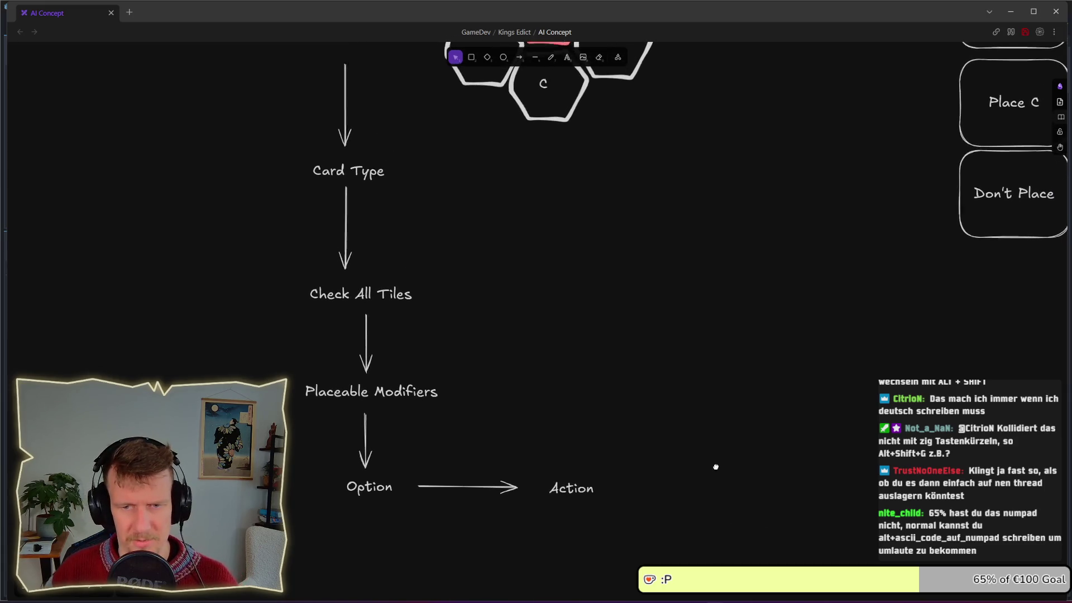
Marquee-select Check All Tiles through Action with arrows and nudge them left under Card Type.
left_click_drag(718, 488, 790, 475)
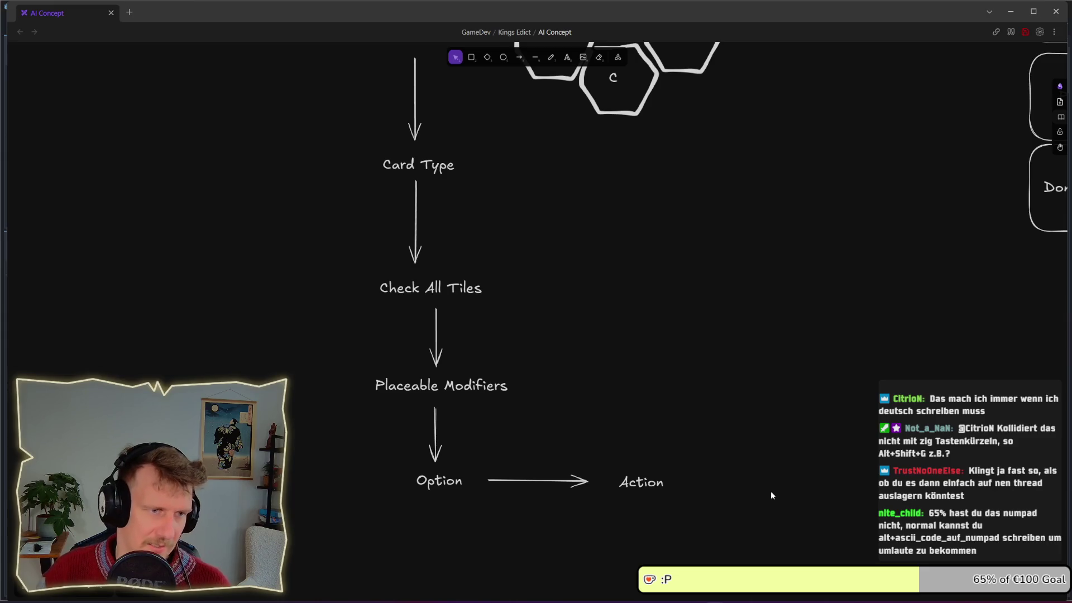
mouse_move(745, 519)
left_mouse_down()
mouse_move(266, 314)
mouse_move(275, 277)
left_mouse_up()
left_click_drag(438, 284, 418, 284)
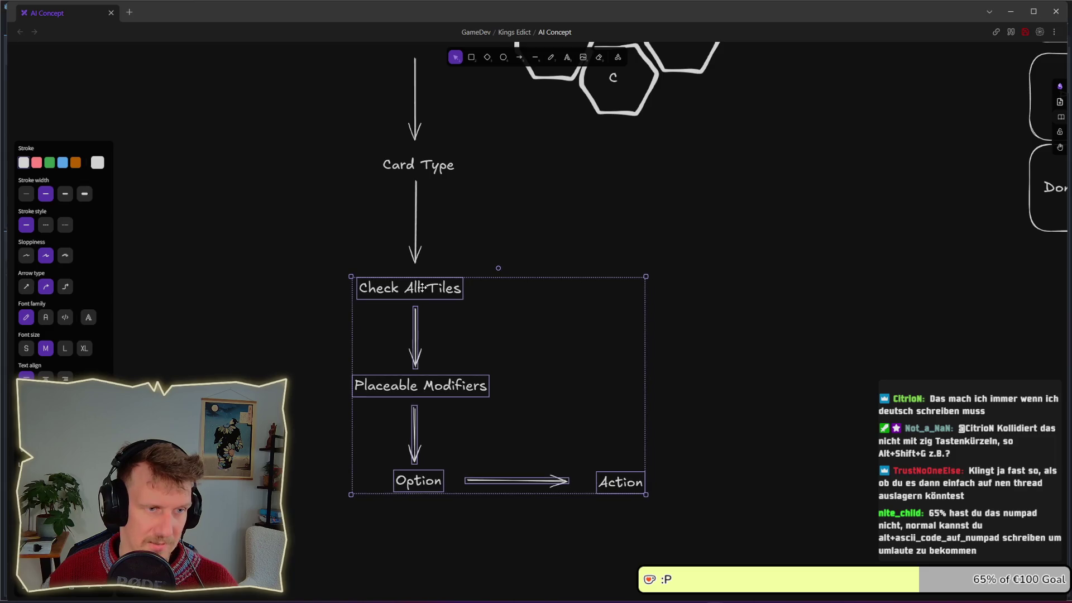
left_click(769, 321)
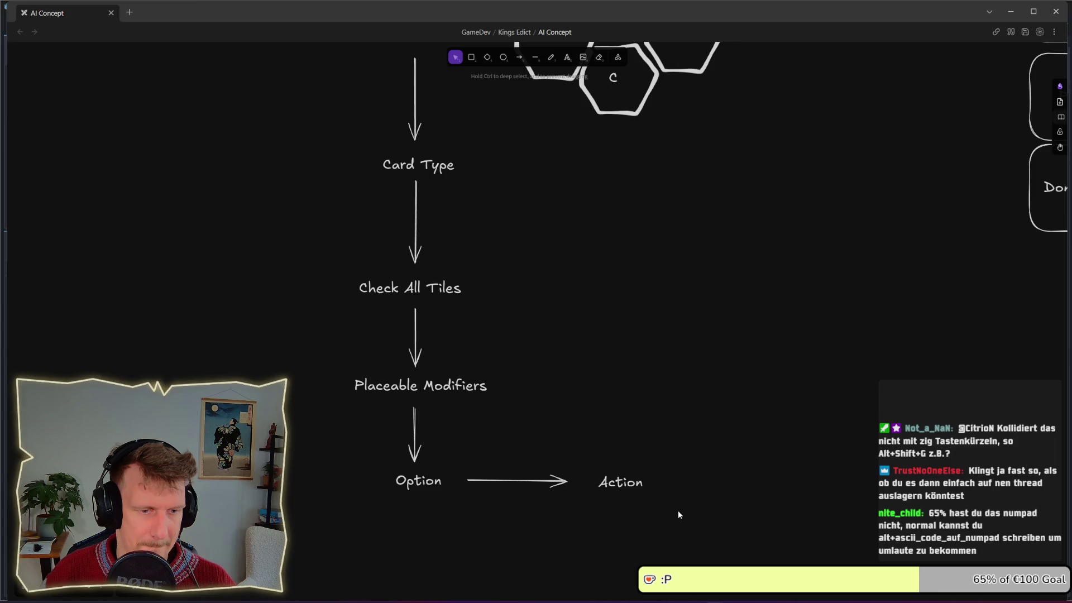
left_click(614, 481)
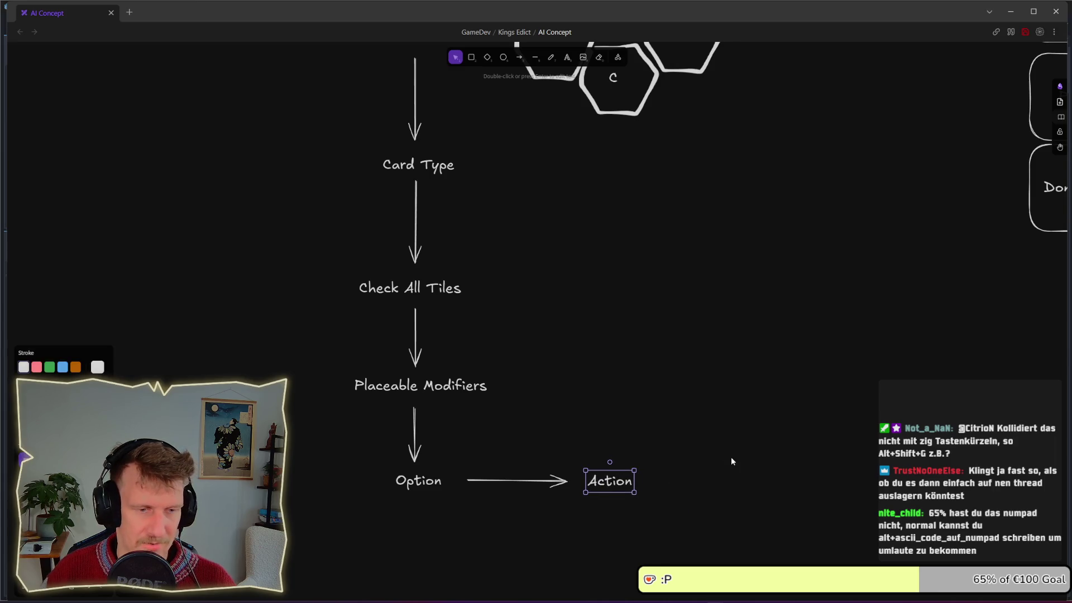
scroll(731, 465, "down", 2)
scroll(729, 450, "down", 1)
scroll(698, 413, "up", 2)
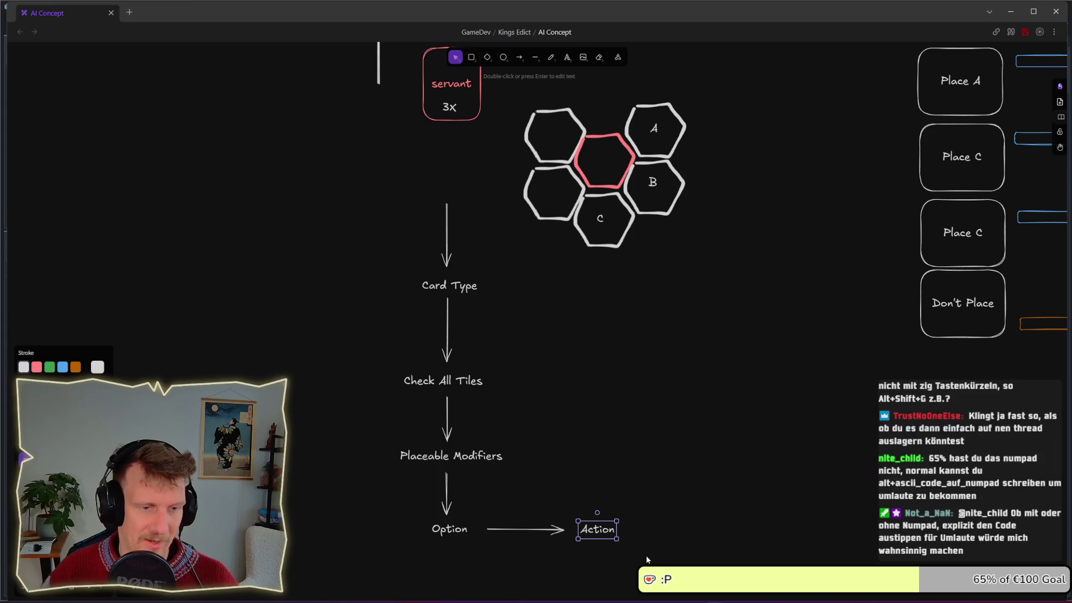
Zoom out to view the whole concept board, checking the Check All Tiles label.
mouse_move(646, 555)
left_mouse_down()
mouse_move(569, 509)
mouse_move(584, 531)
left_mouse_up()
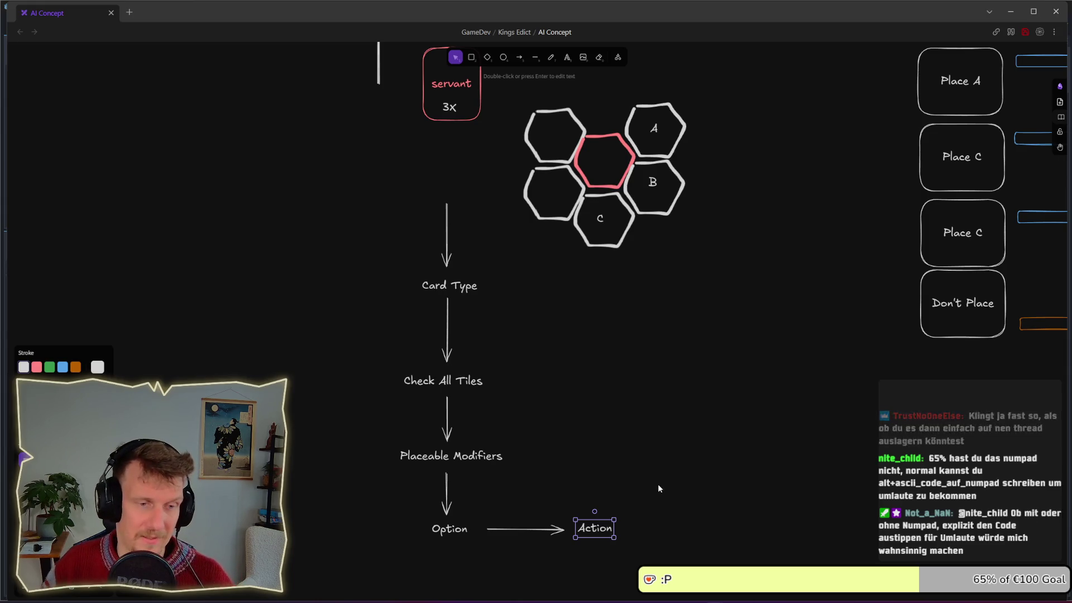
left_click(658, 483)
mouse_move(637, 367)
left_mouse_down()
mouse_move(604, 407)
mouse_move(570, 405)
left_mouse_up()
scroll(603, 406, "up", 1)
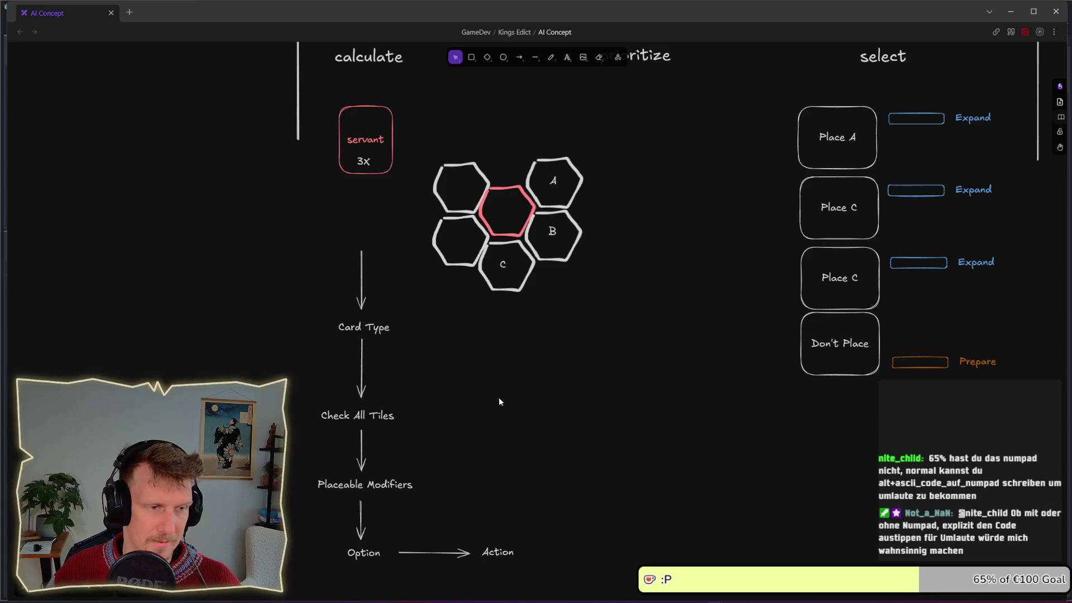
double_click(367, 415)
left_click(472, 416)
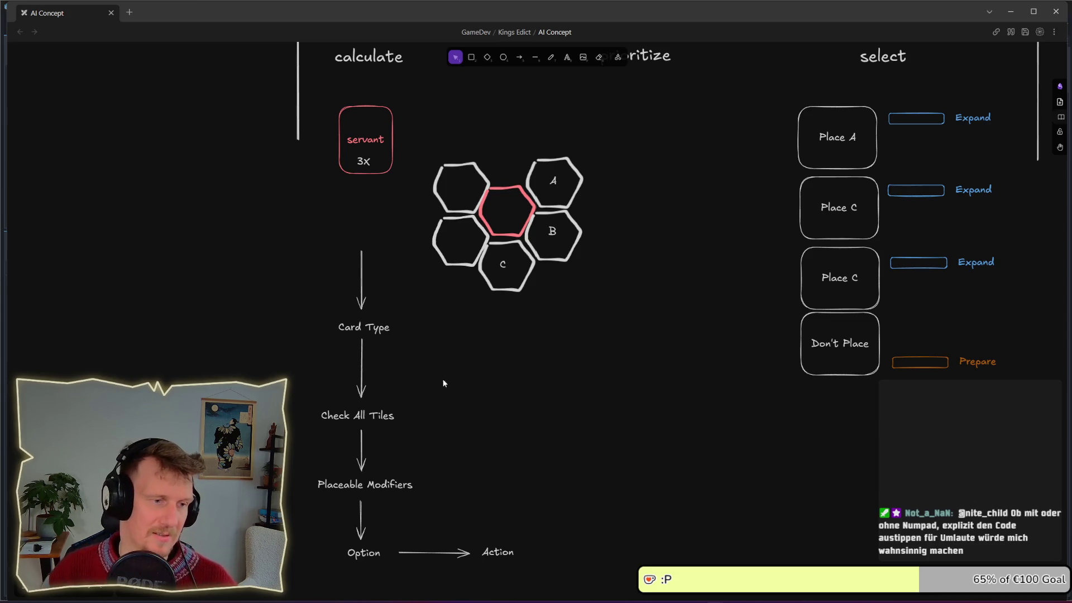
Select the Card Type and Check All Tiles labels, then Alt+Tab to the Godot editor.
left_click_drag(419, 346, 323, 322)
left_click(457, 335)
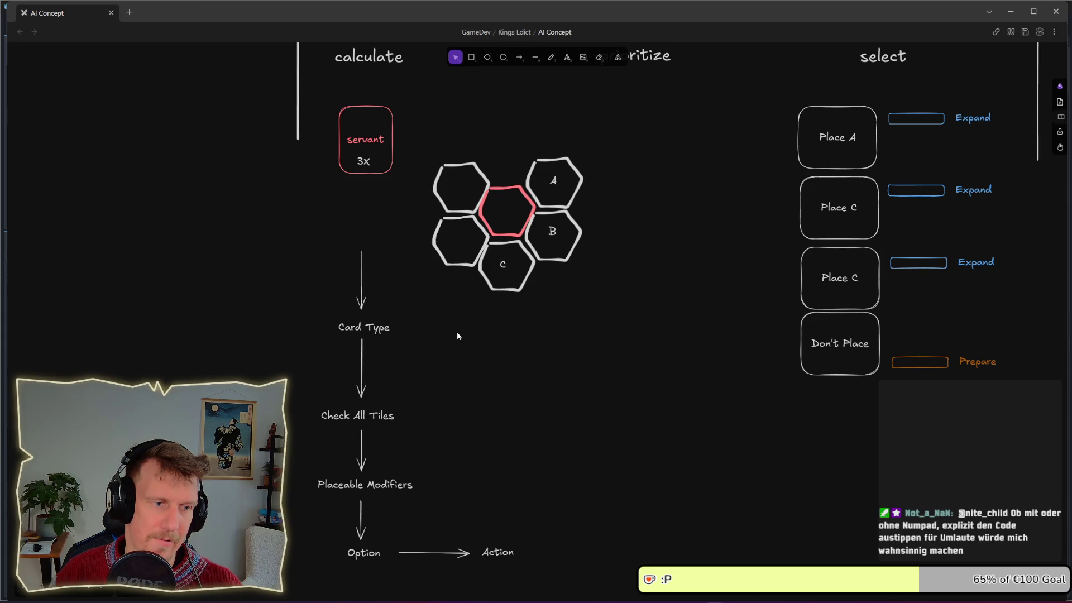
mouse_move(446, 403)
left_mouse_down()
mouse_move(383, 425)
mouse_move(315, 429)
left_mouse_up()
left_click(530, 379)
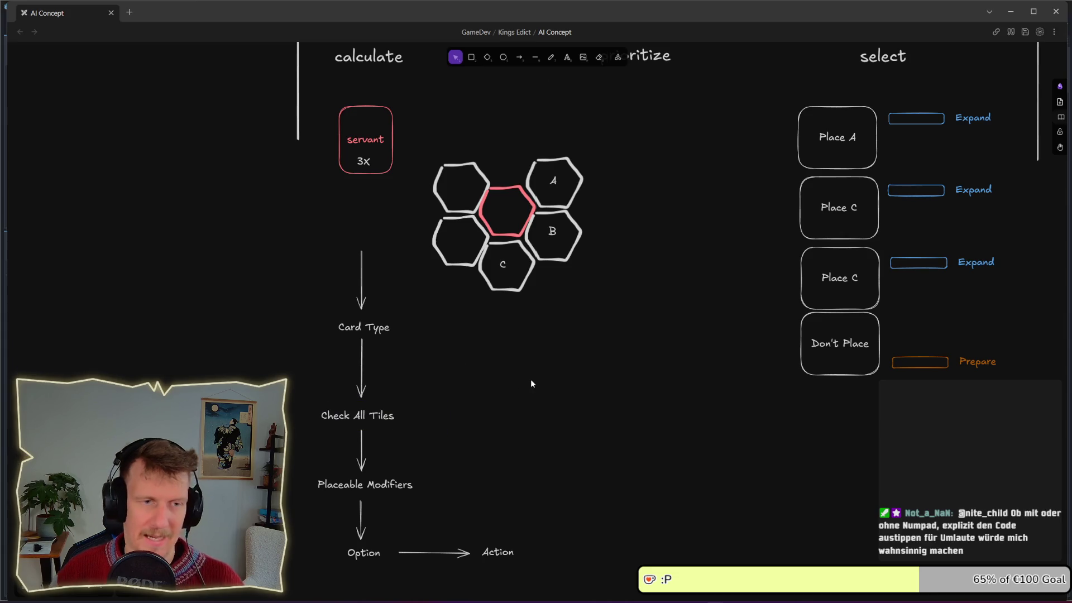
key("alt+Tab")
key("Tab")
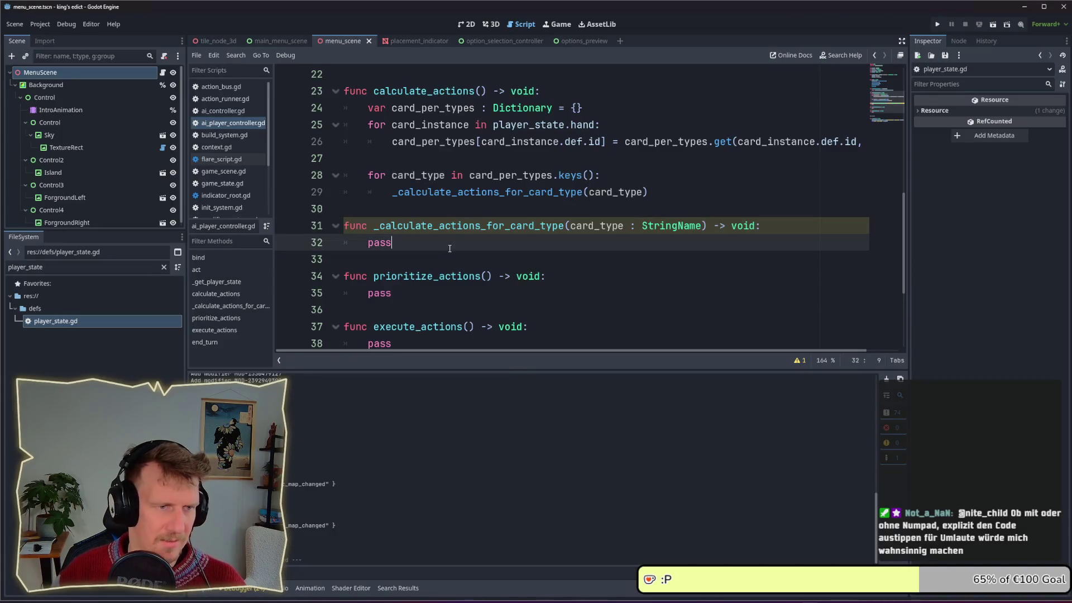
Replace pass on line 32 with 'for tile in context.game_state.tiles:' and open the loop body.
double_click(379, 243)
type("f")
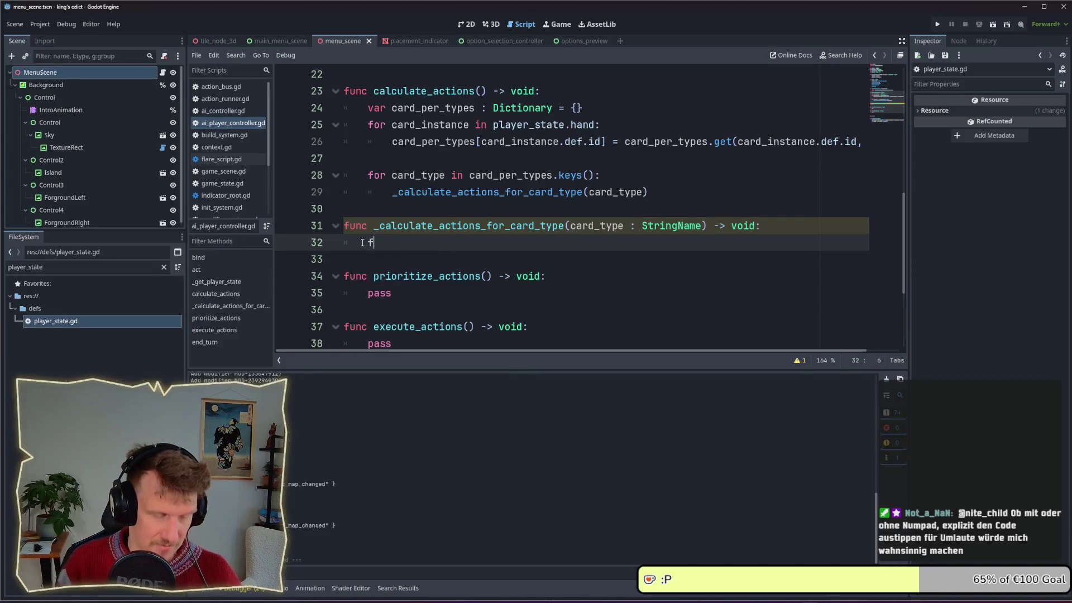
type("or tile imn")
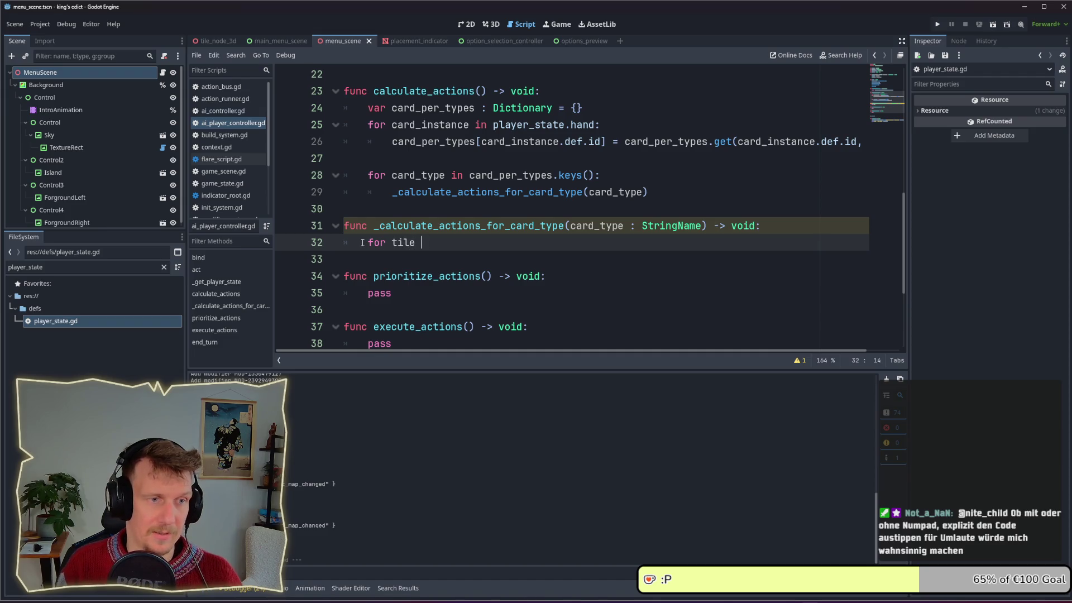
key("BackSpace")
key("BackSpace")
key("BackSpace")
type("m")
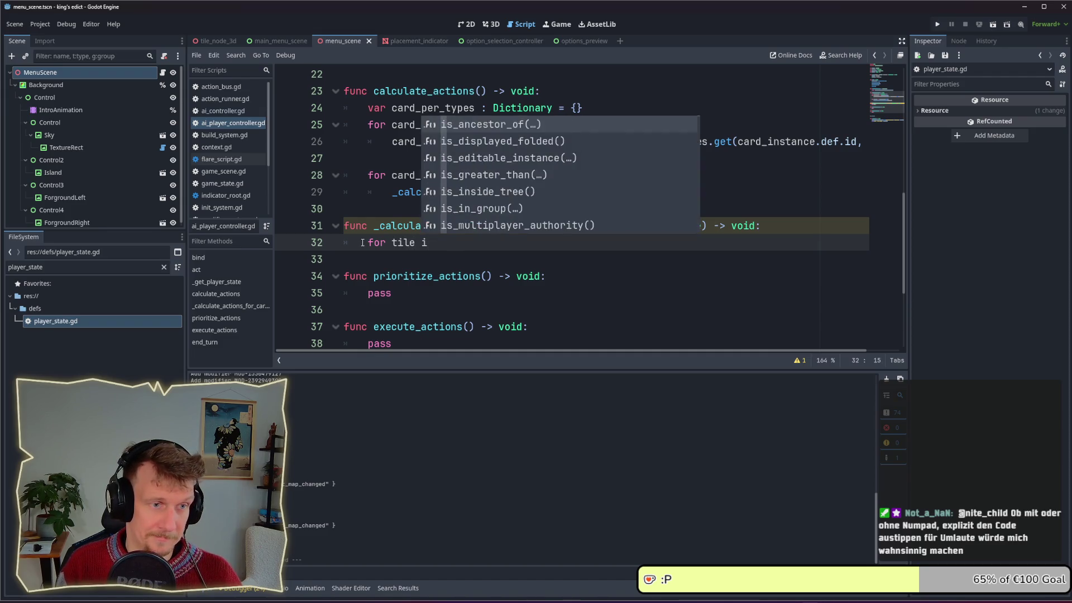
key("BackSpace")
type("n ga")
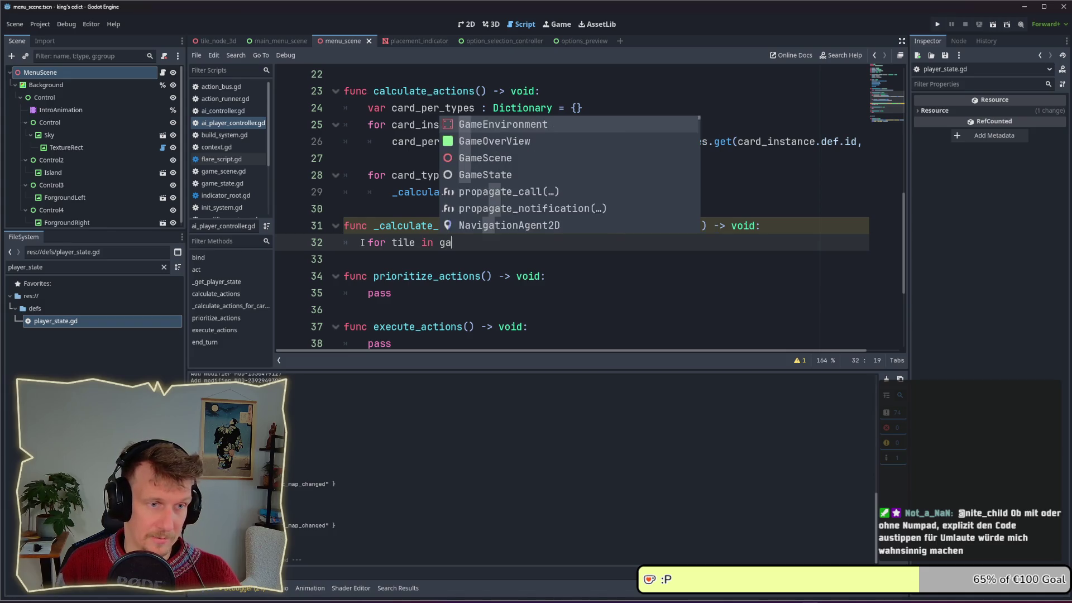
key("BackSpace")
key("BackSpace")
type("conte")
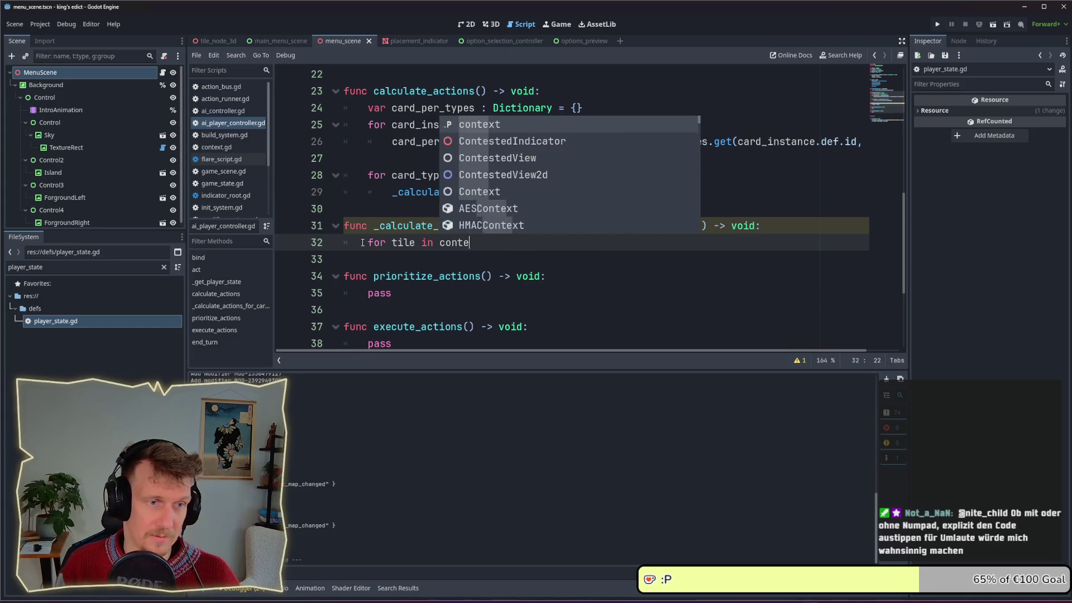
type("xt.game")
key("Return")
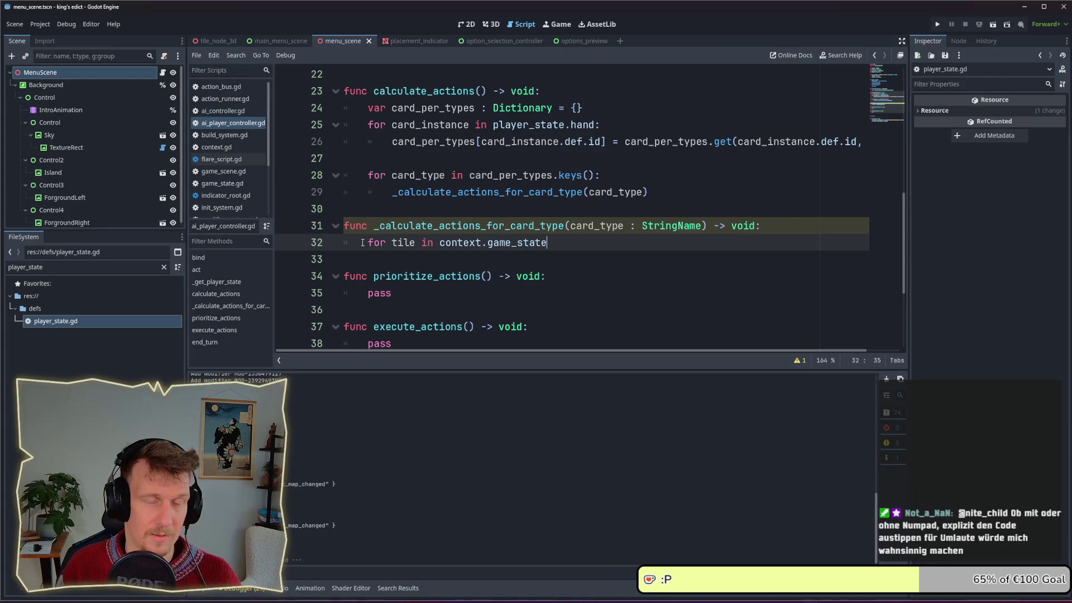
type(".t")
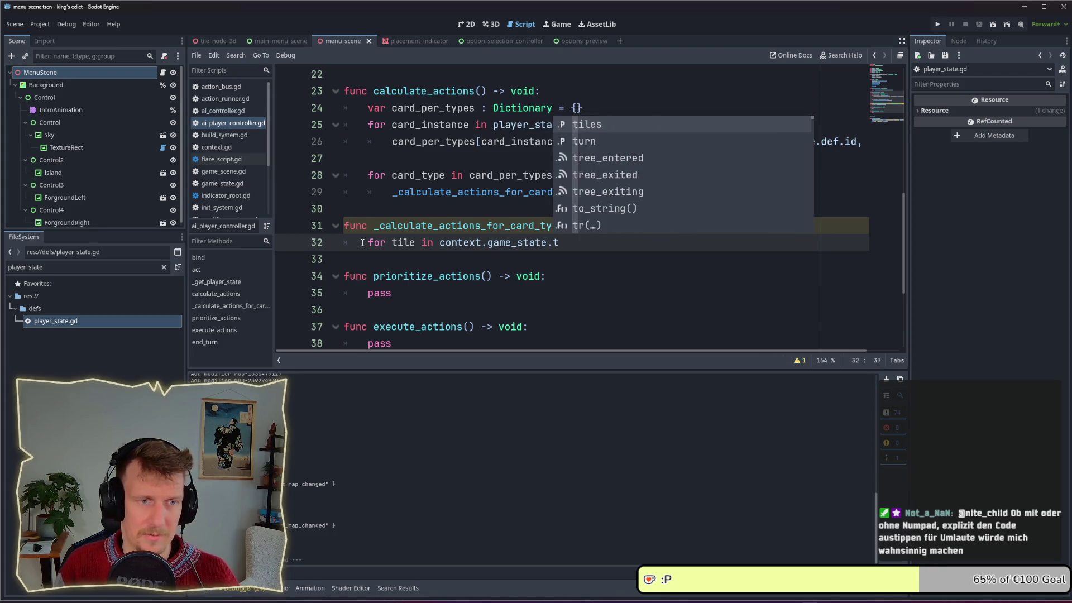
type("iles")
type(":")
key("Return")
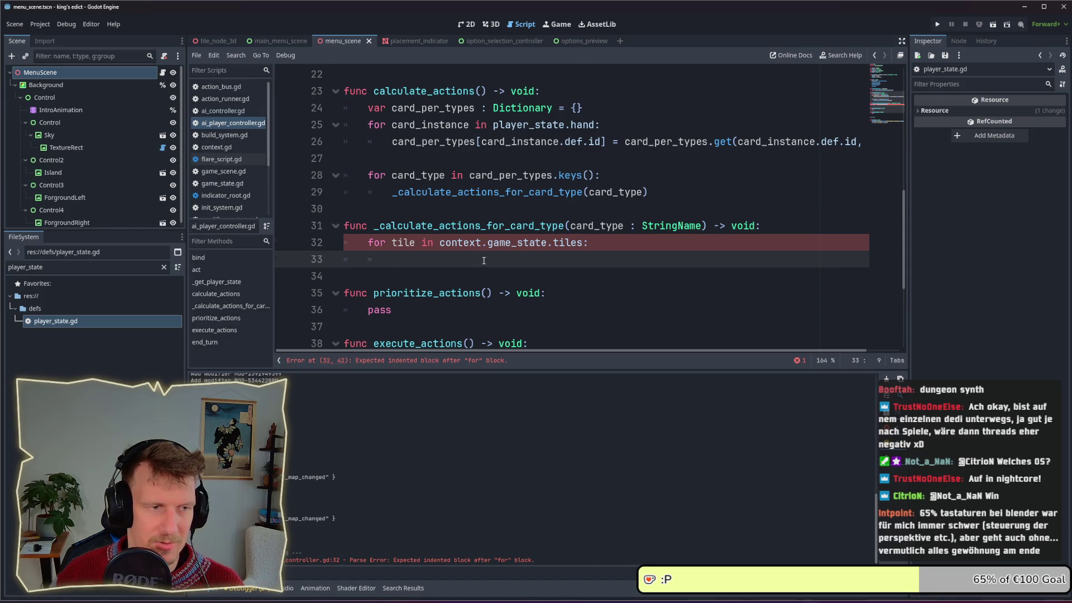
scroll(481, 262, "down", 1)
Call _get_actions_for_card_on_tile(card_type, tile) in the loop body and add a blank line below.
left_click(494, 223)
key("Up")
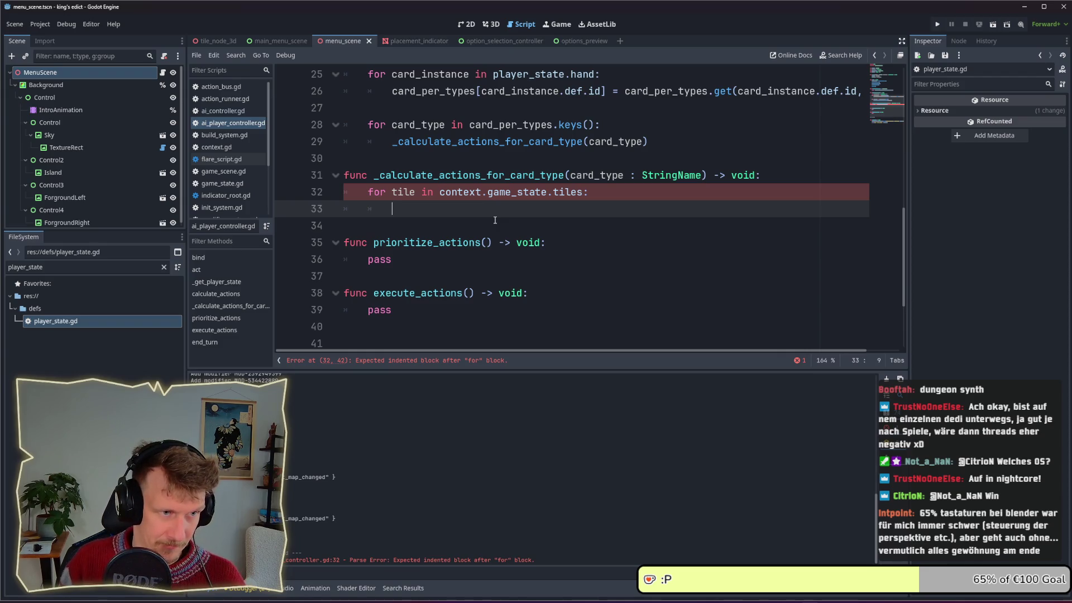
type("_get")
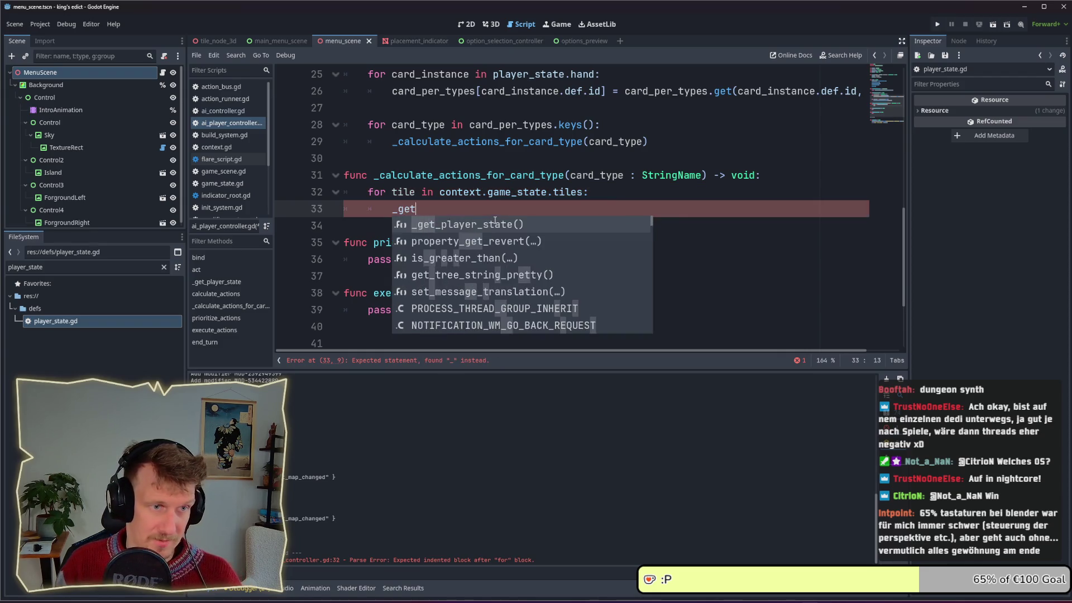
type("_actions_")
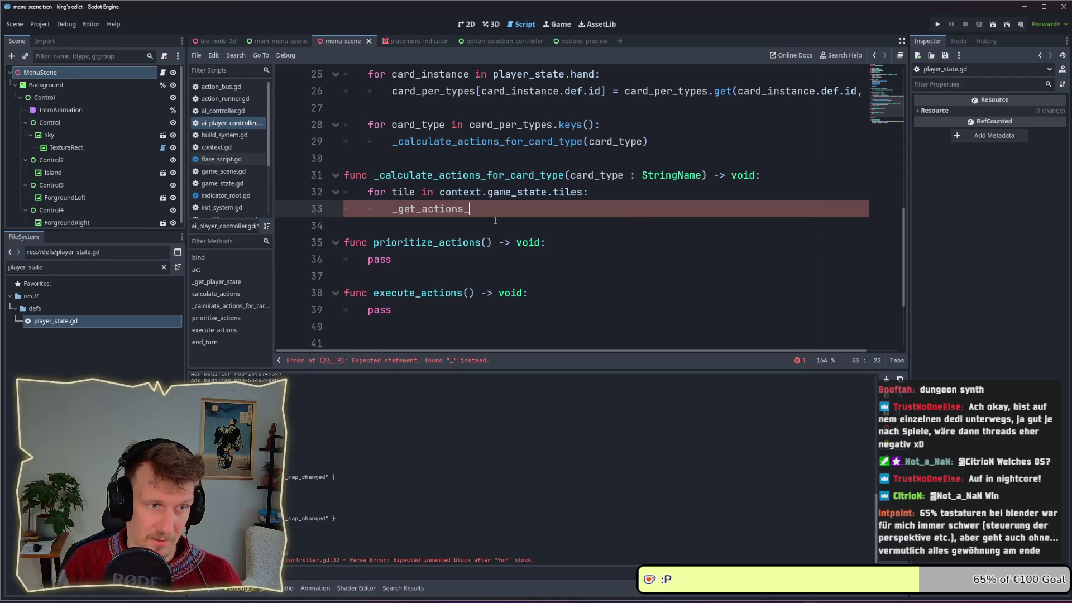
type("for_t")
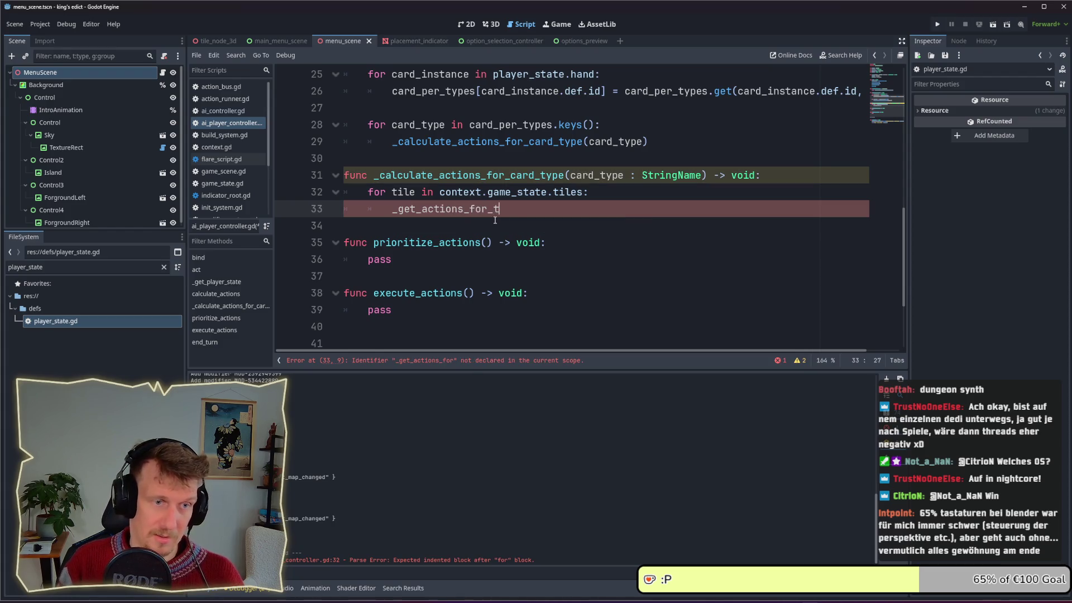
type("ile_and_")
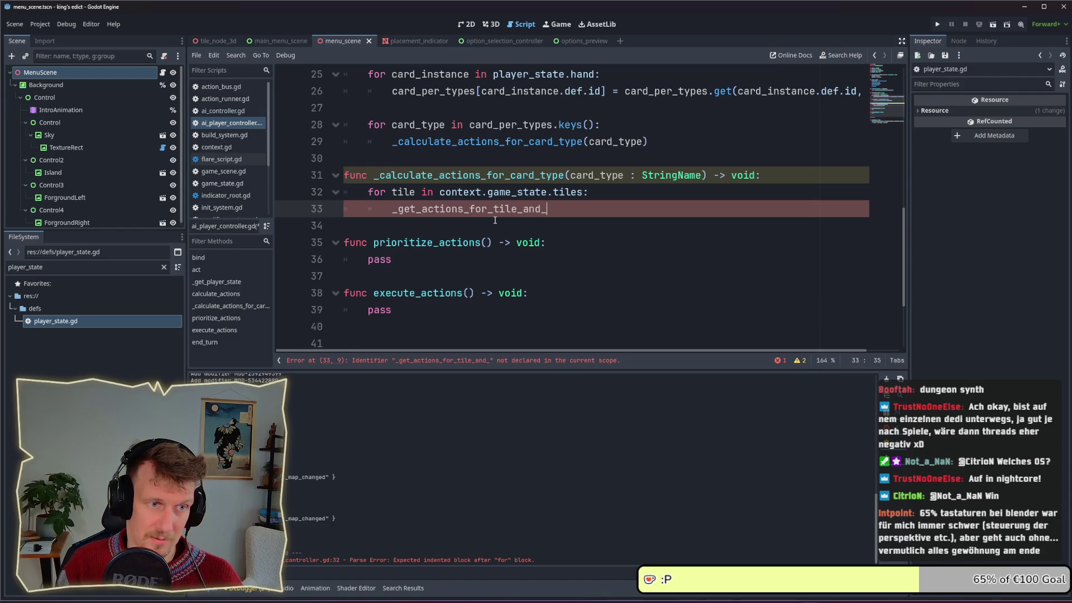
key("BackSpace")
key("BackSpace")
key("BackSpace")
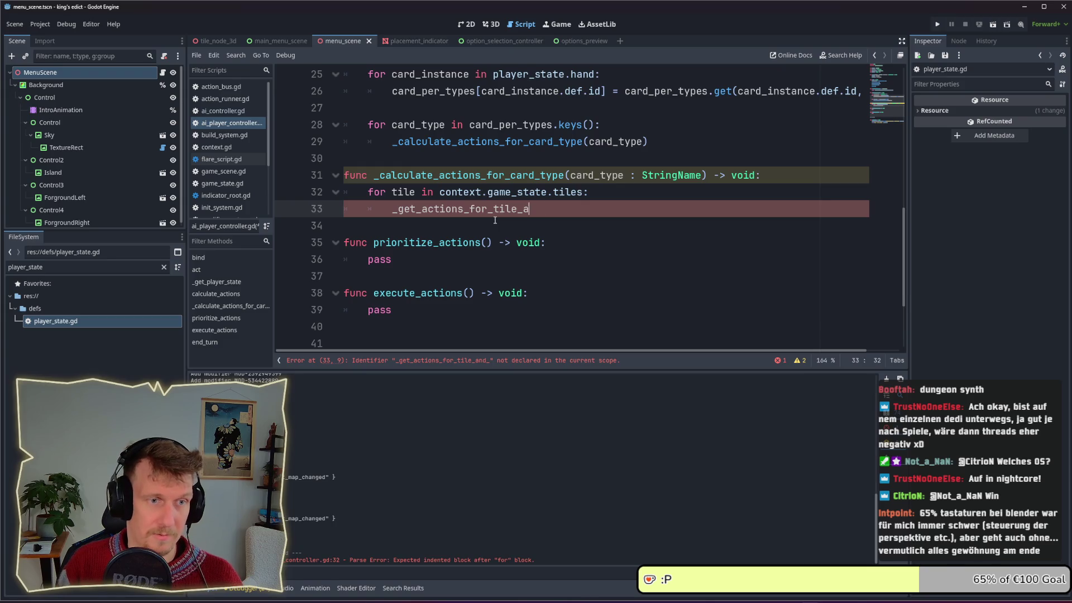
type("card_on_tile")
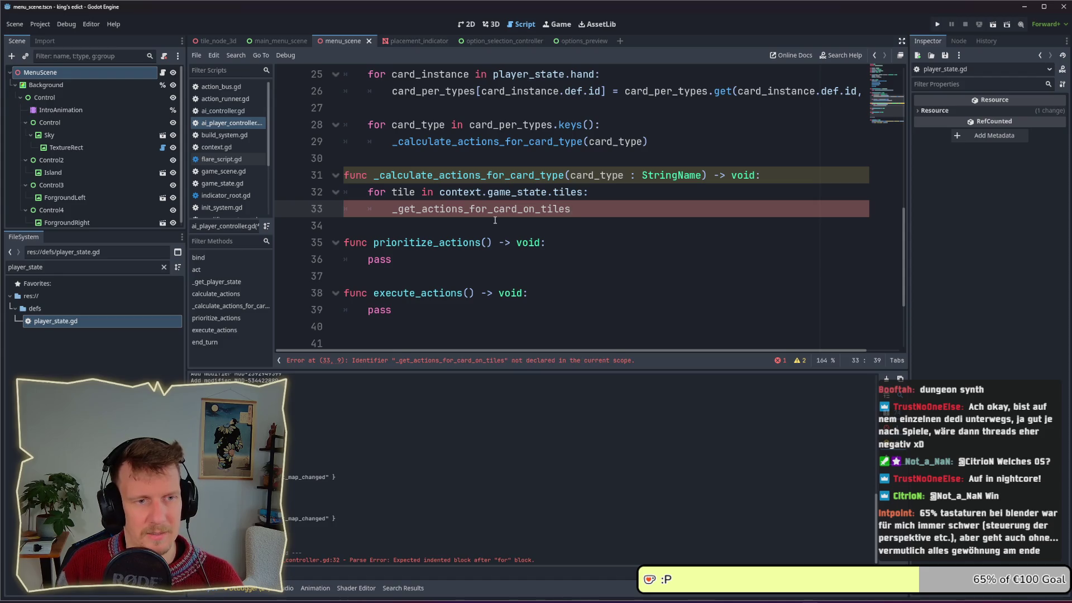
type("(")
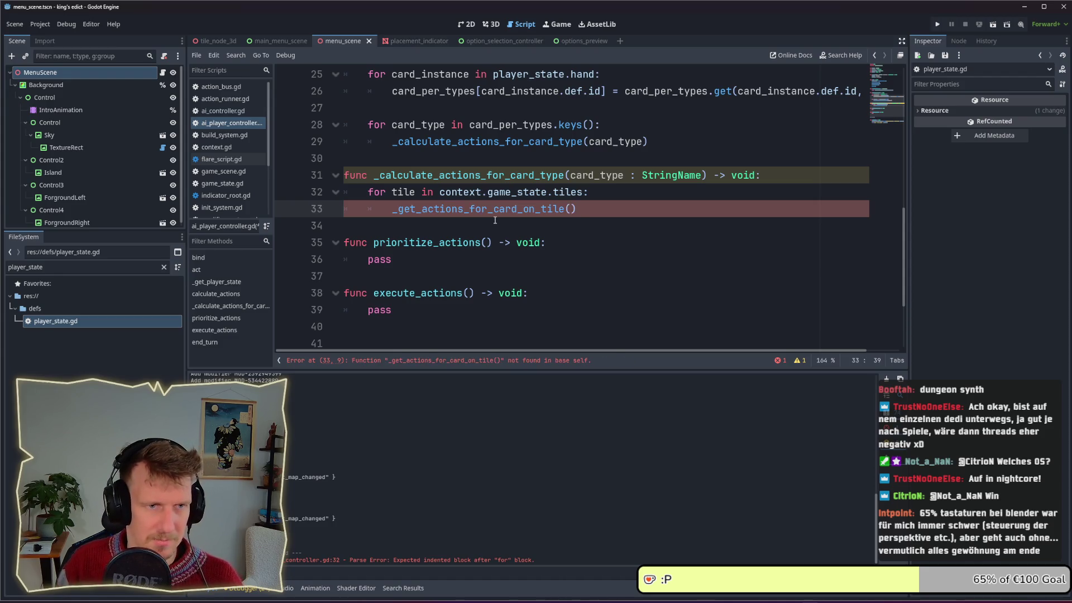
type("card_type")
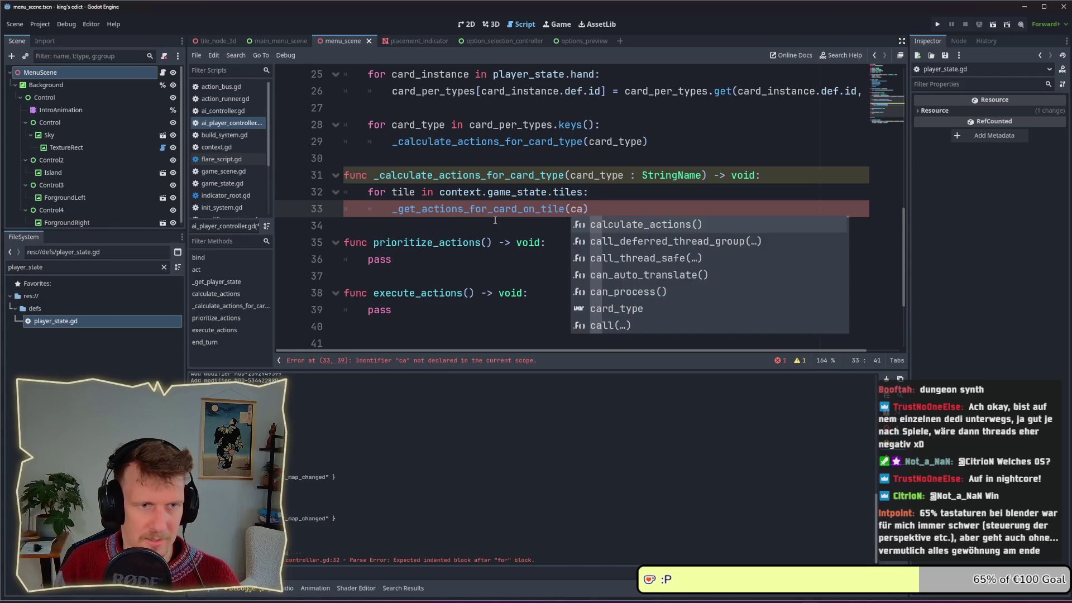
type(", tile")
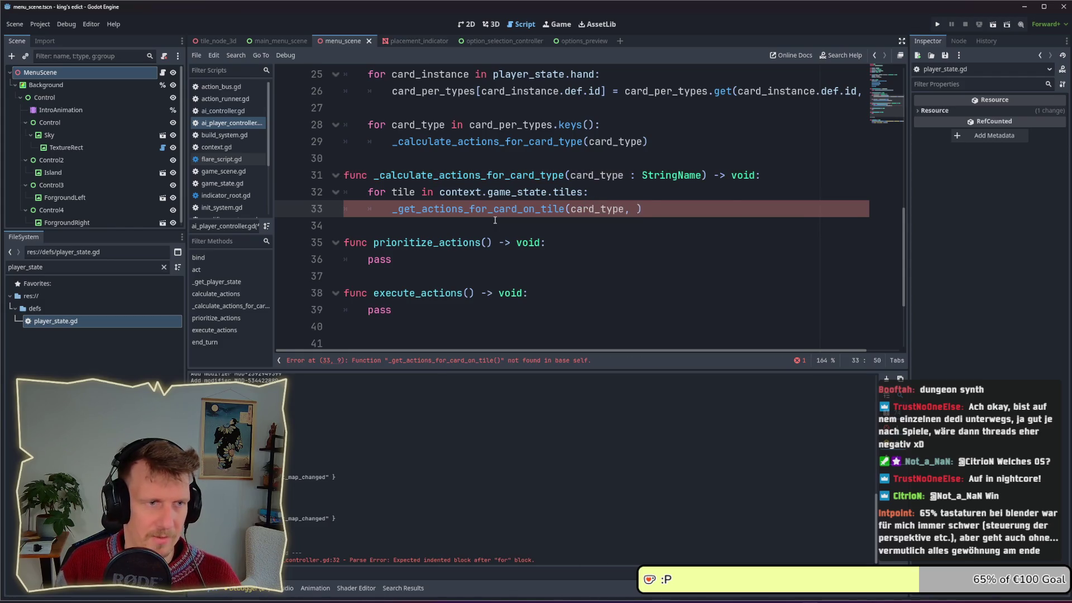
key("Escape")
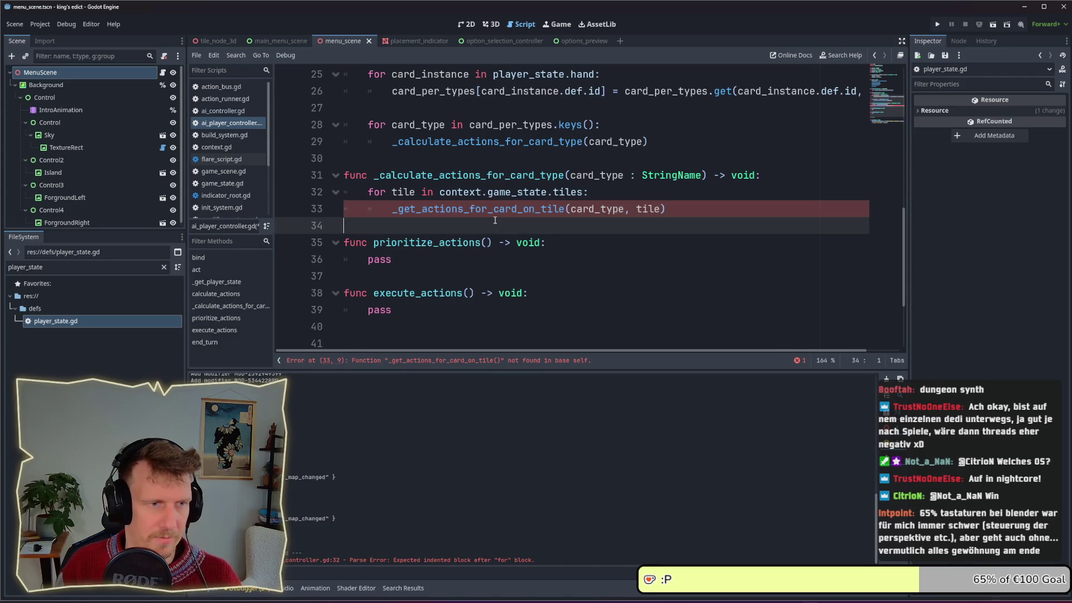
key("Down")
key("Return")
key("Return")
key("Up")
Rename the line-33 call to _calculate_actions_for_card_type and start a func with that name.
type("func _")
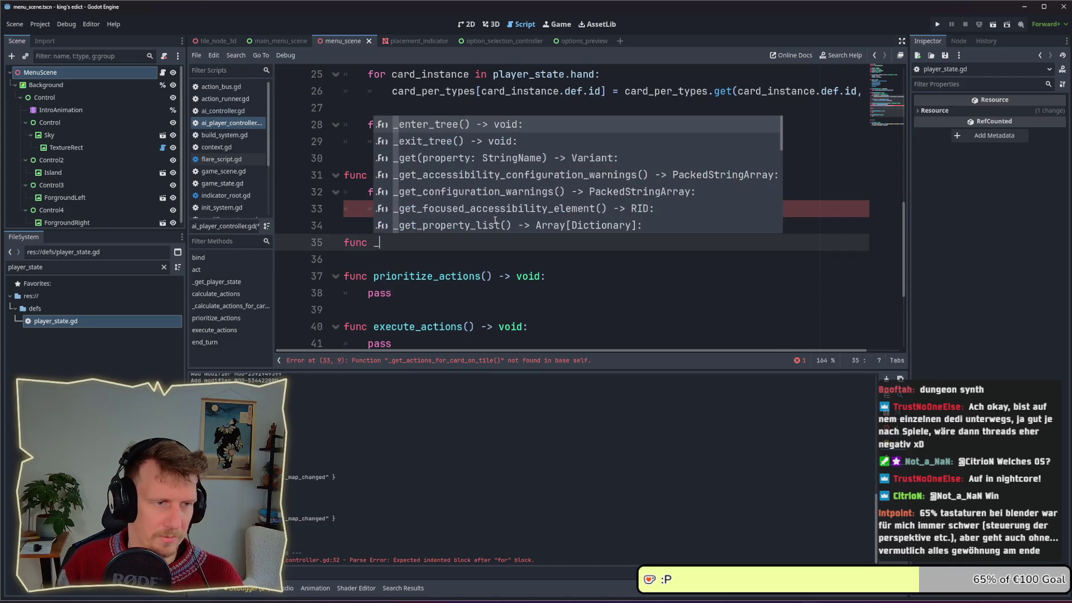
key("Escape")
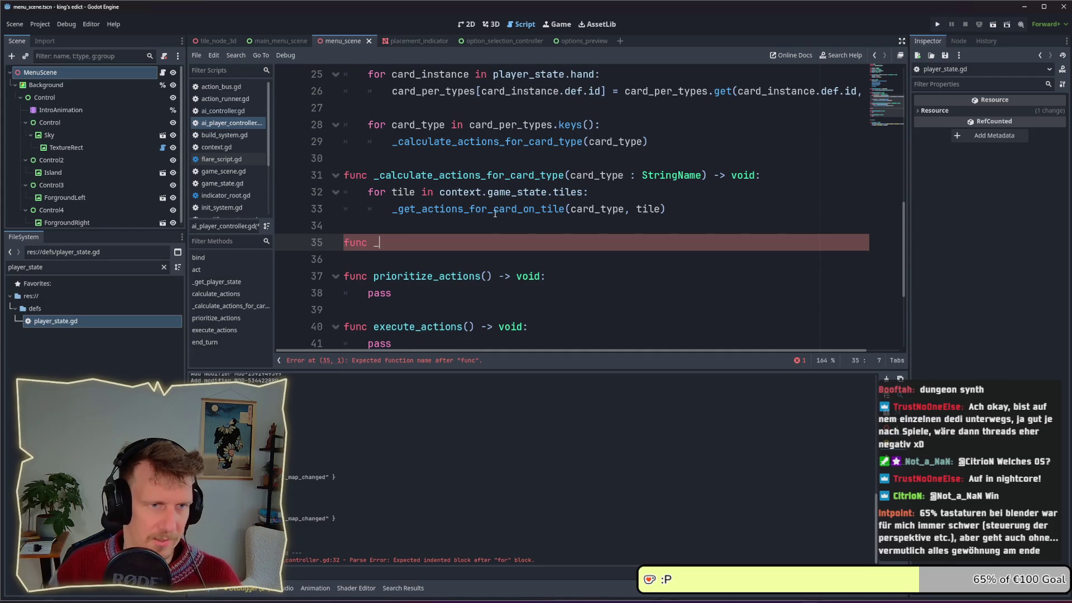
double_click(495, 210)
type("_calculate_actions_for_card_type")
left_click(378, 245)
type("calculate_actions_for_card_type")
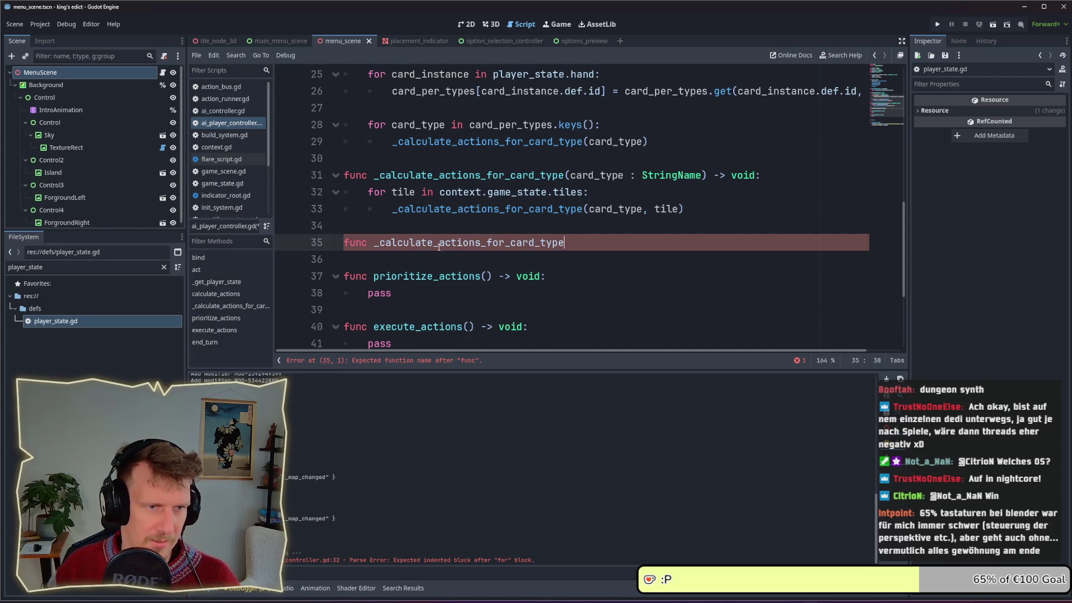
Give it (card_type : StringName, tile : Tile) -> Array, declaring and returning an empty actions array.
type("(card_typ")
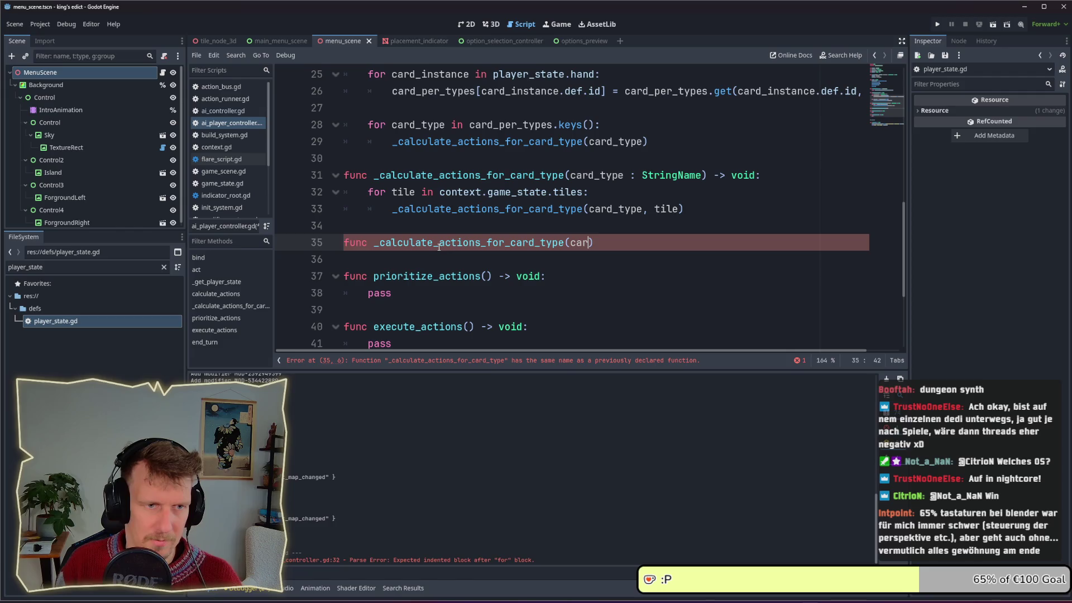
type("e")
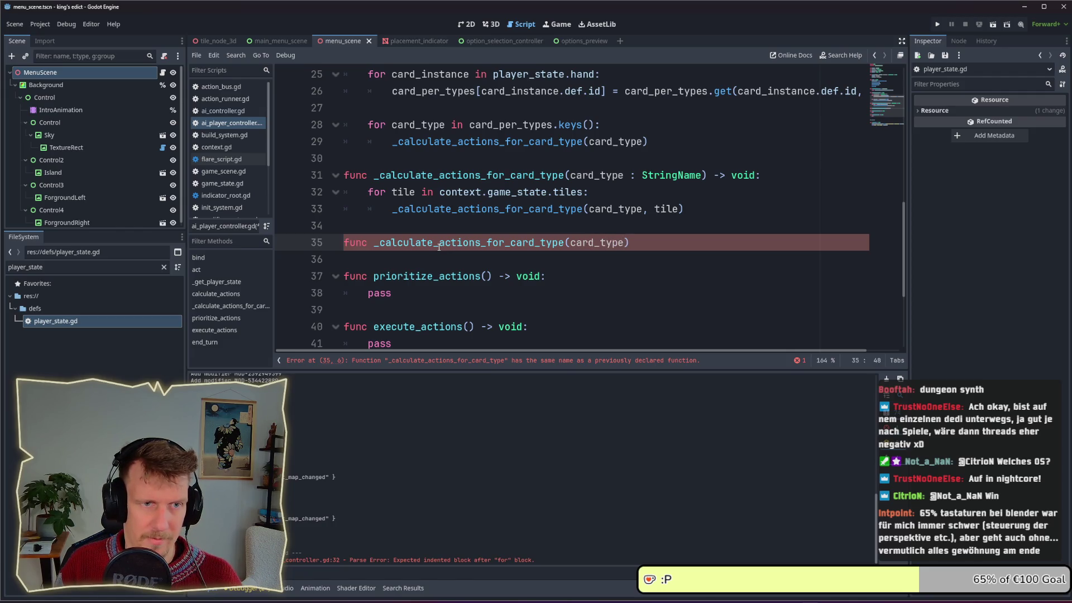
type(" : StringName")
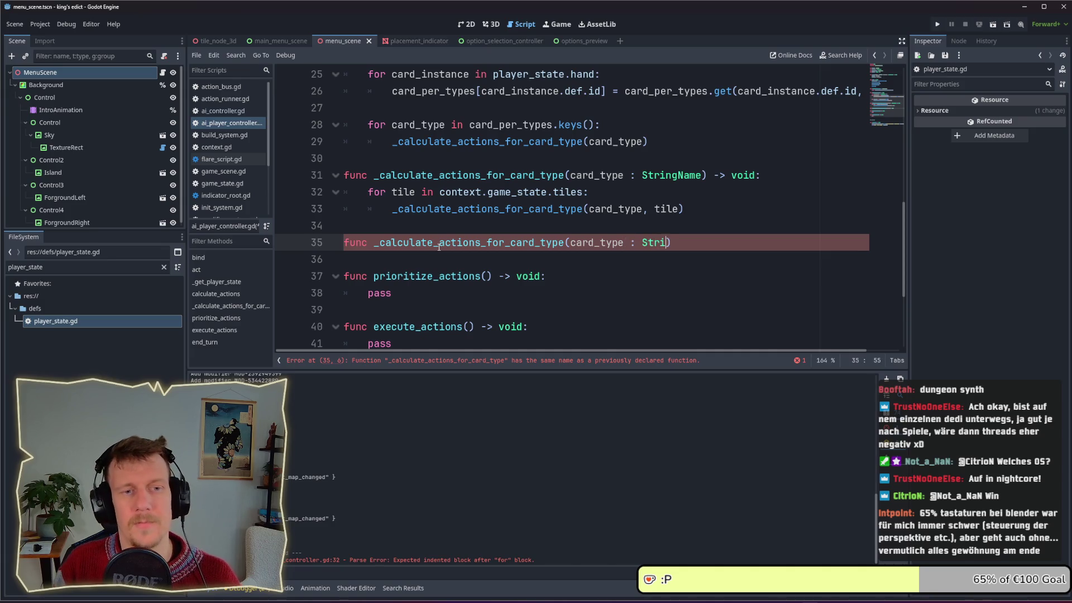
type(", tile : t")
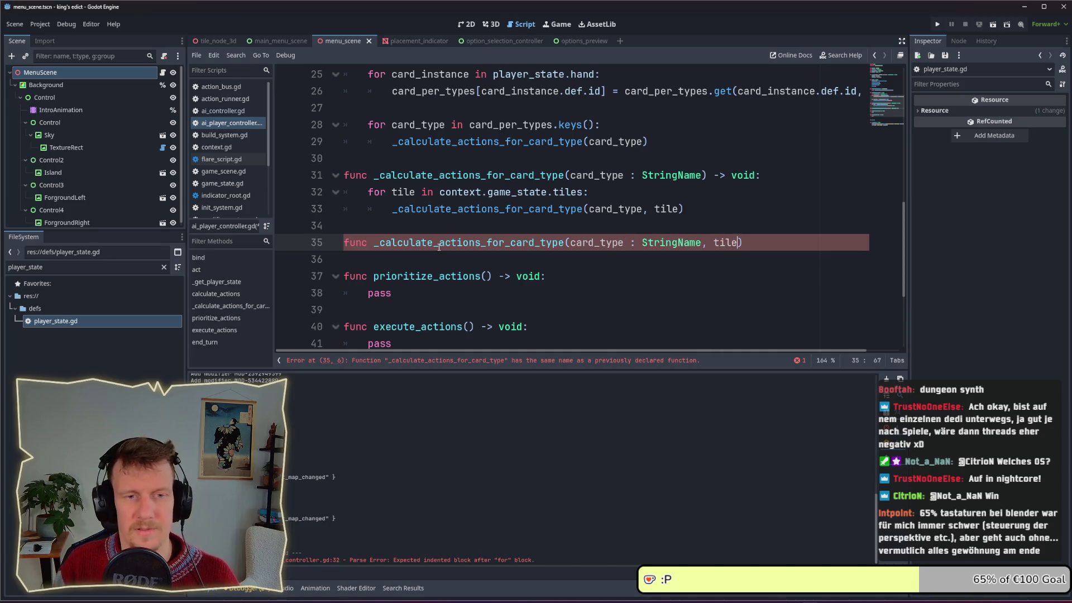
type("ile")
key("BackSpace")
key("BackSpace")
key("BackSpace")
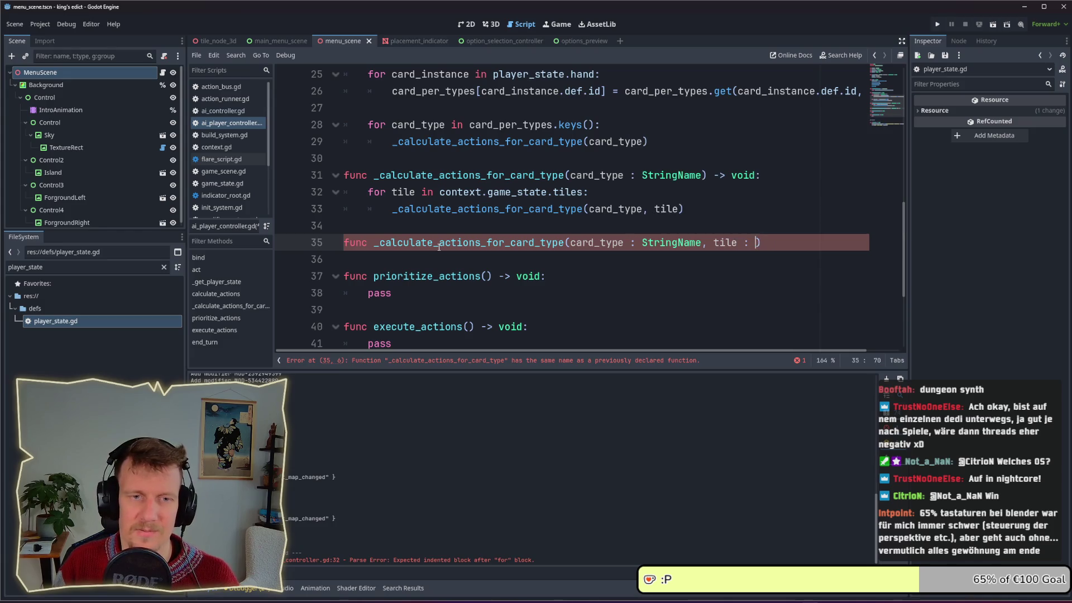
type("Tile) -> Arr")
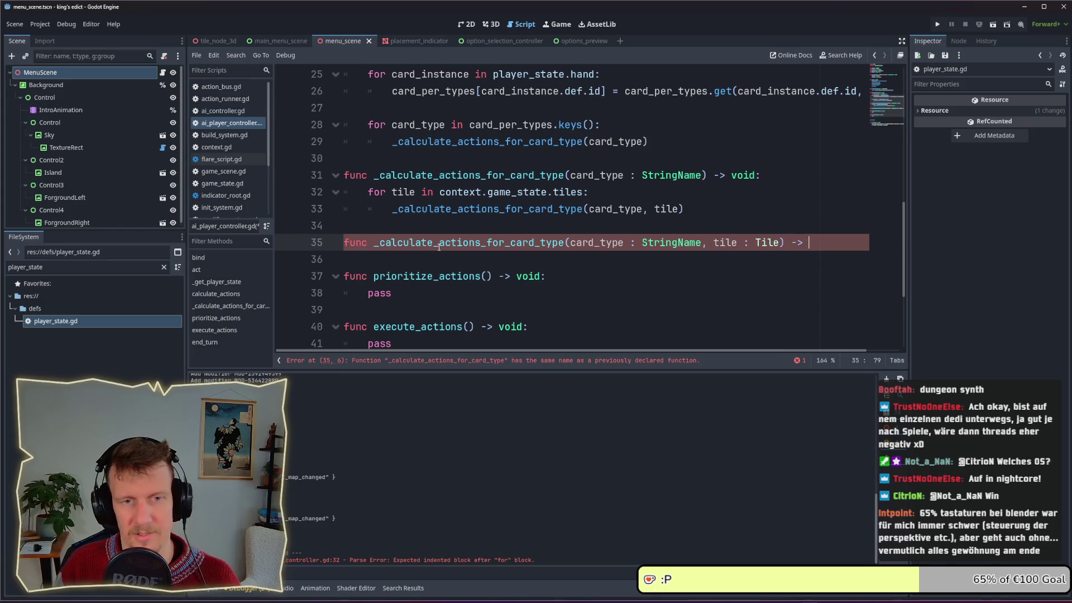
type("ay:")
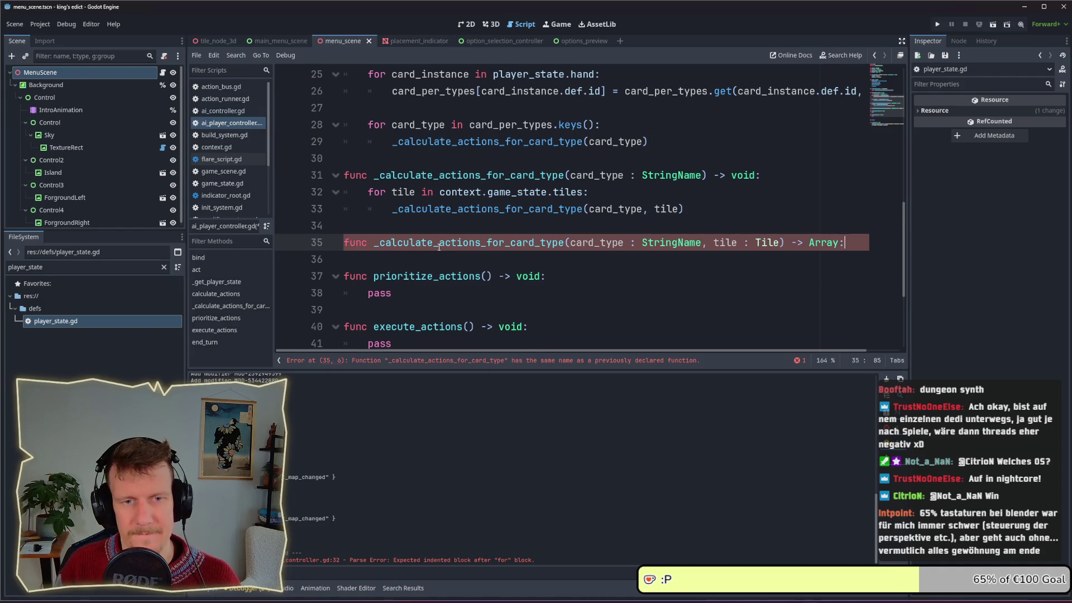
key("Return")
type("var actions ")
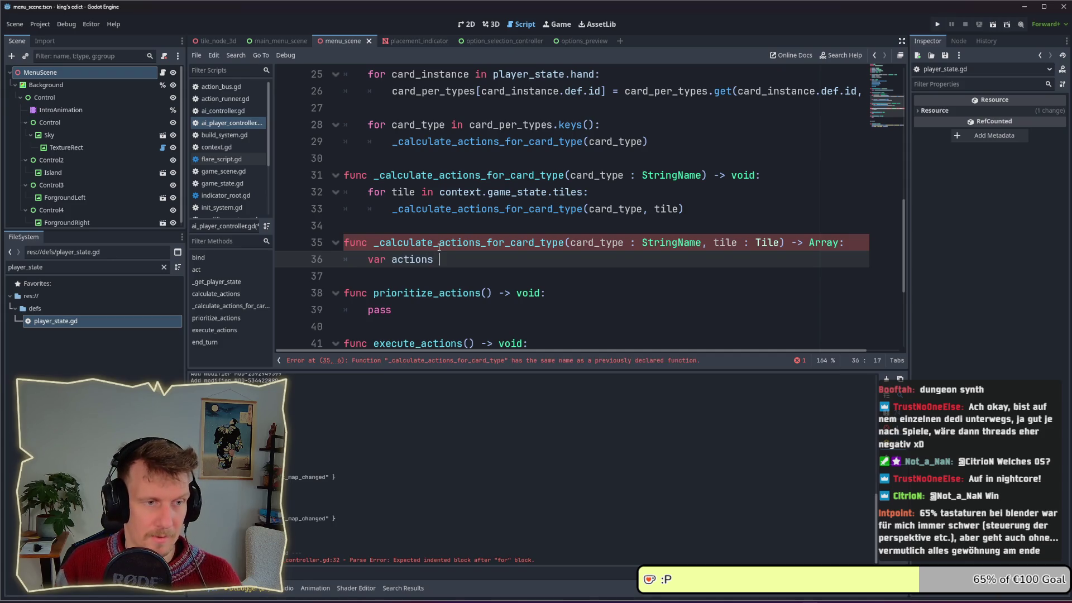
type("= [")
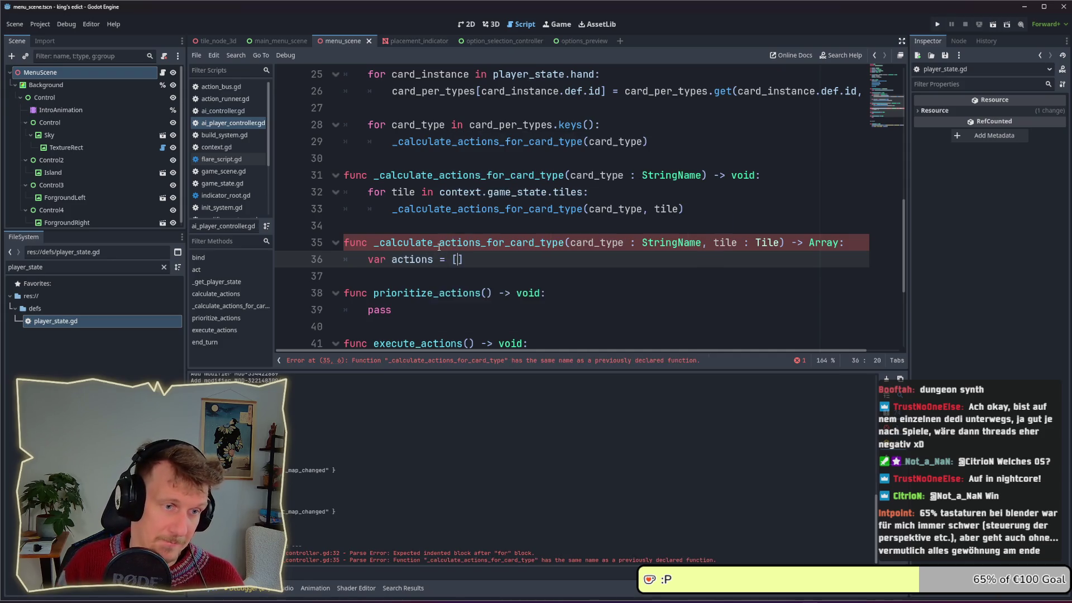
key("End")
key("Return")
key("Return")
type("return ")
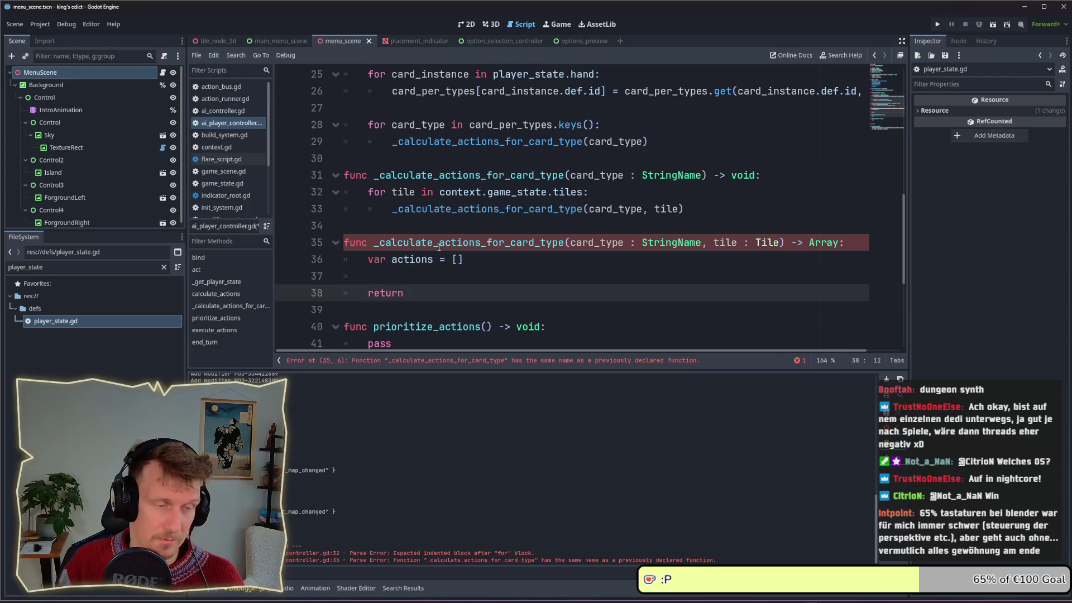
type("actio")
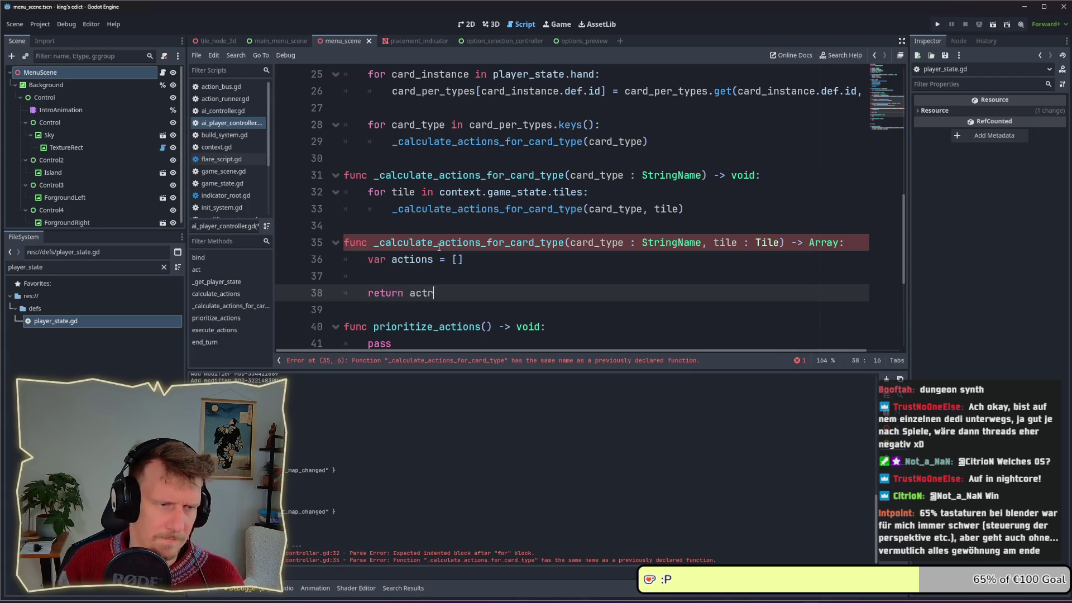
type("ns")
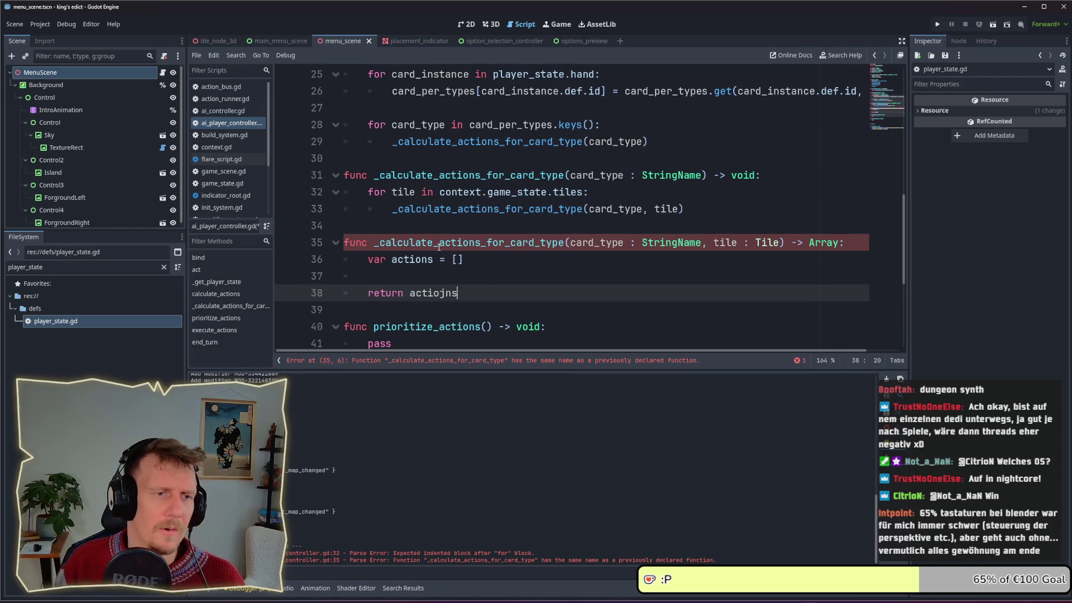
key("Escape")
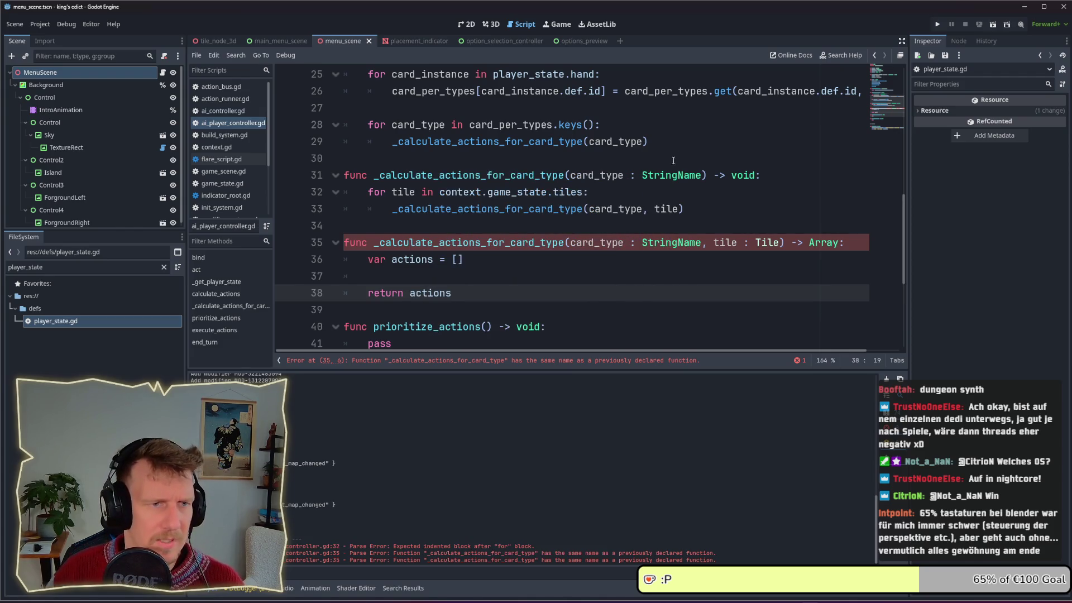
Change the card-type function's return type on line 31 from void to Array.
left_click(643, 191)
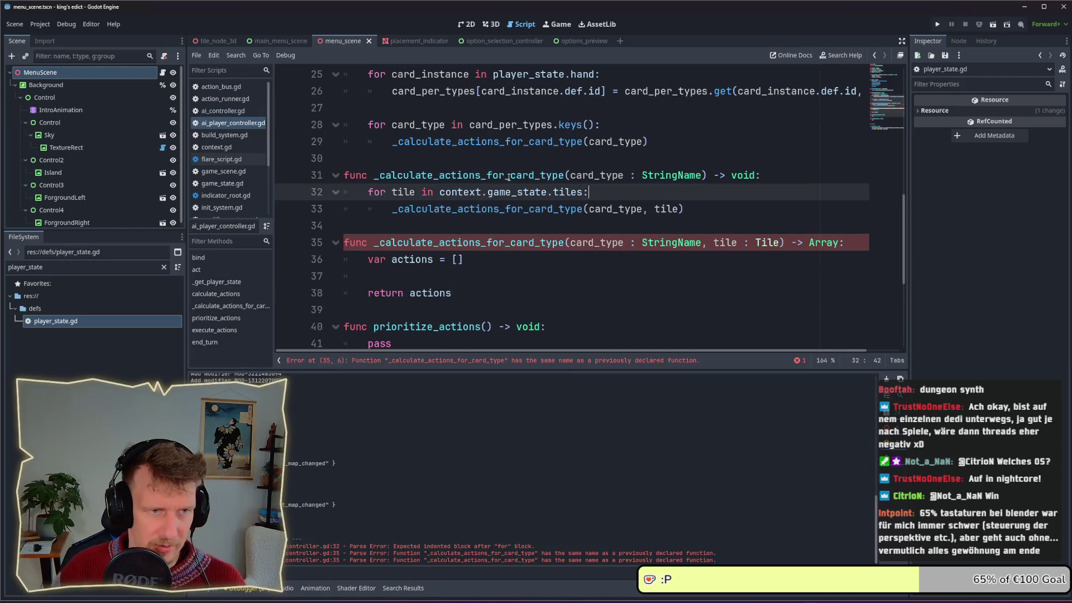
double_click(749, 176)
type("Array")
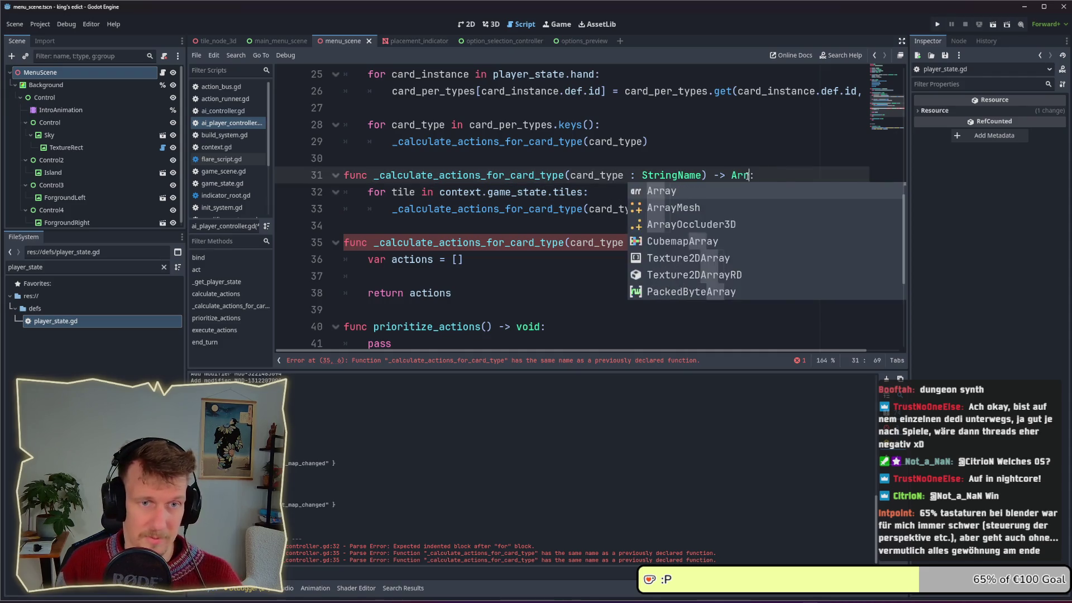
key("BackSpace")
key("BackSpace")
type("y")
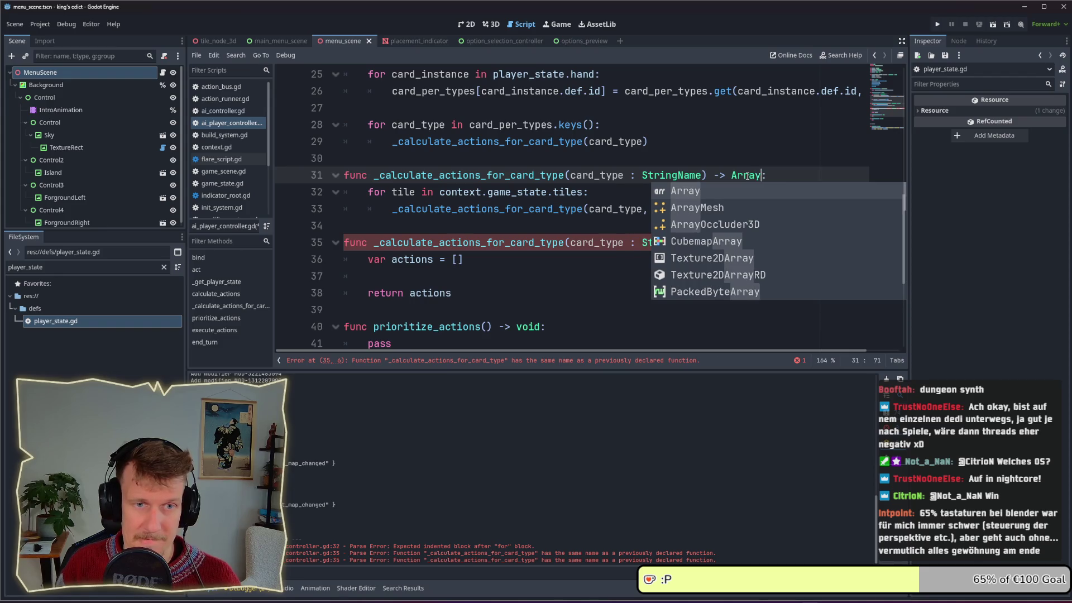
key("Return")
Declare an empty list with 'var actions = []' just above the tile loop.
key("Down")
key("ctrl+Left")
key("ctrl+Left")
key("ctrl+Left")
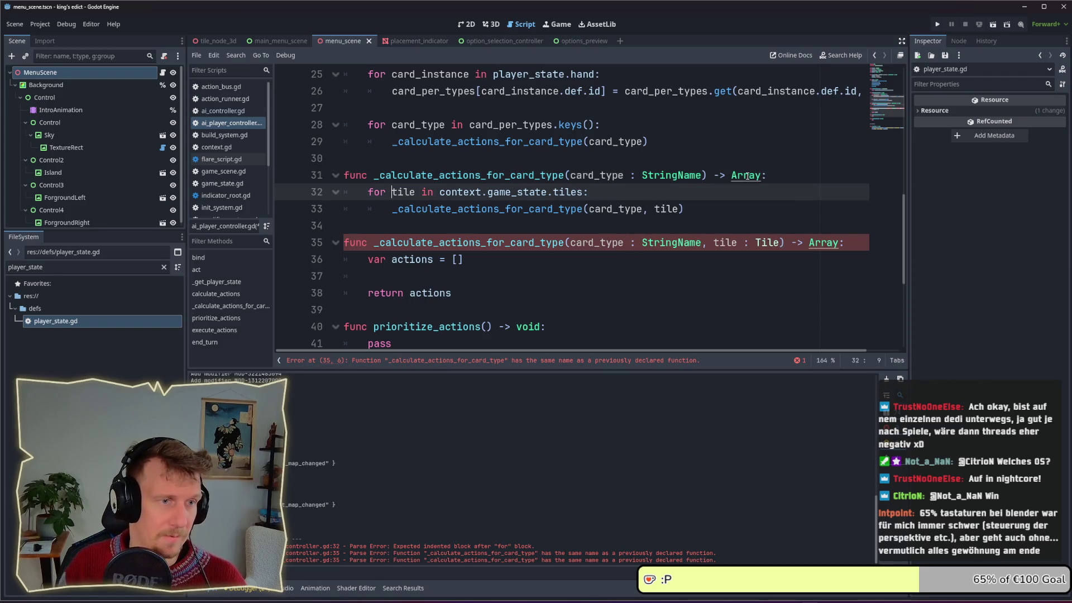
key("Up")
key("End")
key("Return")
type("v")
type("act")
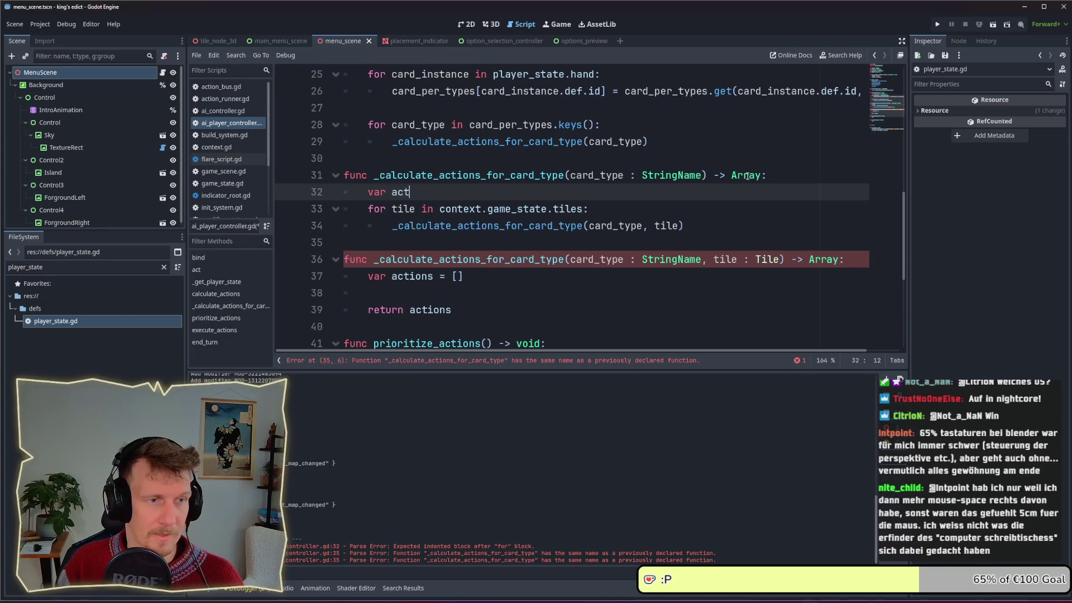
type("ions = []")
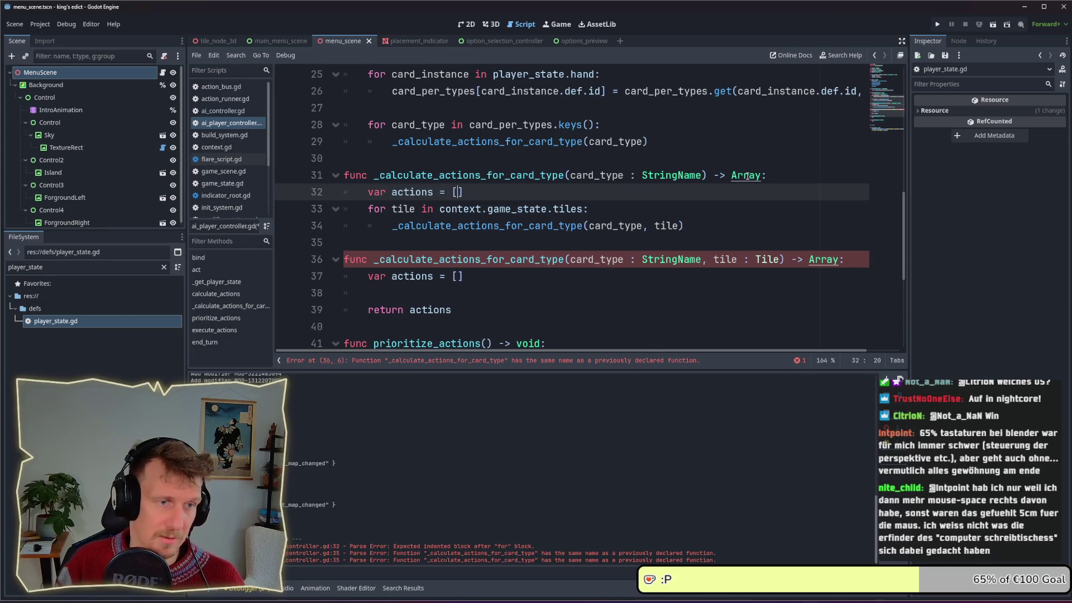
key("Down")
key("Down")
Wrap the per-tile call on line 34 in actions.append_array(...) and save the script.
key("Home")
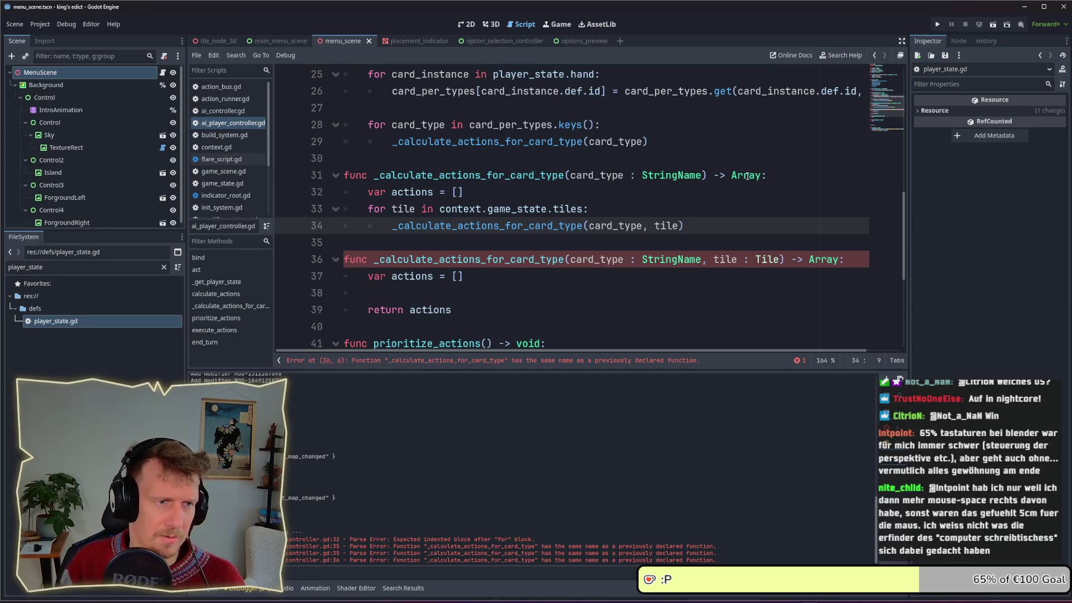
key("Left")
type("actions.app")
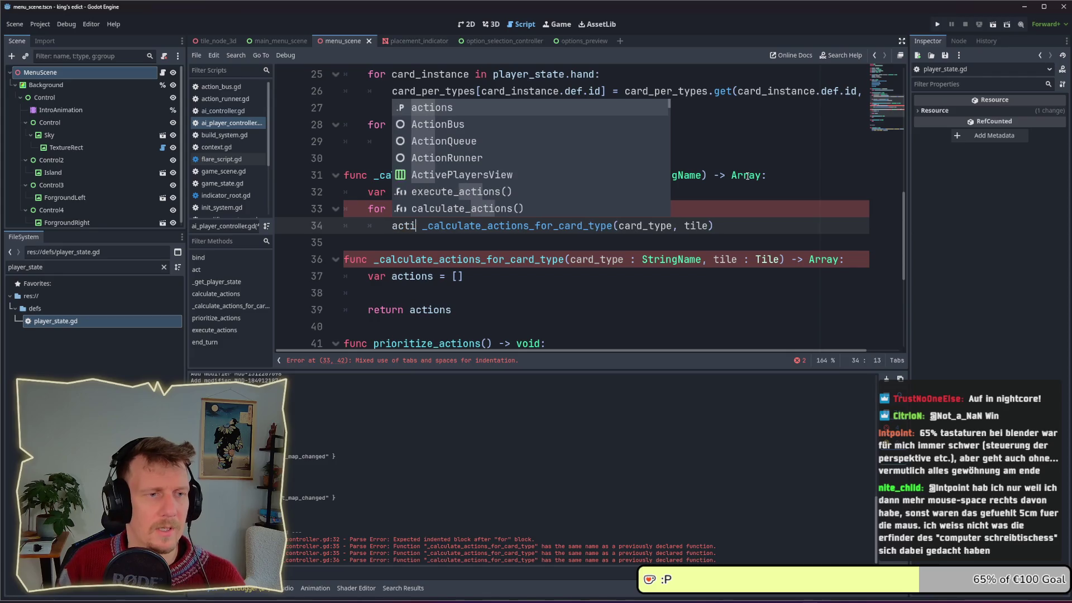
type("end")
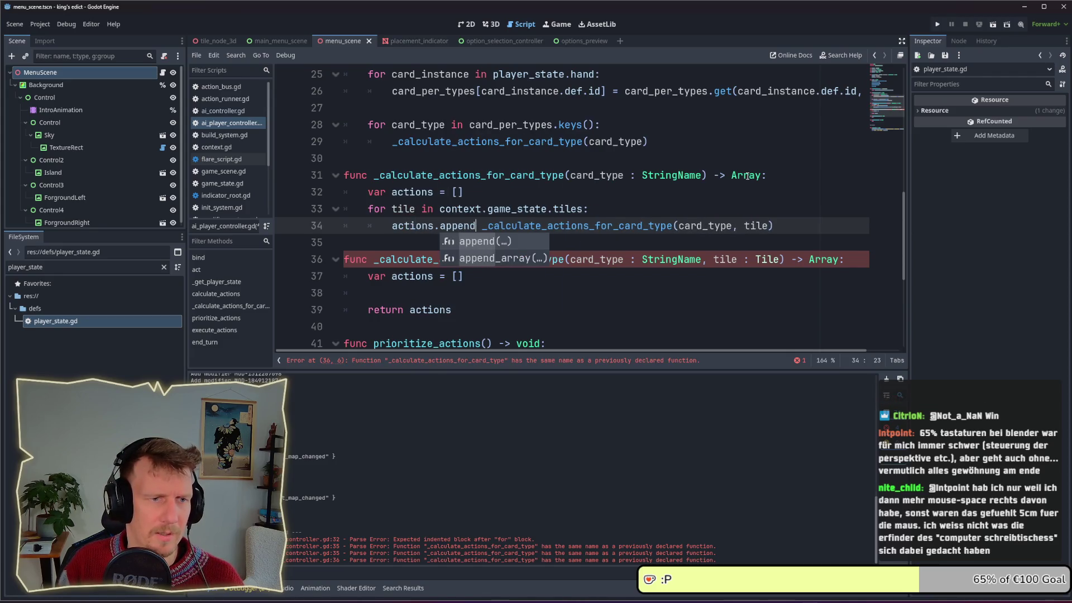
key("Down")
key("Return")
key("Delete")
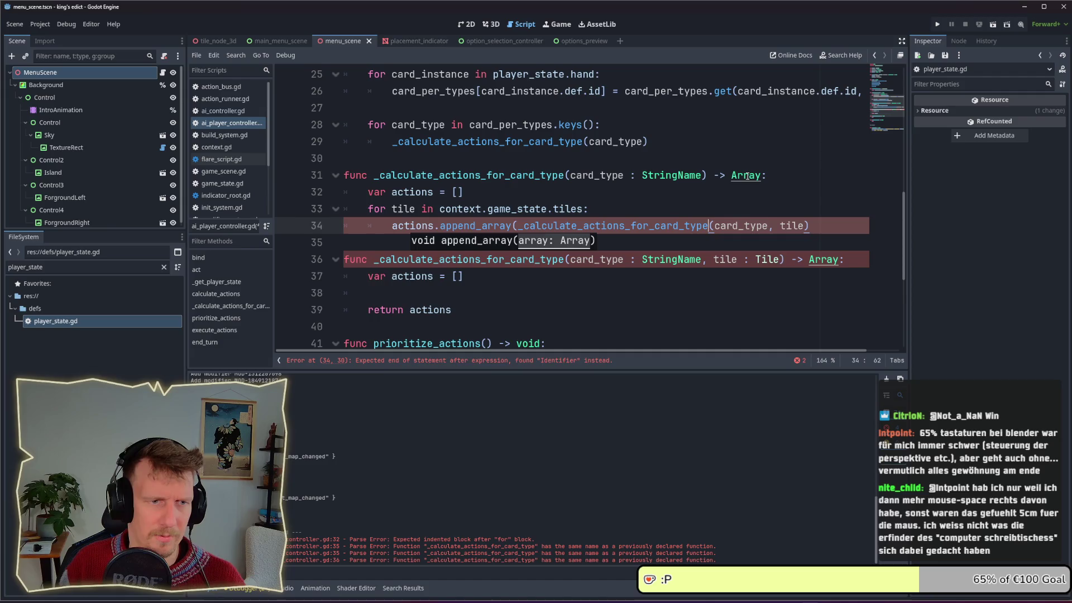
key("End")
type(")")
key("ctrl+s")
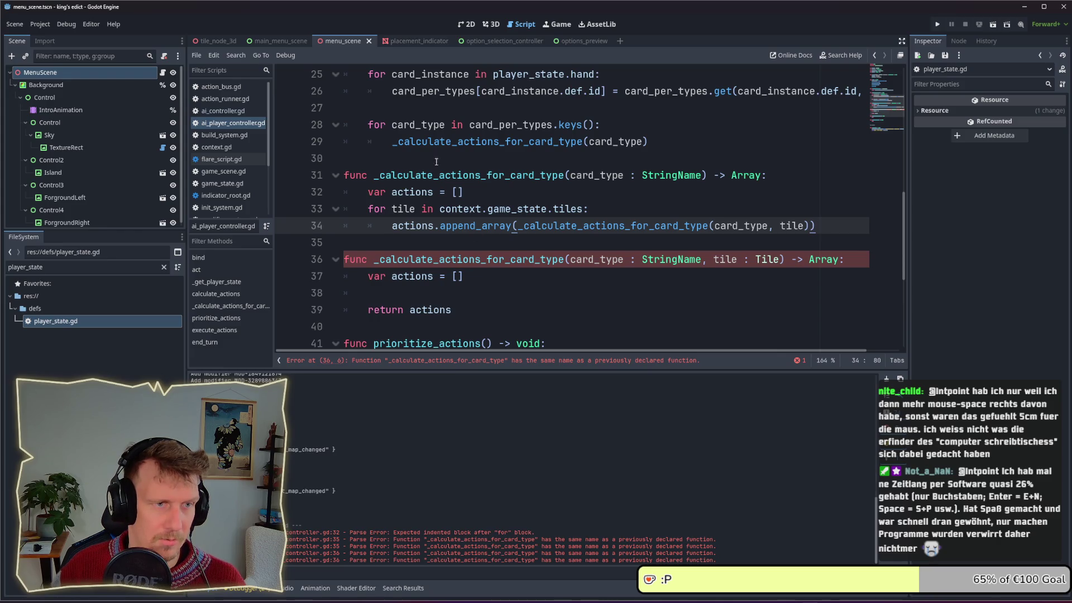
left_click(397, 141)
Change calculate_actions' return type from void to Array.
scroll(415, 155, "up", 1)
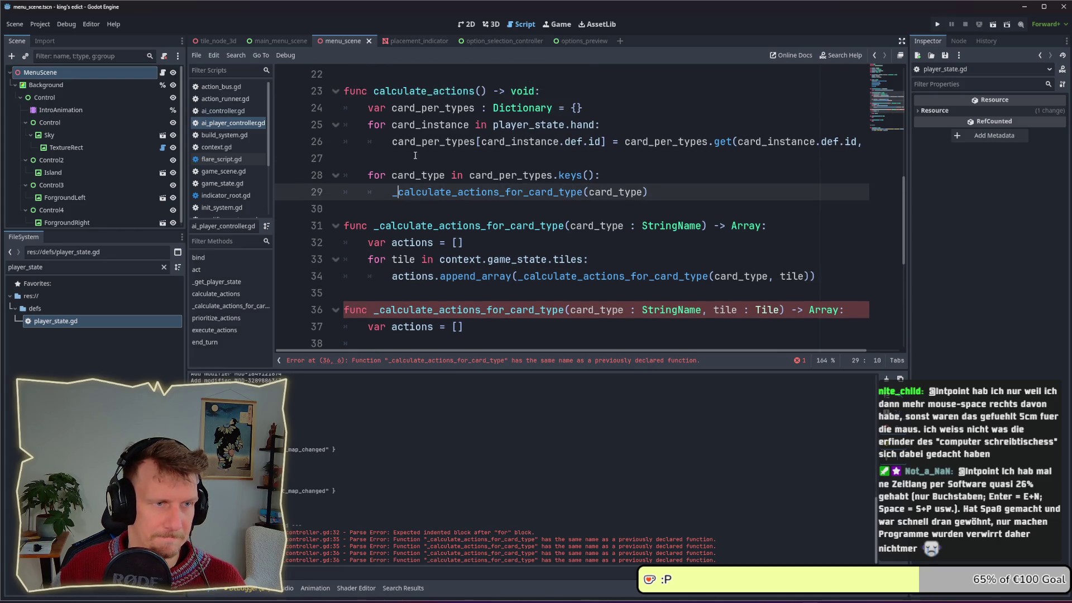
double_click(520, 91)
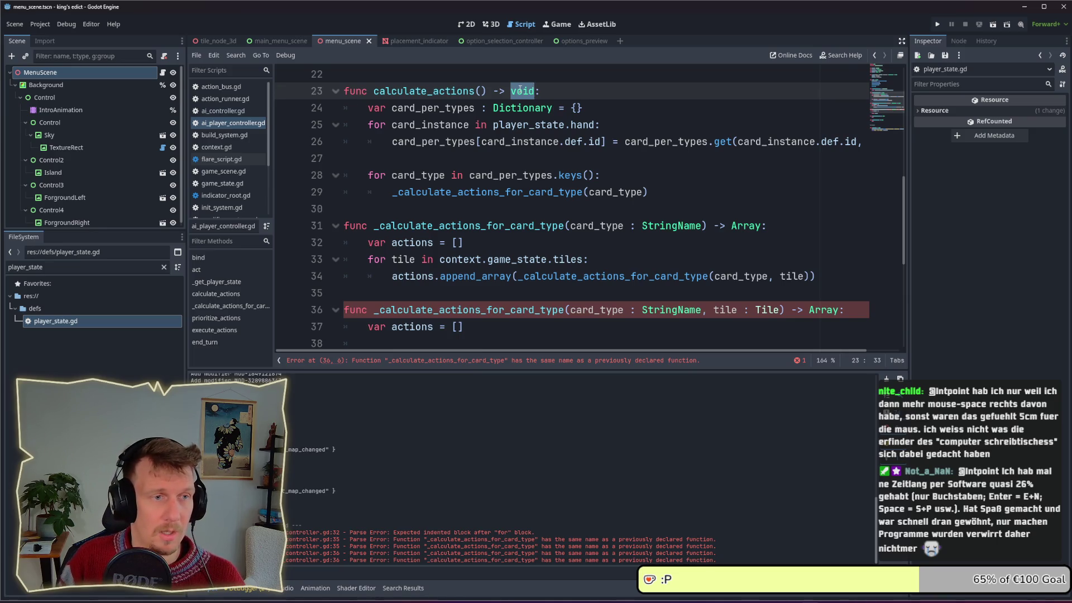
type("Array")
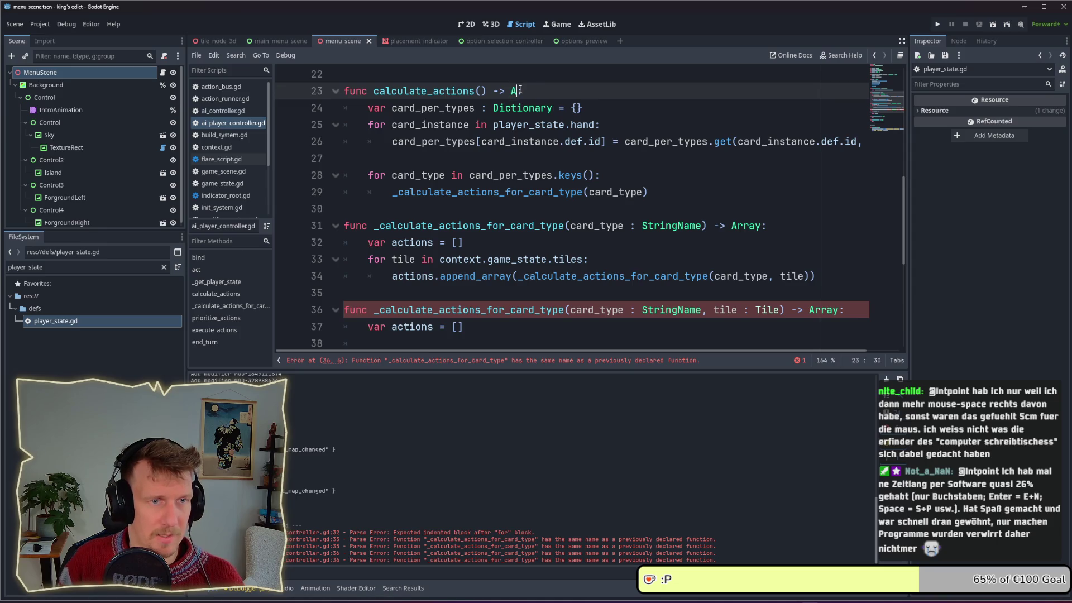
Add 'var actions = []' on a new line after the hand loop.
left_click(438, 155)
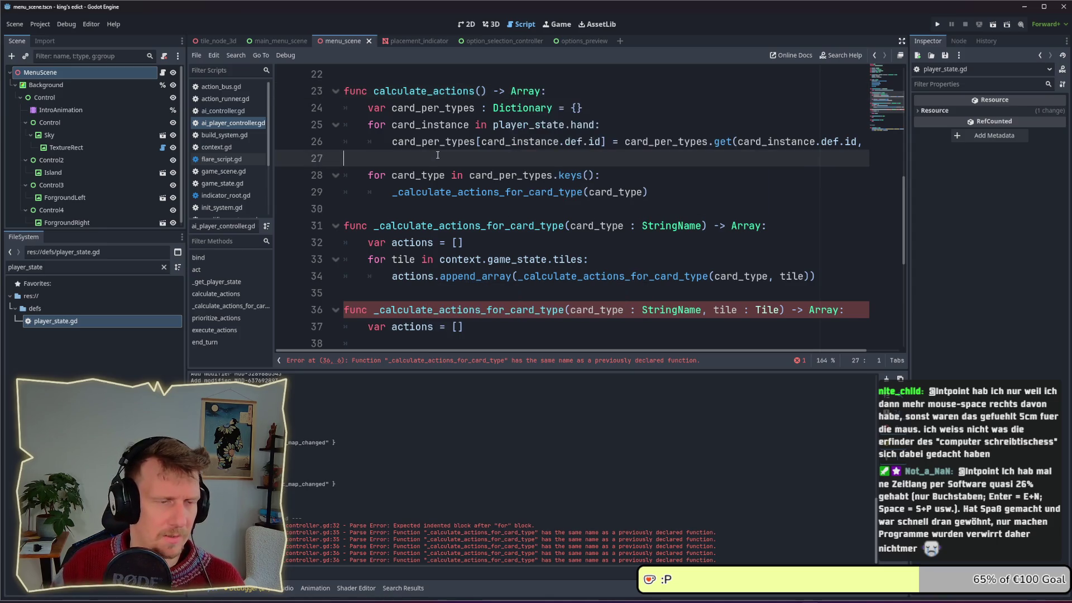
key("Return")
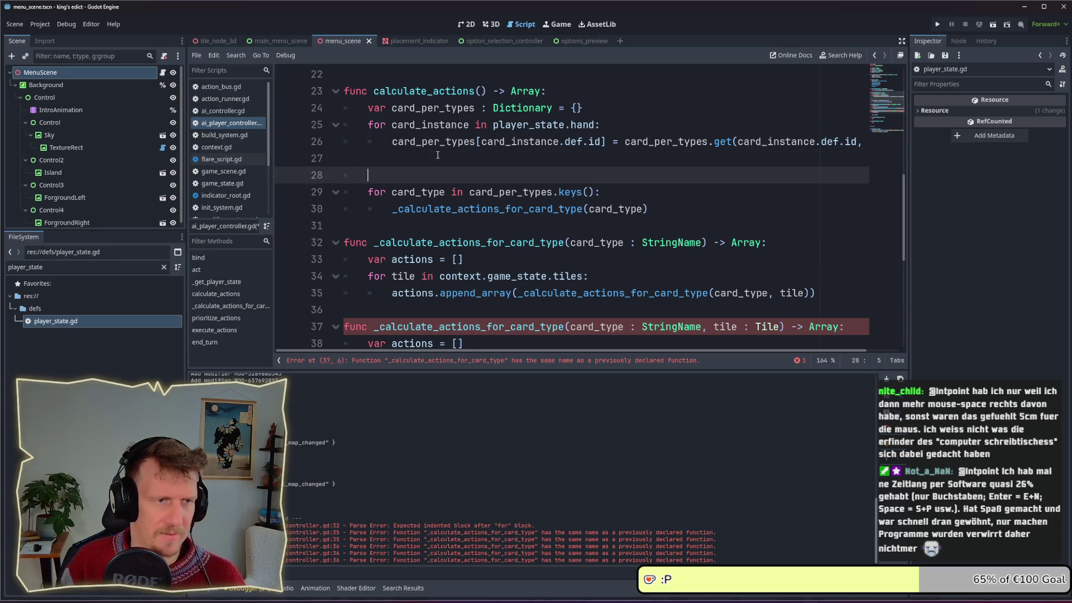
key("Tab")
type("var ac")
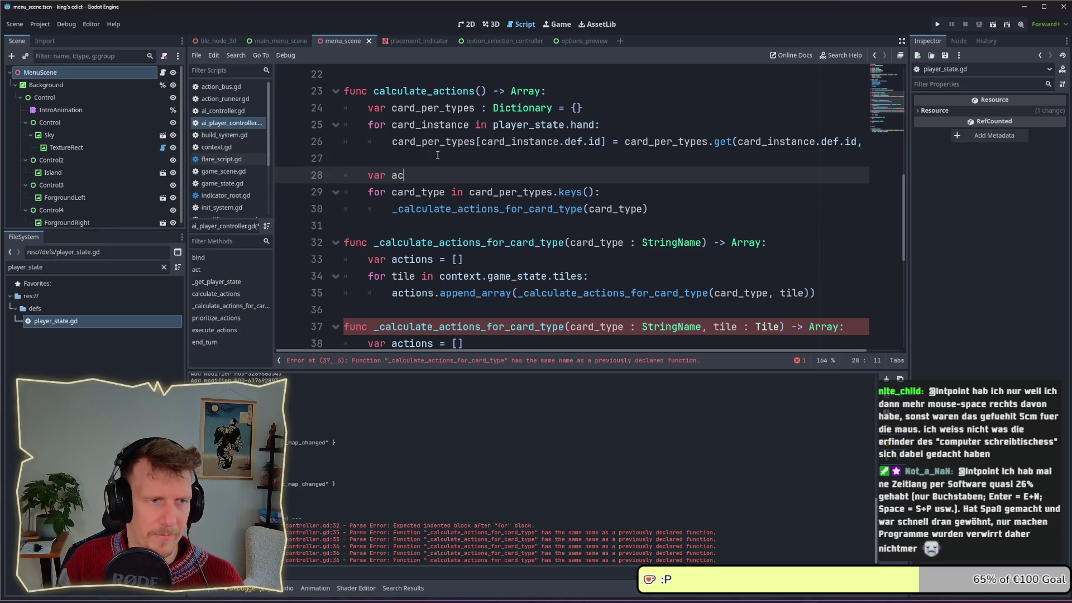
type("tions = ")
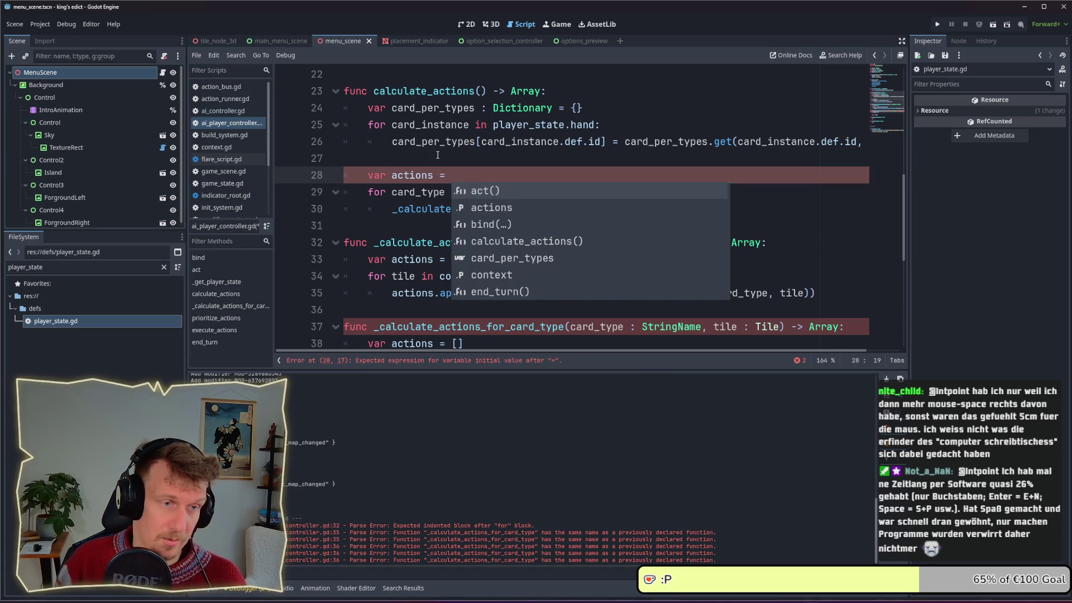
type("[]")
key("Down")
key("Down")
Start wrapping line 30's _calculate_actions_for_card_type(card_type) call in actions.append(.
key("Home")
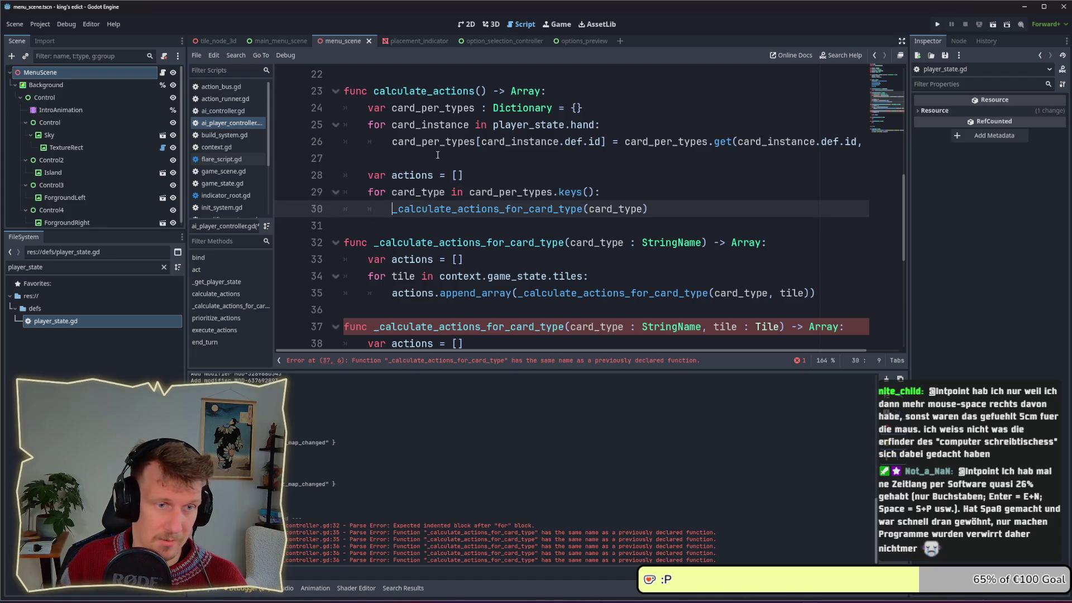
type("act")
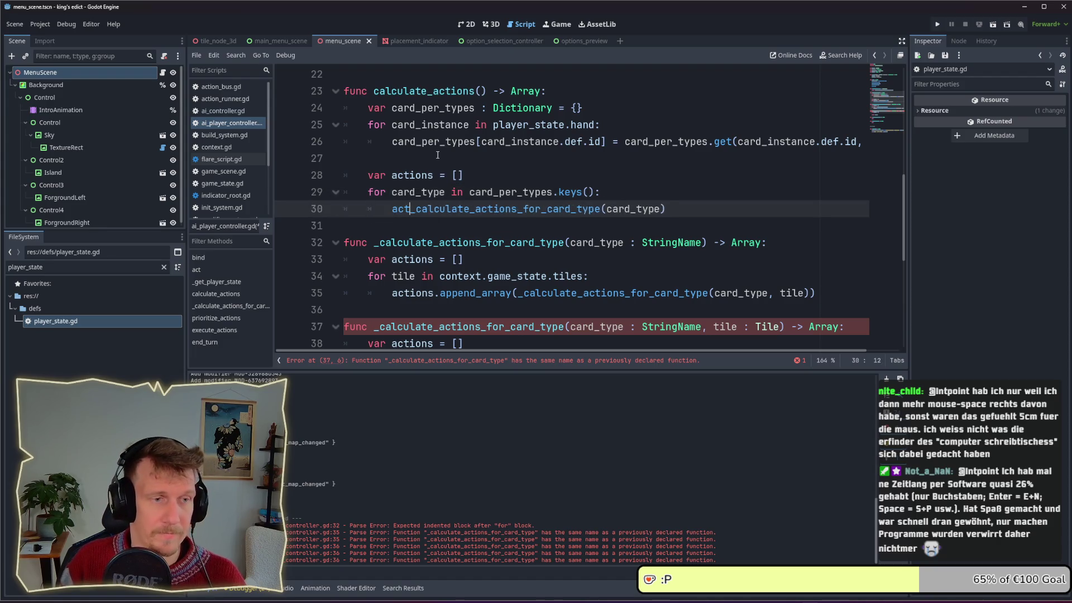
type("ions.appenm")
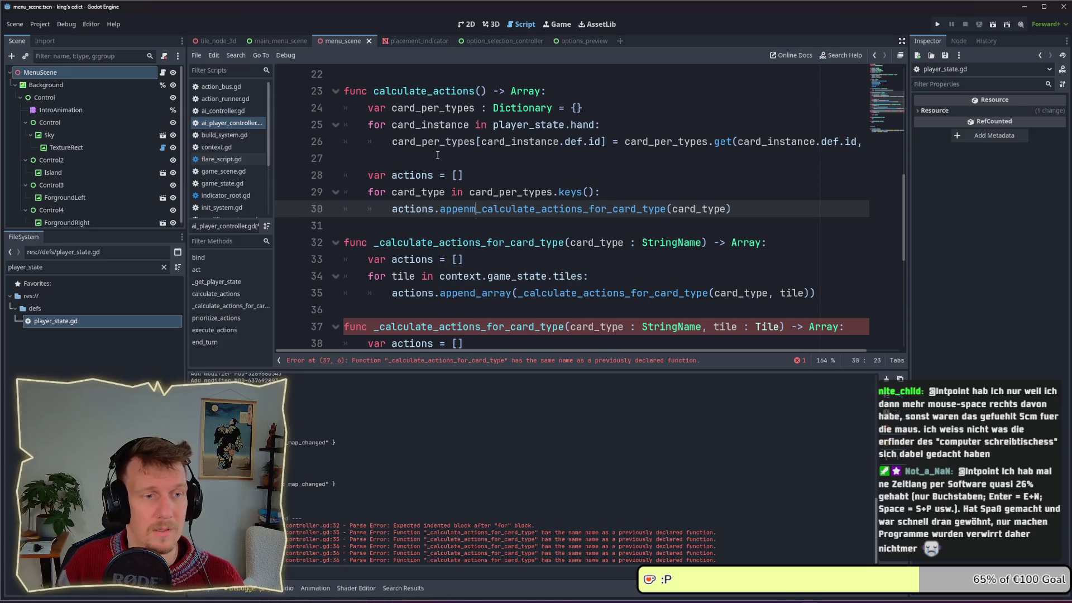
key("BackSpace")
type("d(")
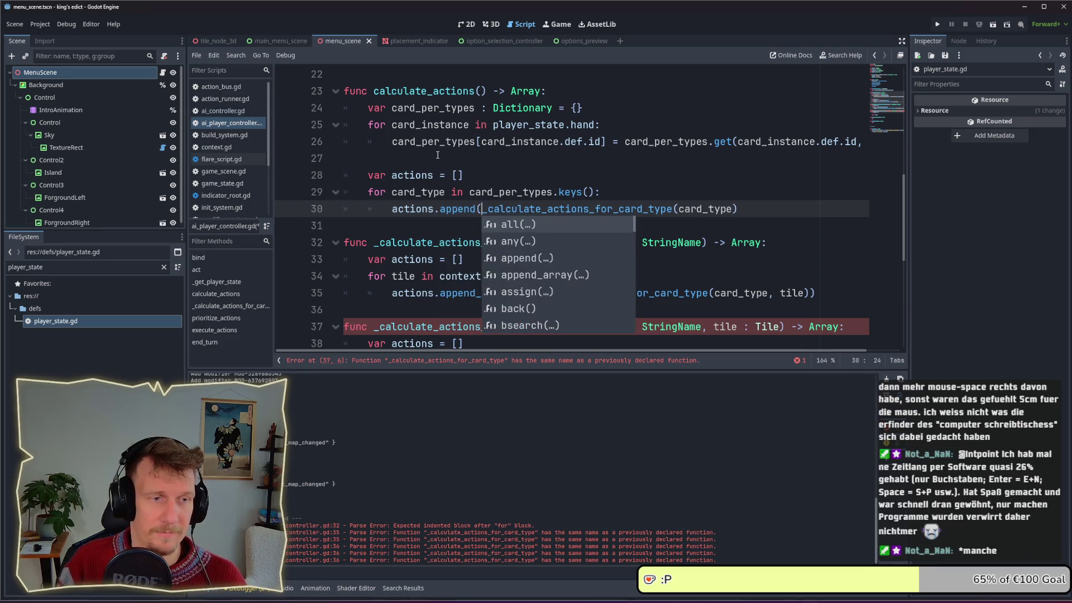
key("End")
Close the append call, then change calculate_actions' return type back to void.
type(")")
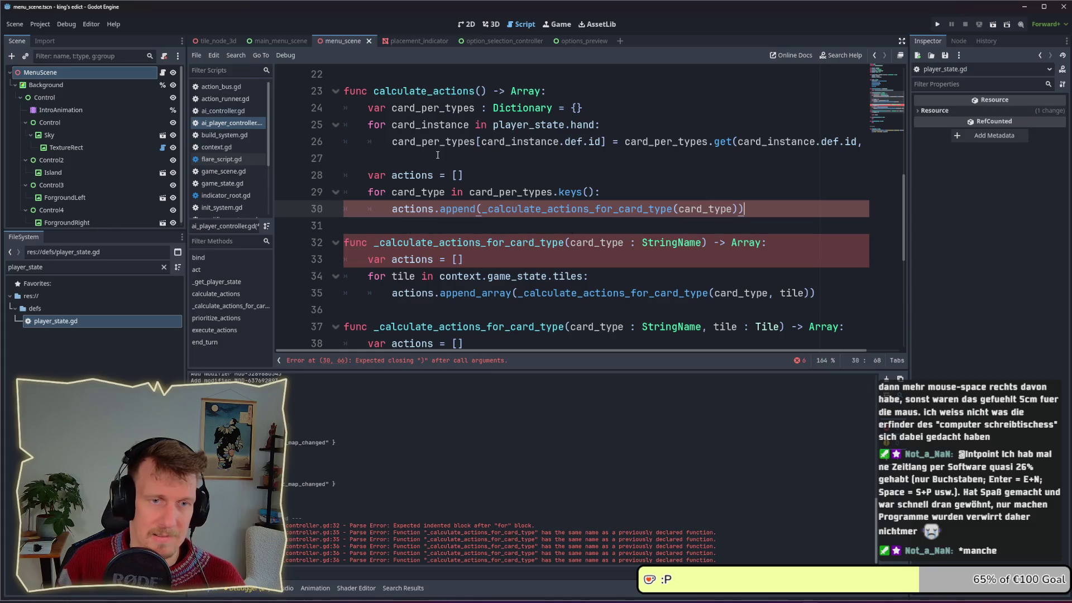
scroll(438, 154, "up", 7)
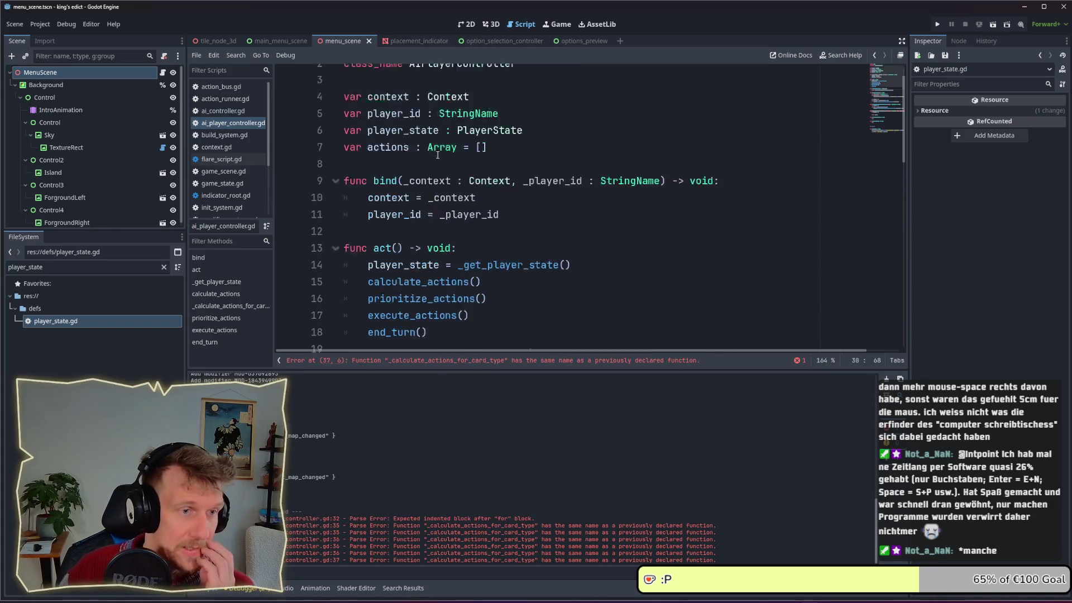
scroll(438, 155, "up", 1)
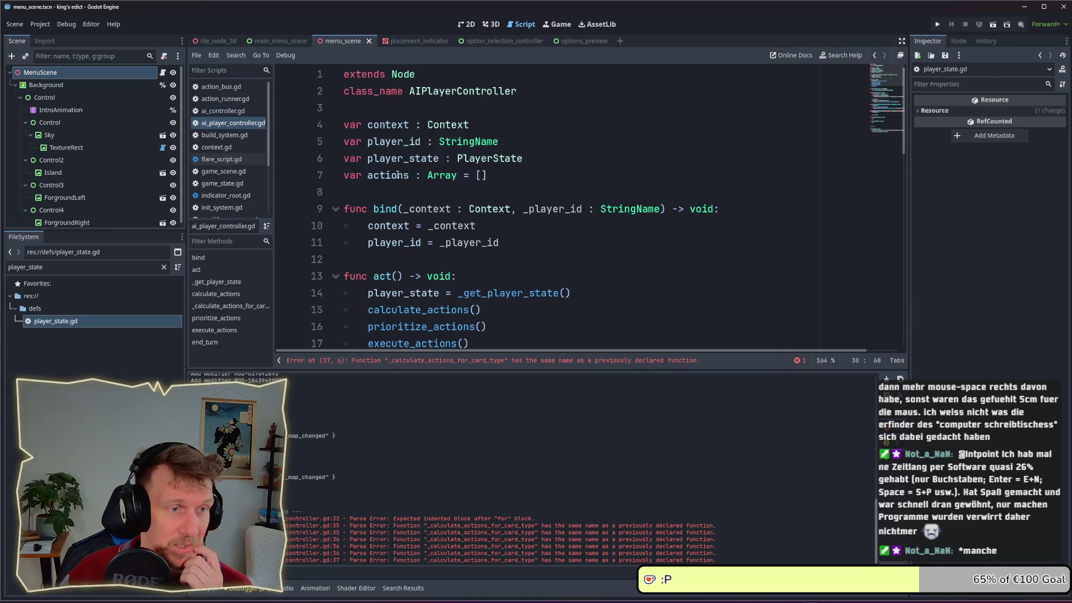
left_click_drag(487, 174, 345, 175)
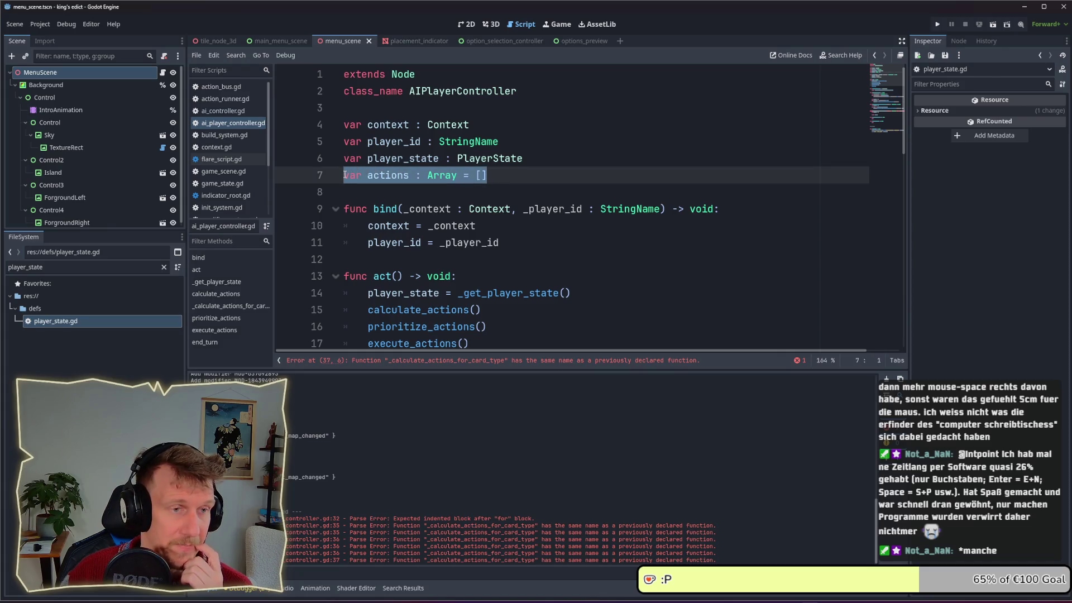
scroll(345, 175, "down", 2)
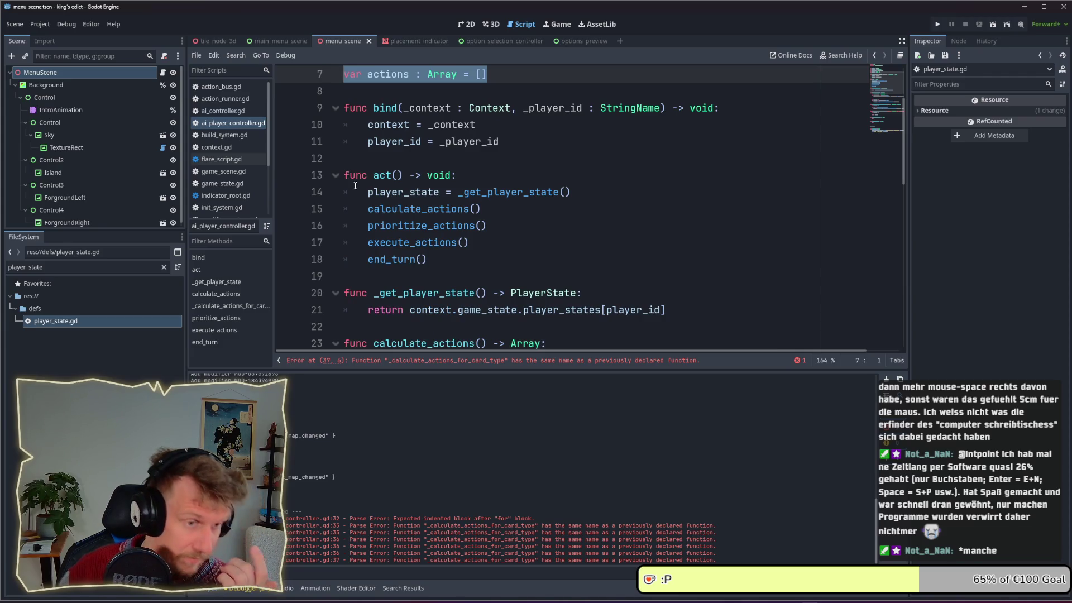
scroll(401, 216, "down", 3)
scroll(401, 216, "down", 2)
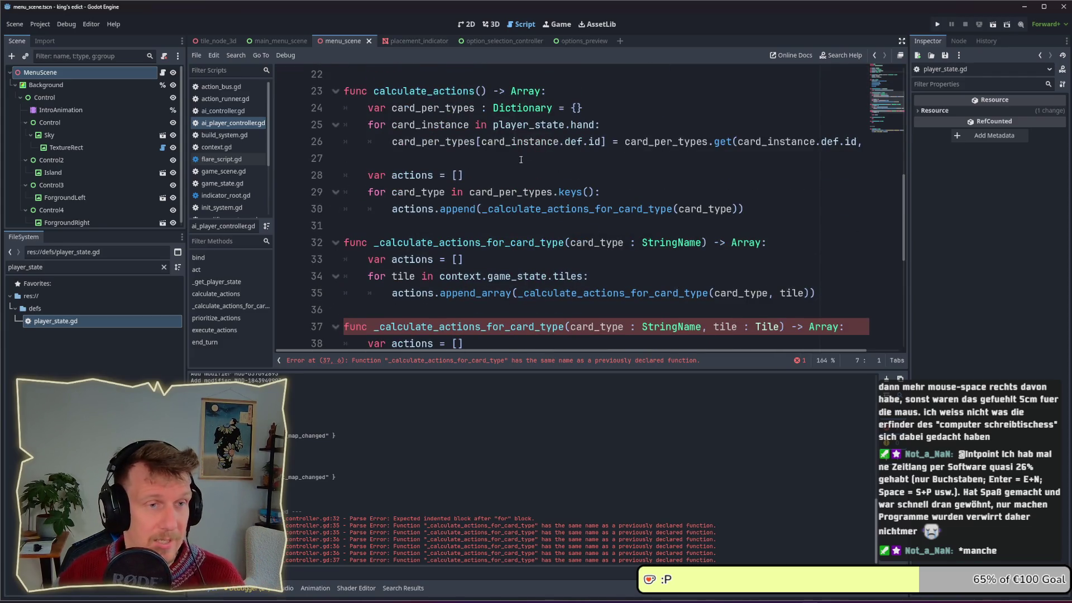
double_click(522, 85)
type("void")
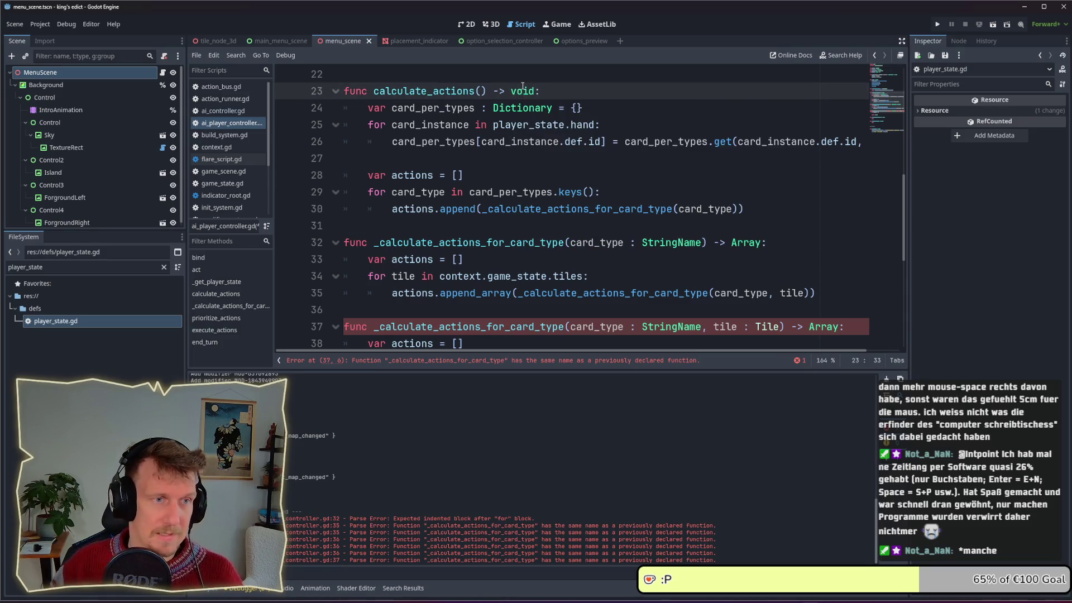
Strip the actions.append( wrapper from line 30's call and save.
left_click(506, 168)
left_click(507, 161)
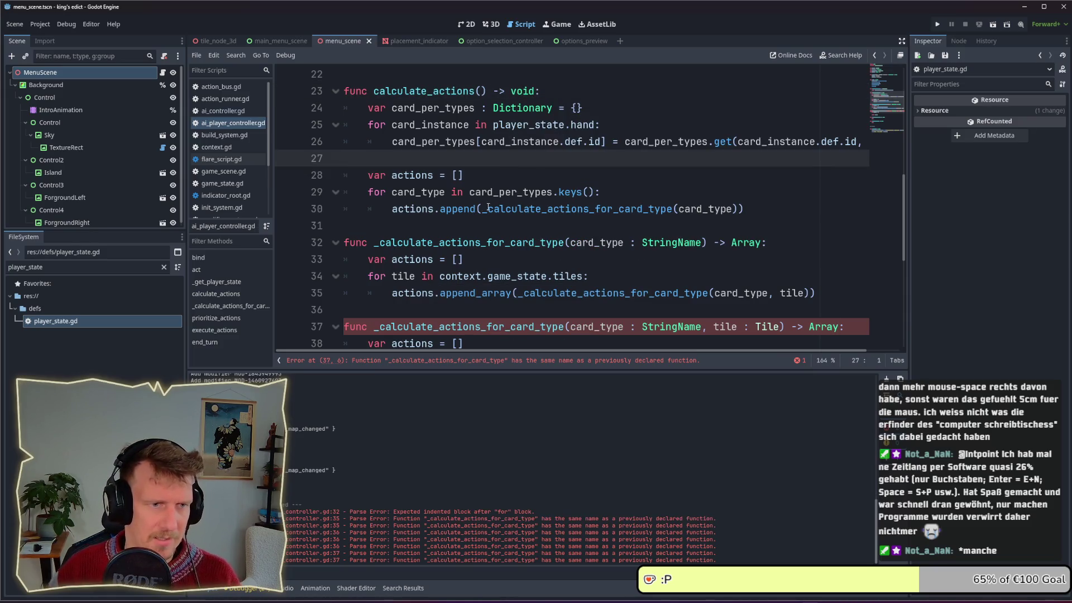
left_click_drag(483, 209, 392, 209)
key("BackSpace")
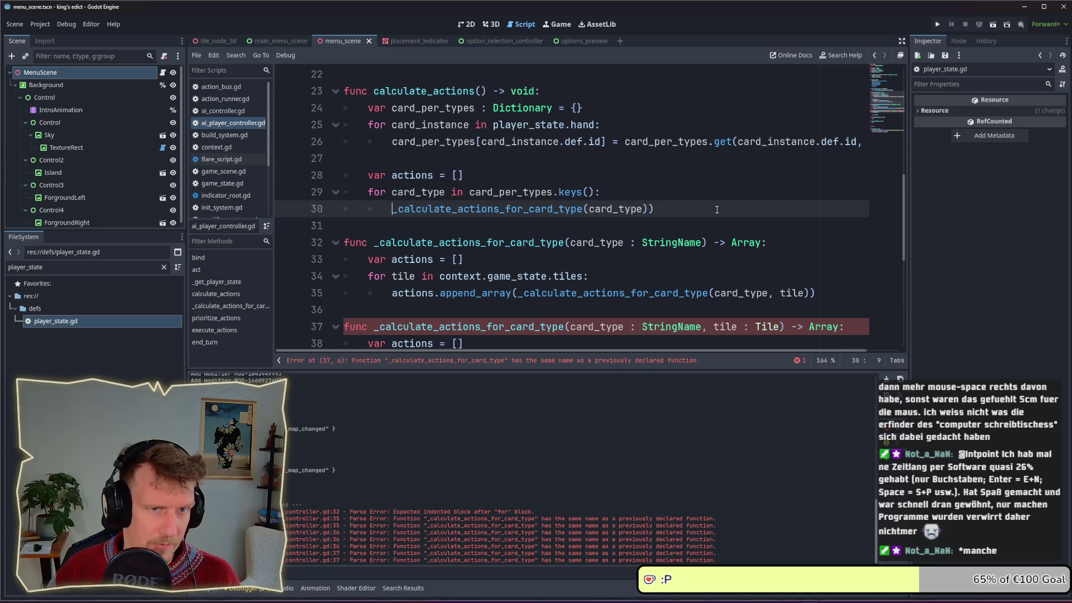
left_click(684, 210)
key("BackSpace")
key("ctrl+s")
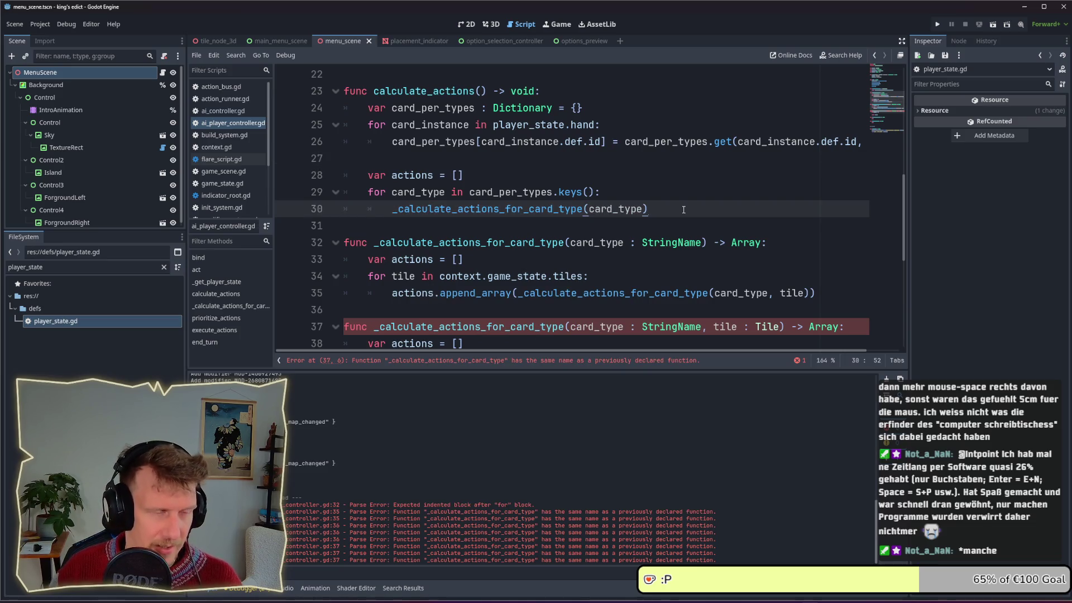
Set line 32's return type to void and delete the unused actions list line.
scroll(445, 121, "up", 7)
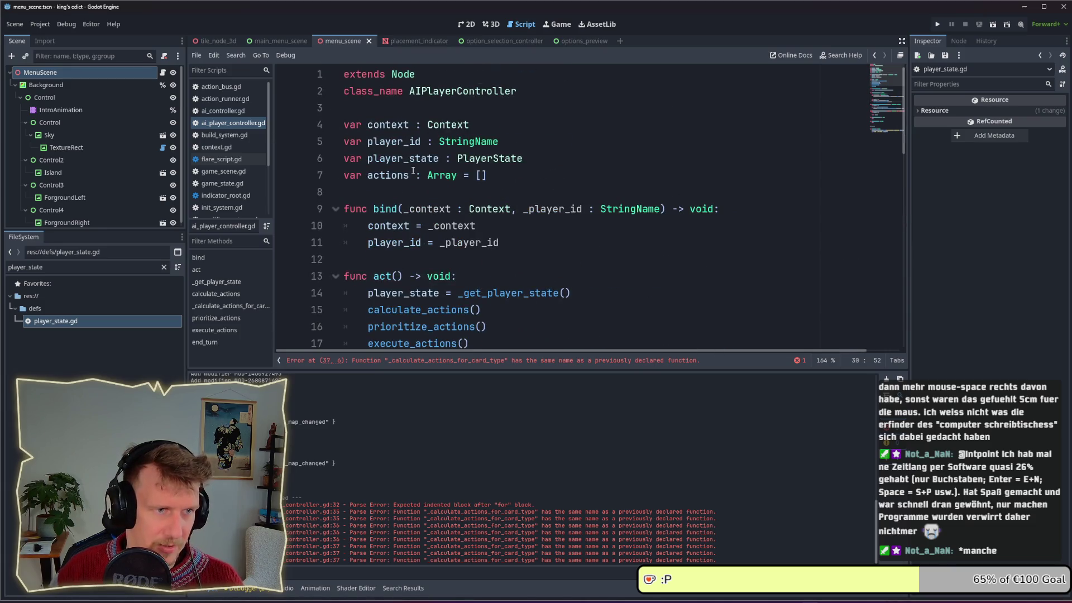
scroll(414, 171, "down", 8)
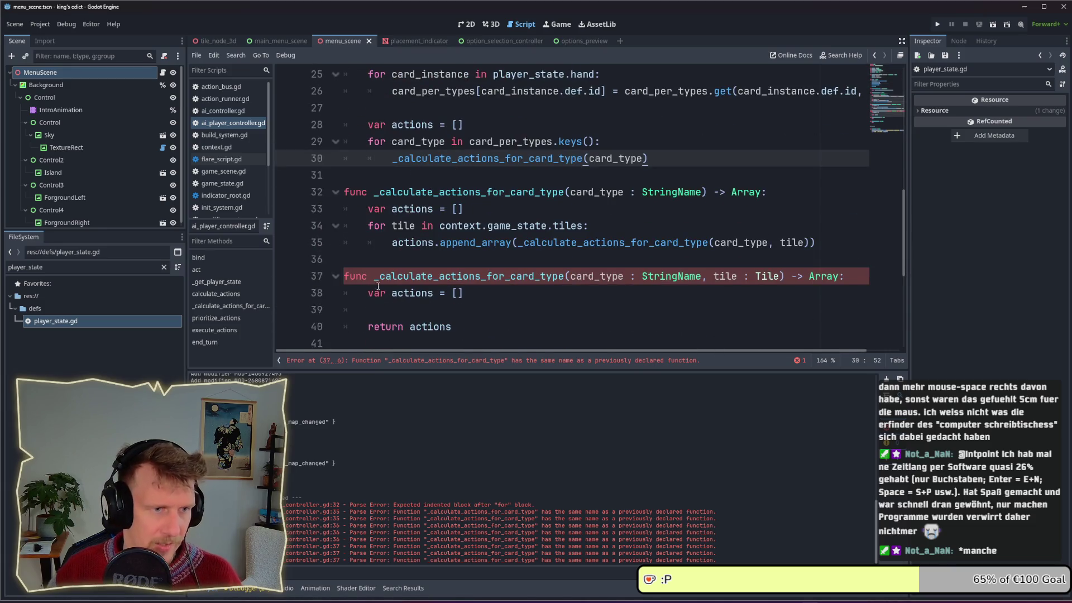
double_click(749, 192)
type("void")
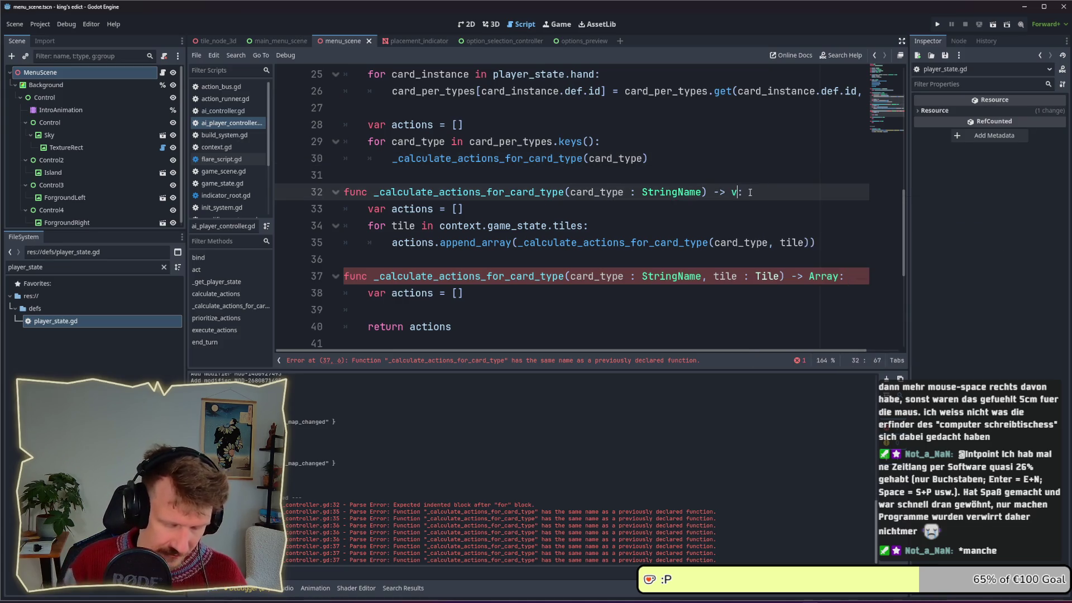
left_click(535, 202)
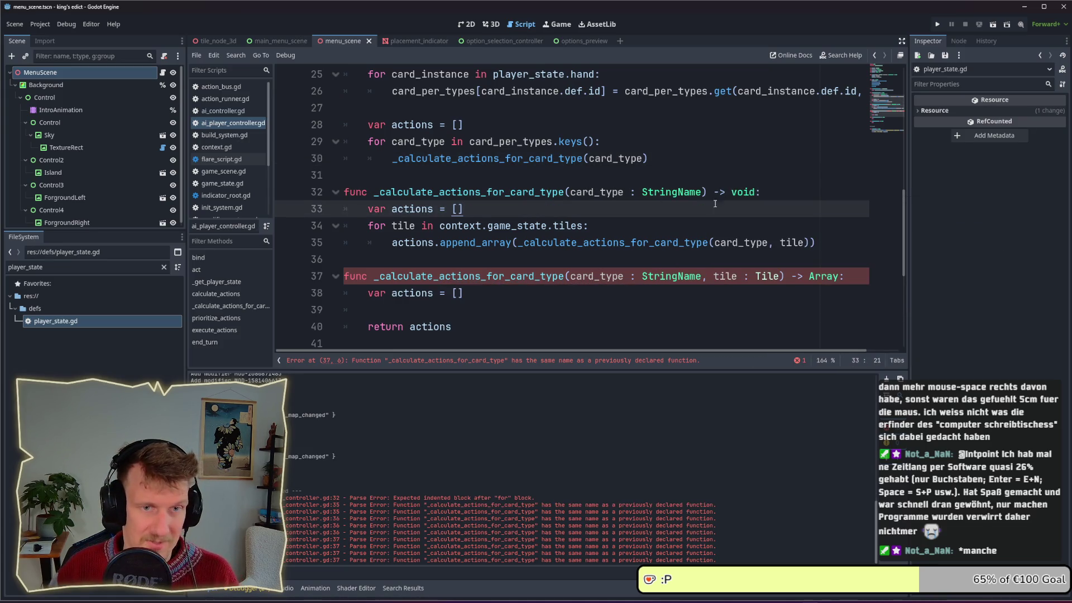
key("shift+Home")
key("BackSpace")
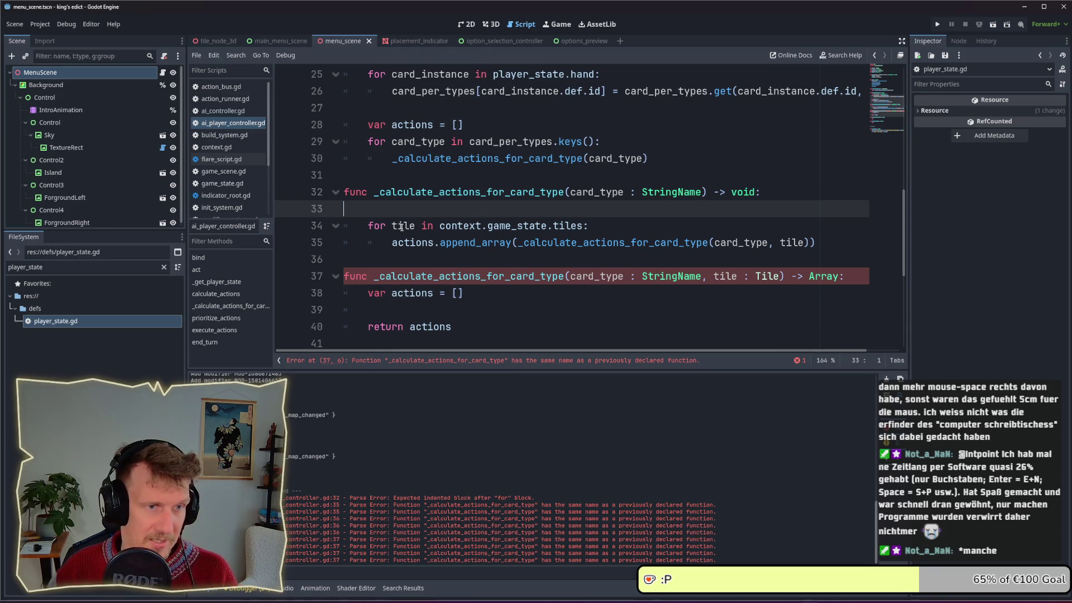
key("BackSpace")
key("BackSpace")
Remove the actions.append_array( wrapper from line 34's call and save the script.
left_click(514, 225)
key("shift+Home")
key("BackSpace")
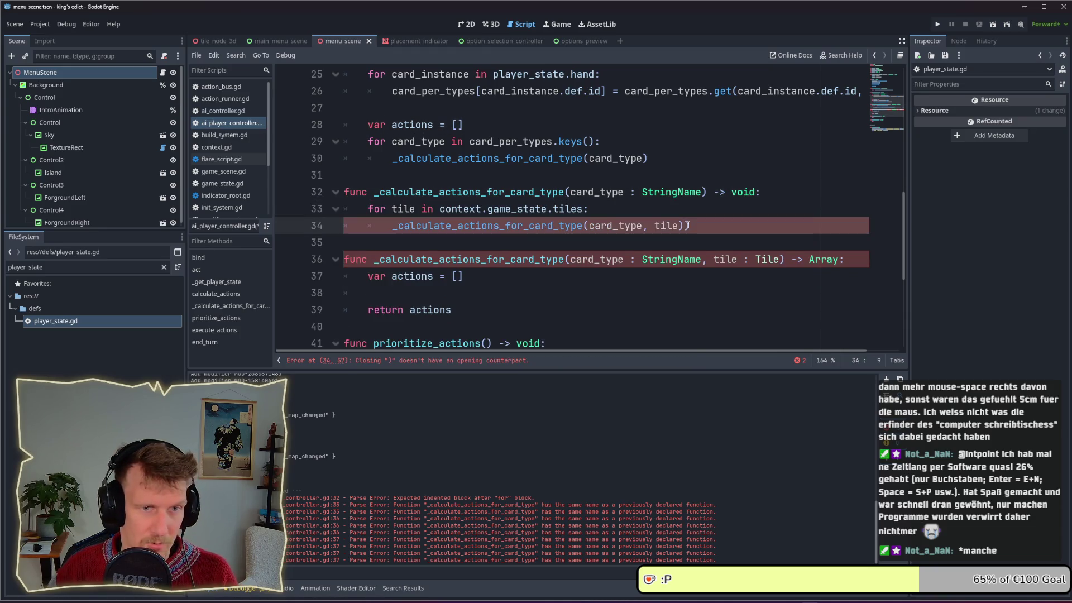
left_click(692, 232)
key("BackSpace")
key("ctrl+s")
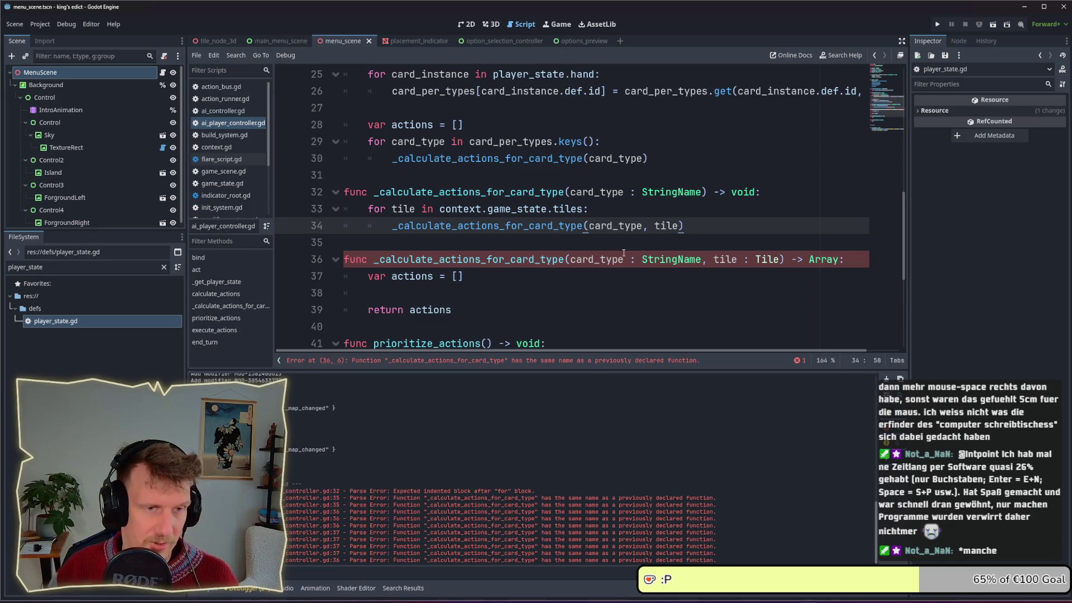
Make the tile function return void and replace its whole body with pass.
left_click(571, 259)
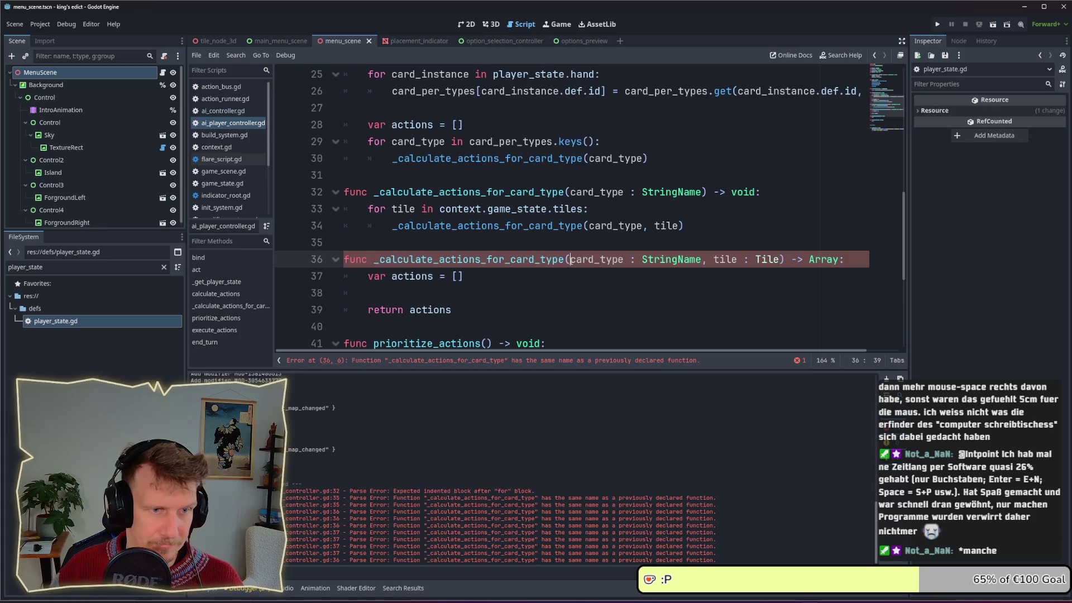
double_click(819, 261)
type("void")
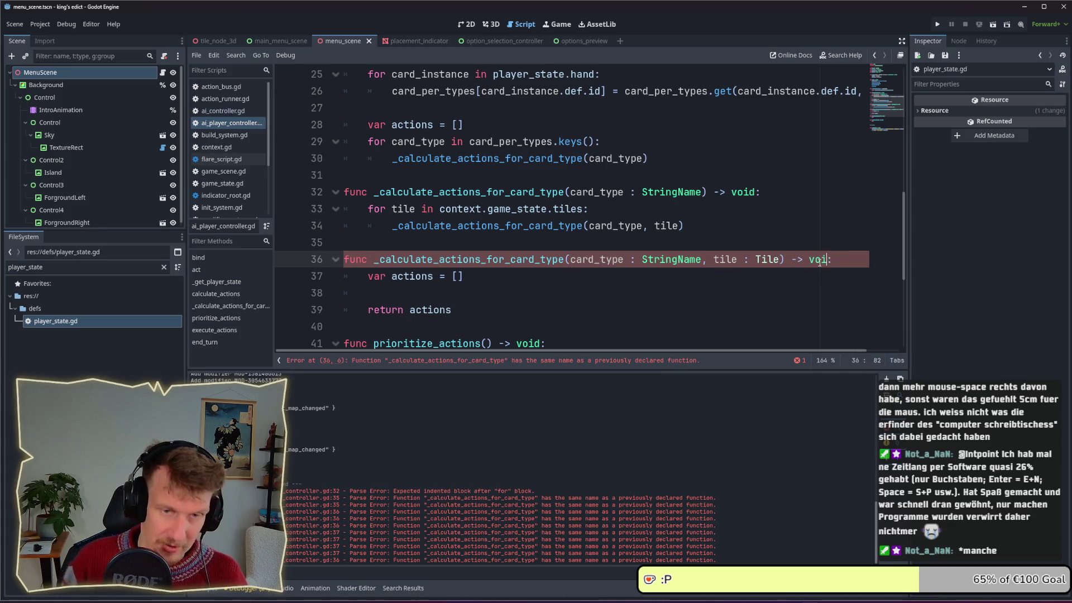
left_click(541, 276)
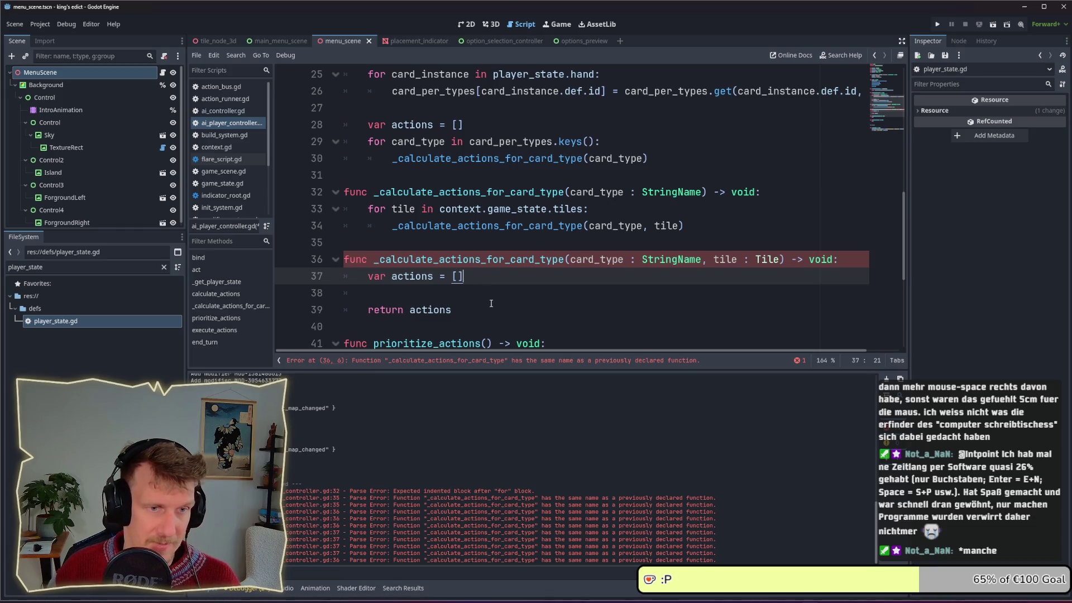
left_click_drag(459, 308, 369, 278)
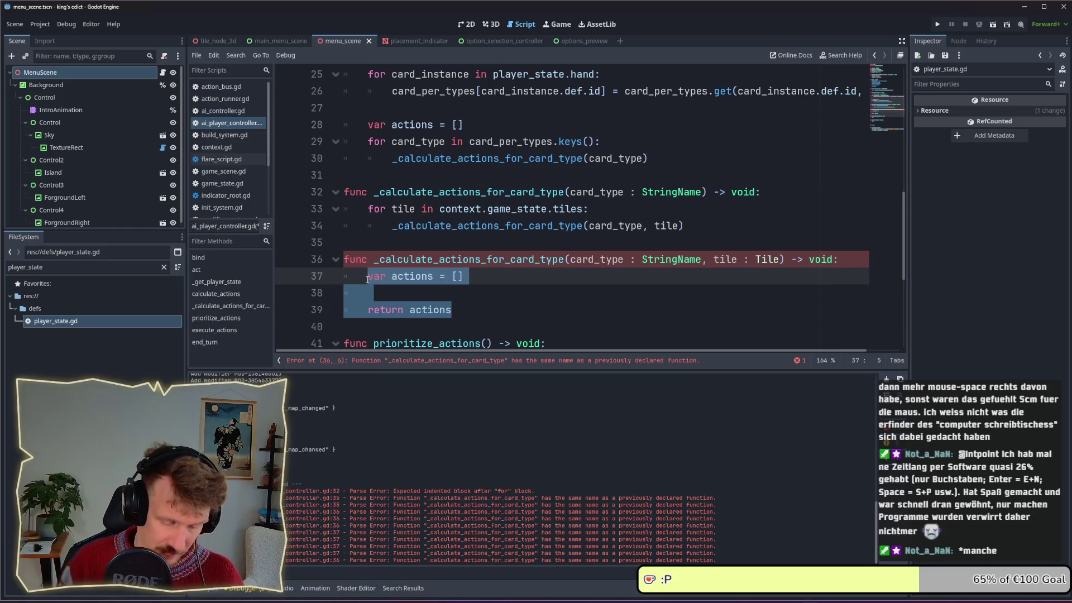
type("pass")
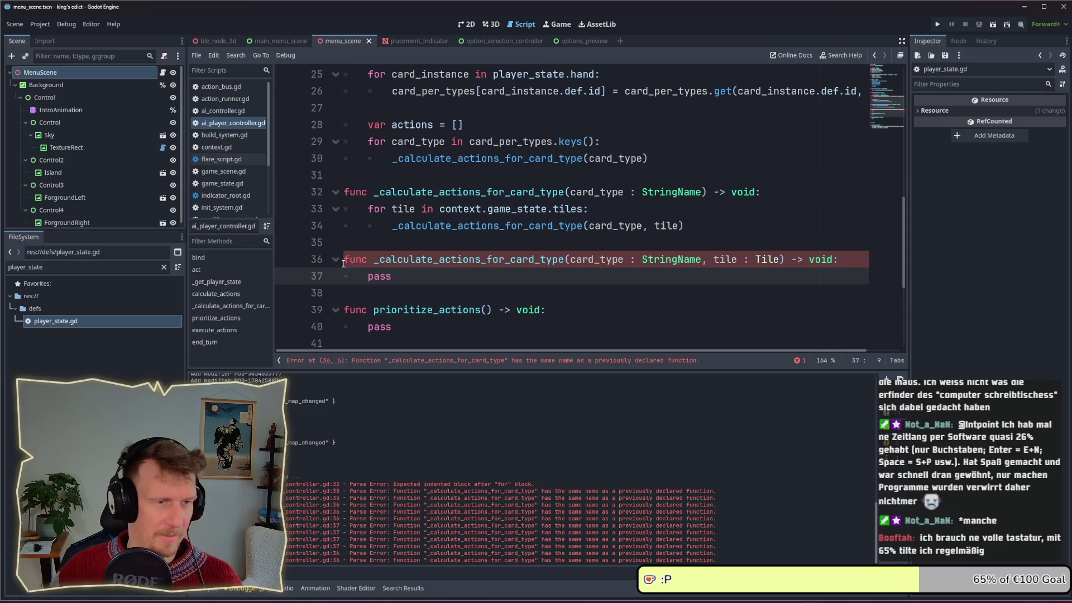
scroll(514, 248, "down", 1)
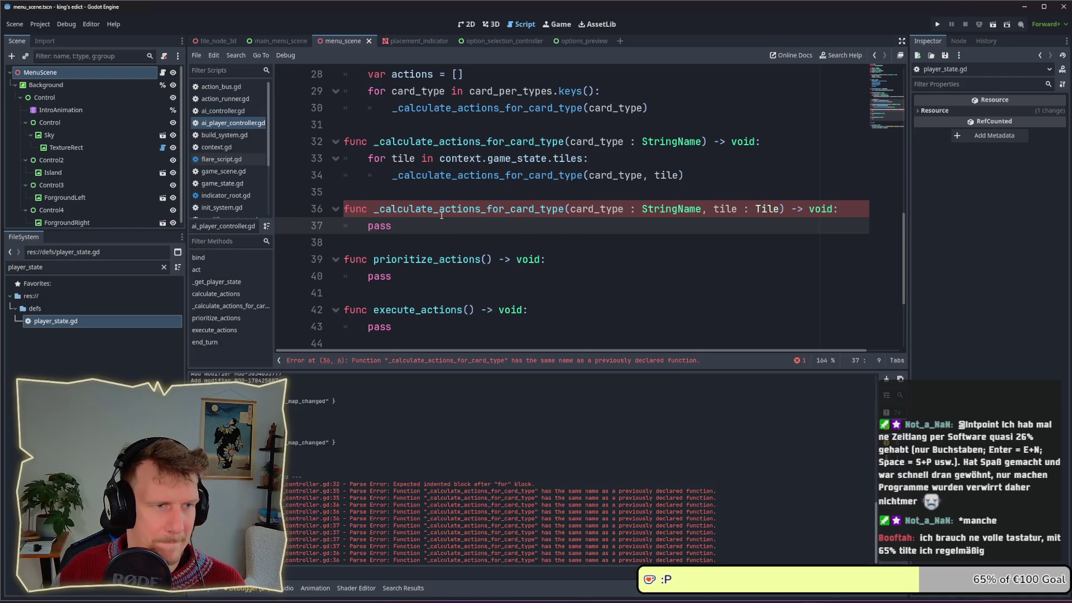
double_click(532, 209)
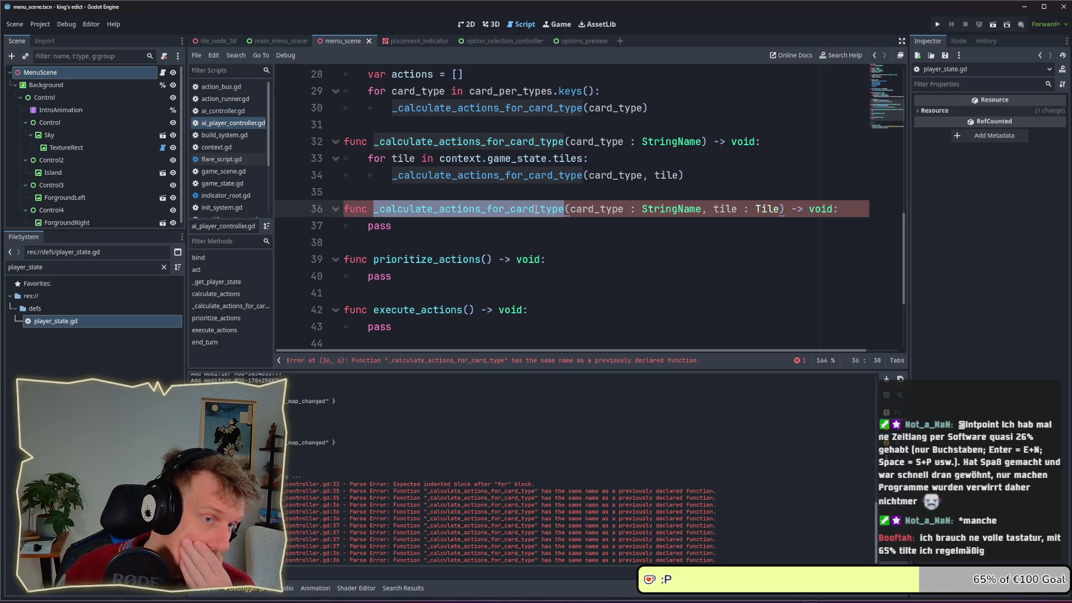
scroll(564, 259, "up", 1)
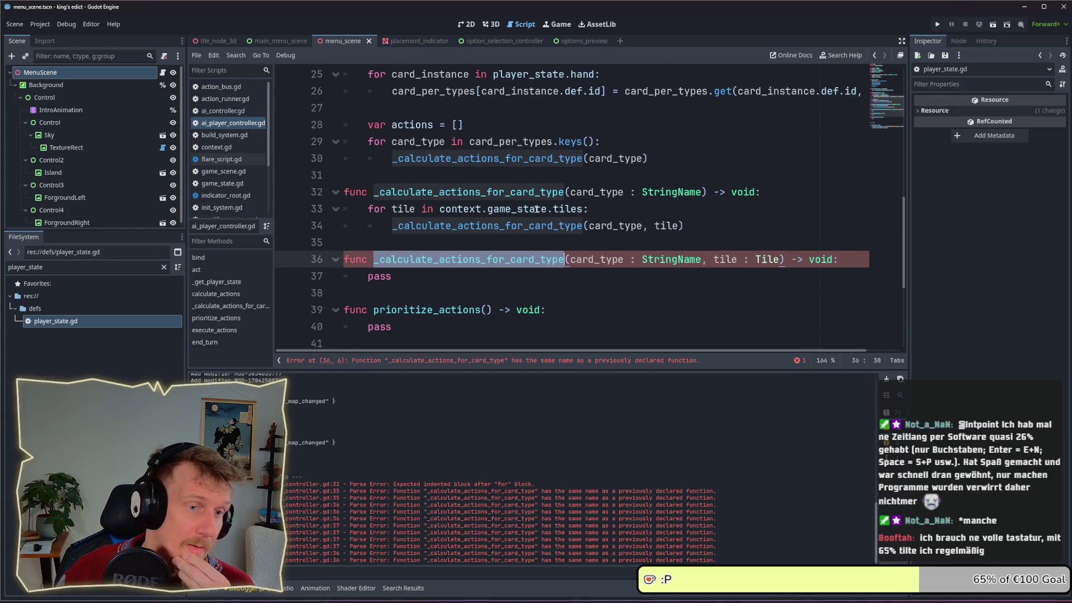
Rename the tile function to _calculate_actions_for_card_type_on_tile, update the line 34 call, and save.
left_click(565, 259)
type("_on")
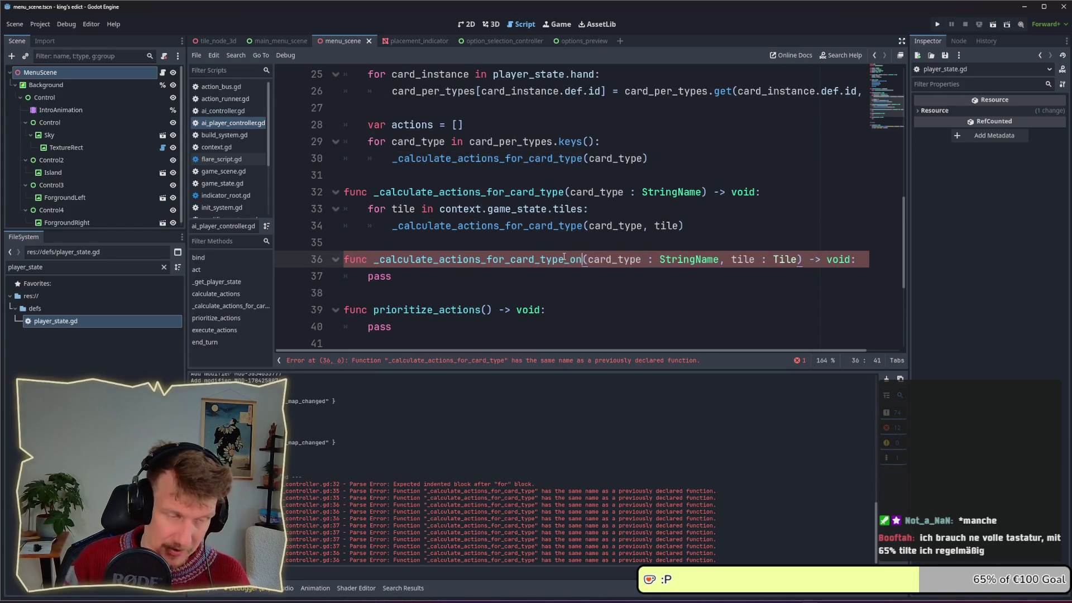
type("_tile")
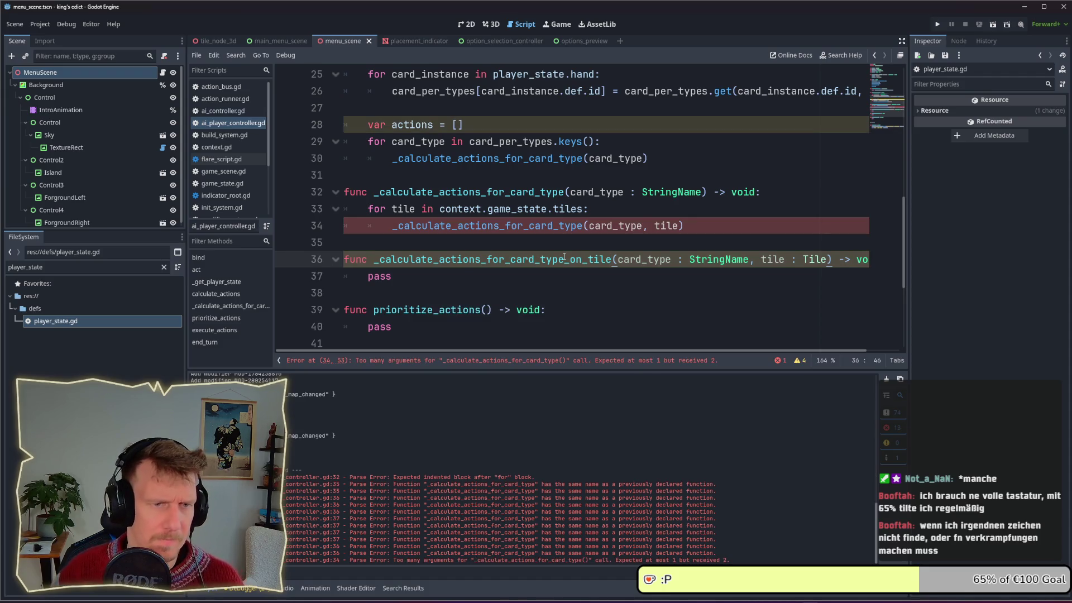
left_click(567, 249)
double_click(604, 256)
key("ctrl+c")
double_click(491, 225)
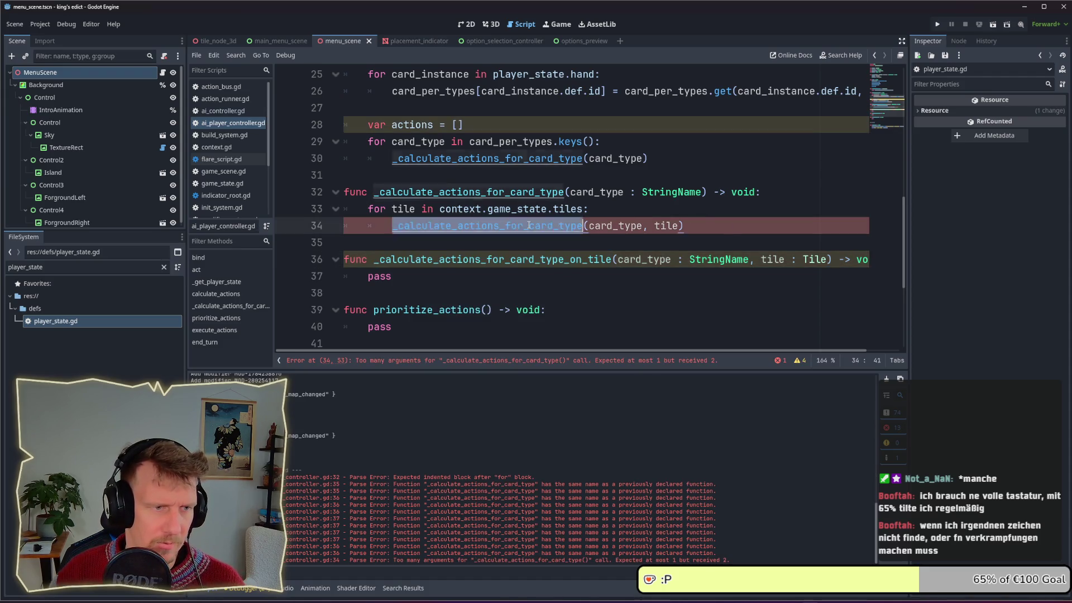
key("ctrl+v")
left_click(528, 270)
key("ctrl+s")
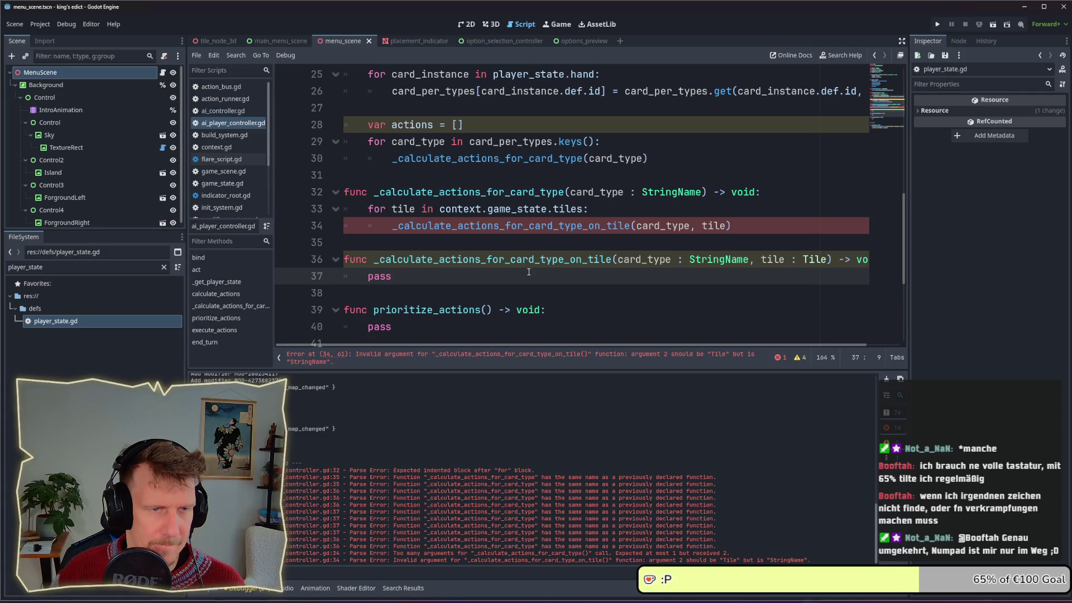
Make the tile loop iterate over context.game_state.tiles.values().
mouse_move(552, 213)
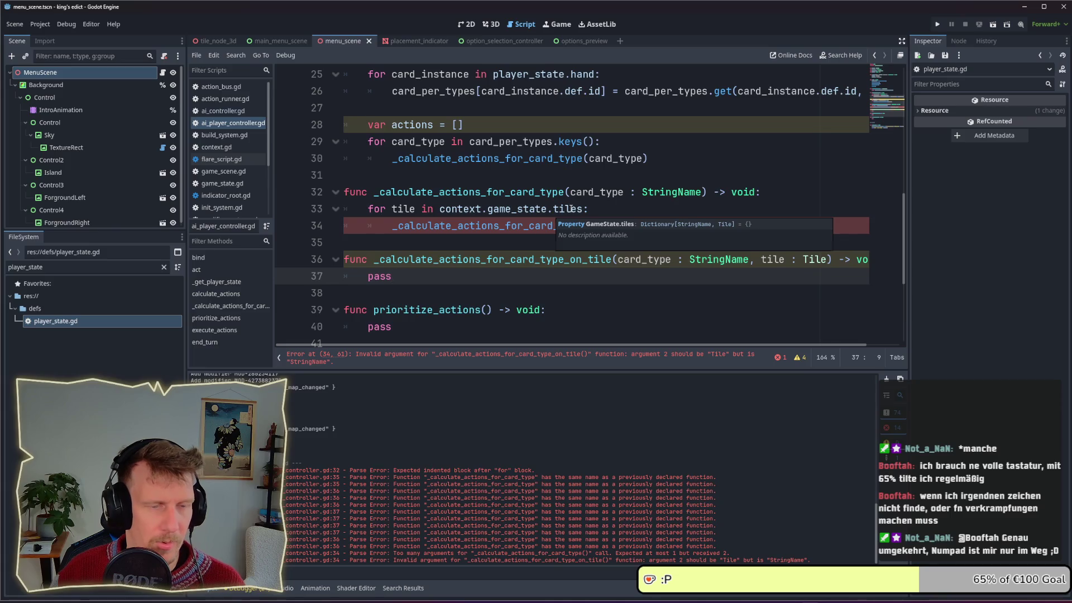
left_click(571, 209)
left_click(585, 210)
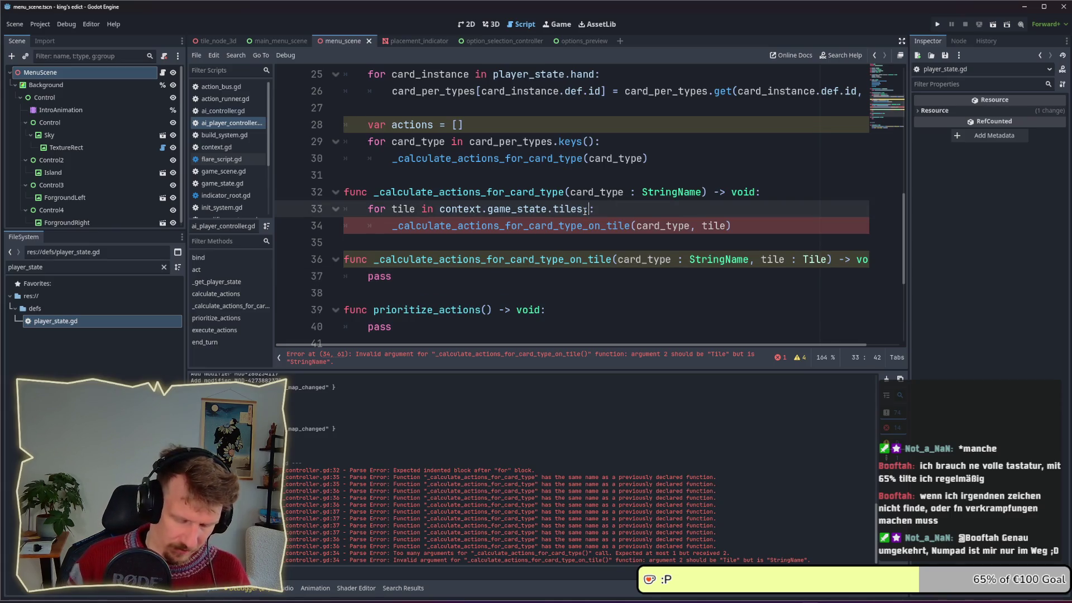
type(".values()")
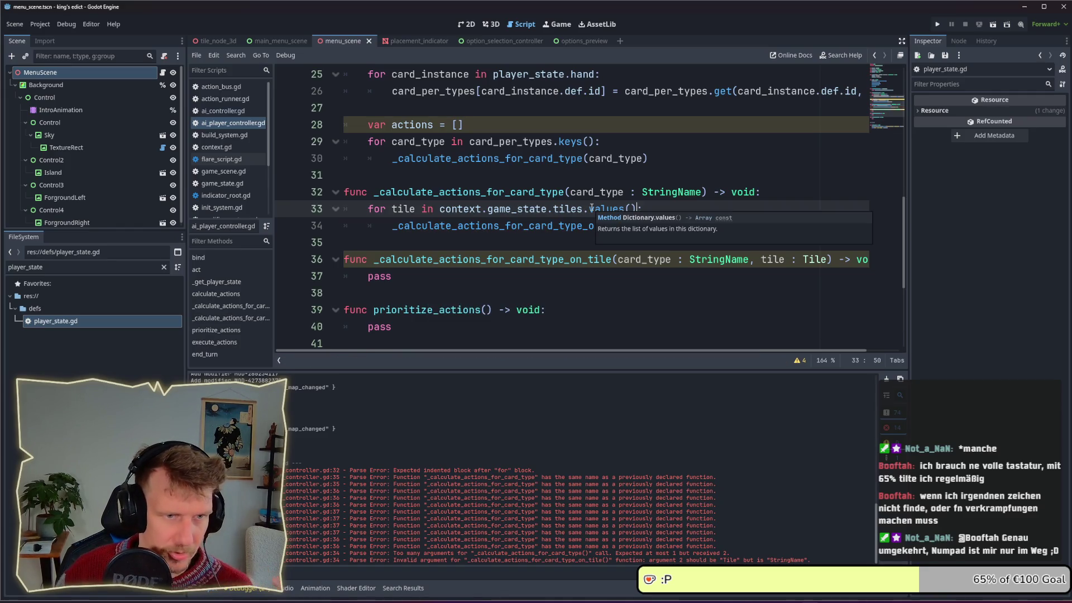
key("Down")
key("Down")
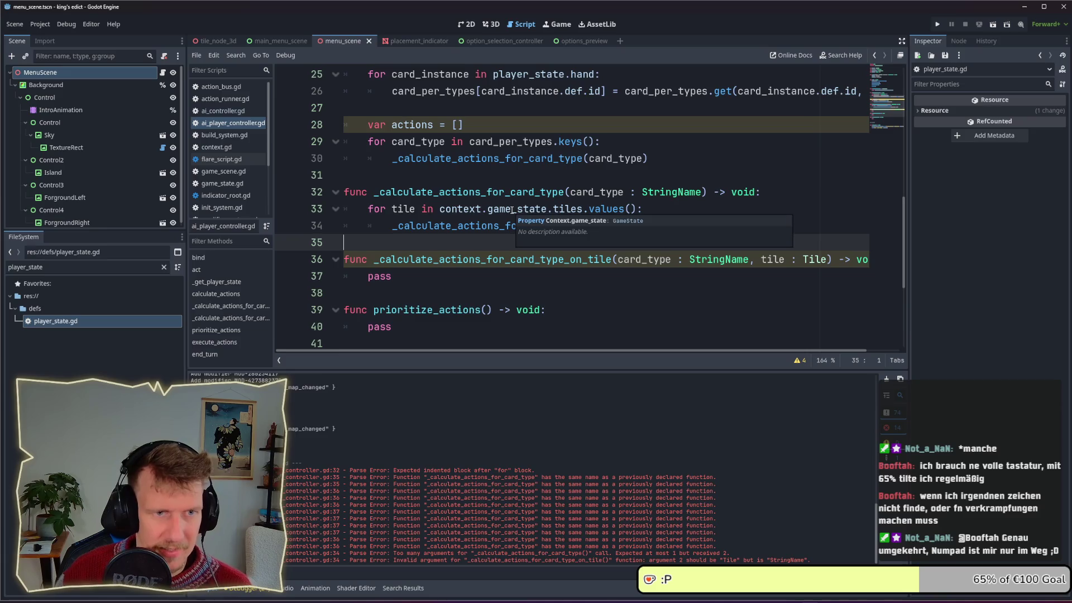
left_click(522, 277)
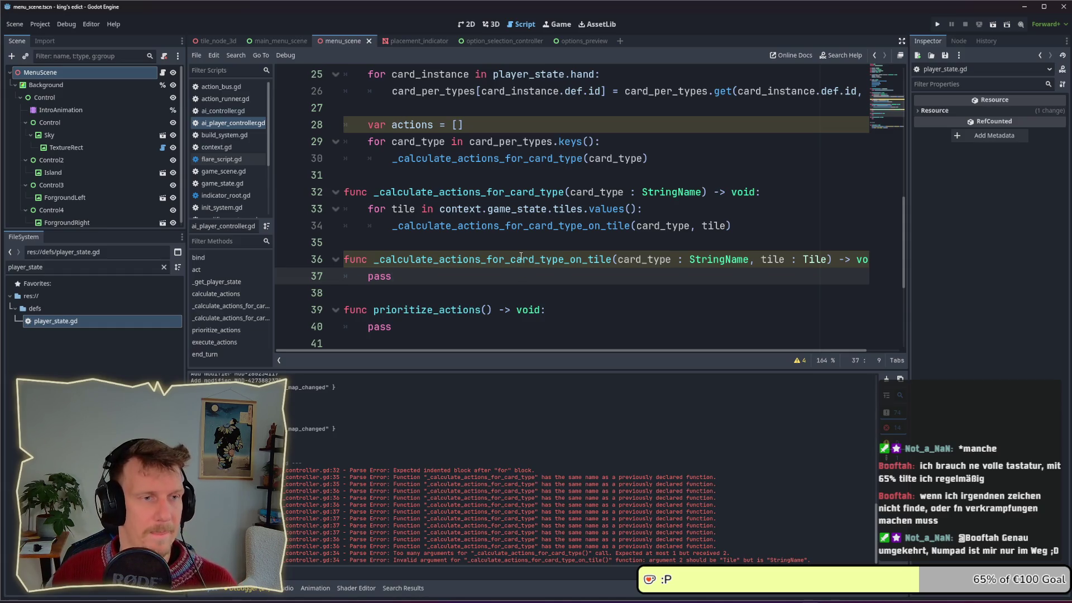
Delete the unused 'var actions = []' line from calculate_actions.
scroll(515, 202, "up", 1)
triple_click(378, 178)
key("BackSpace")
key("BackSpace")
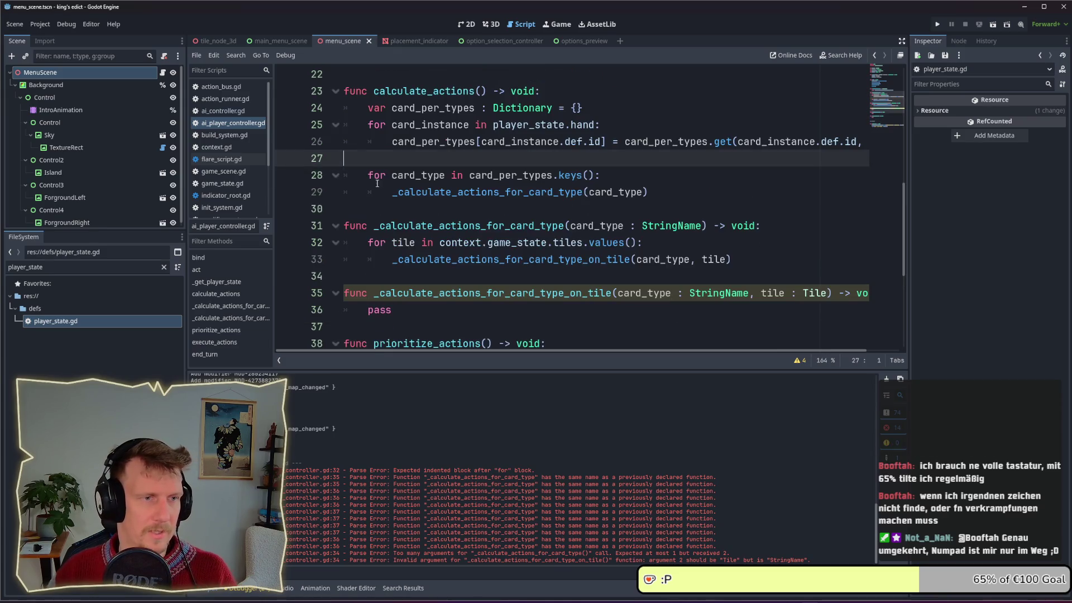
scroll(470, 250, "down", 2)
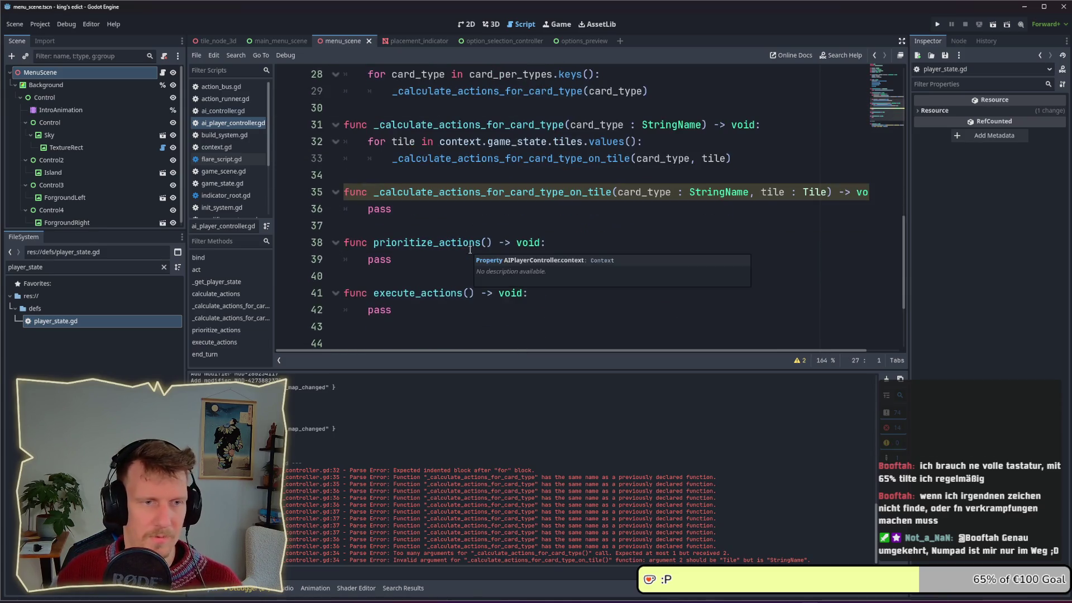
left_click(429, 214)
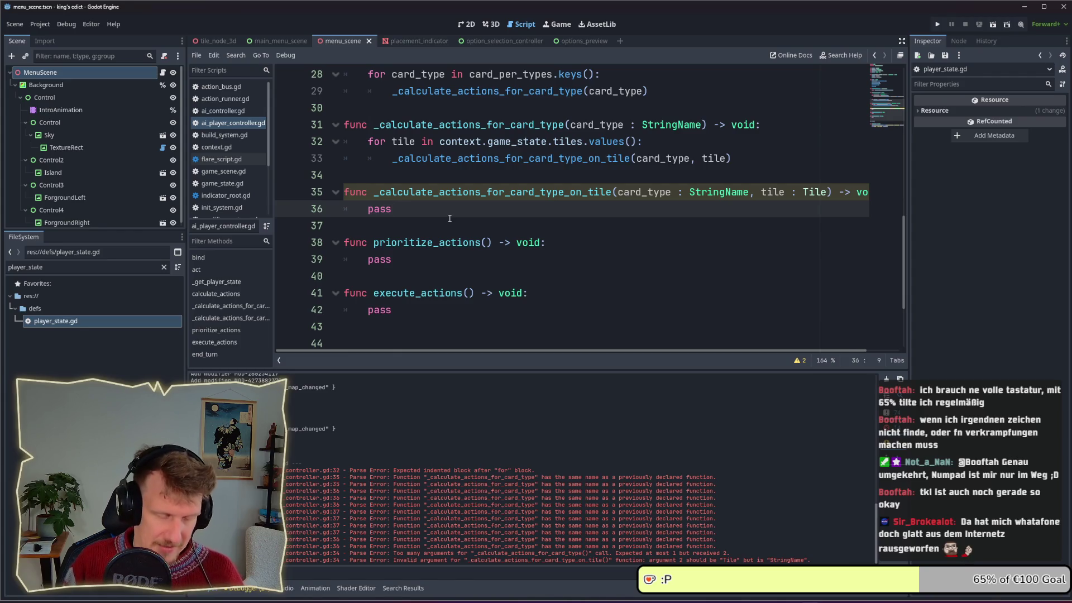
Search all project files for can_play_card and open its match in play_card_system.gd.
key("ctrl+shift+f")
type("can_p")
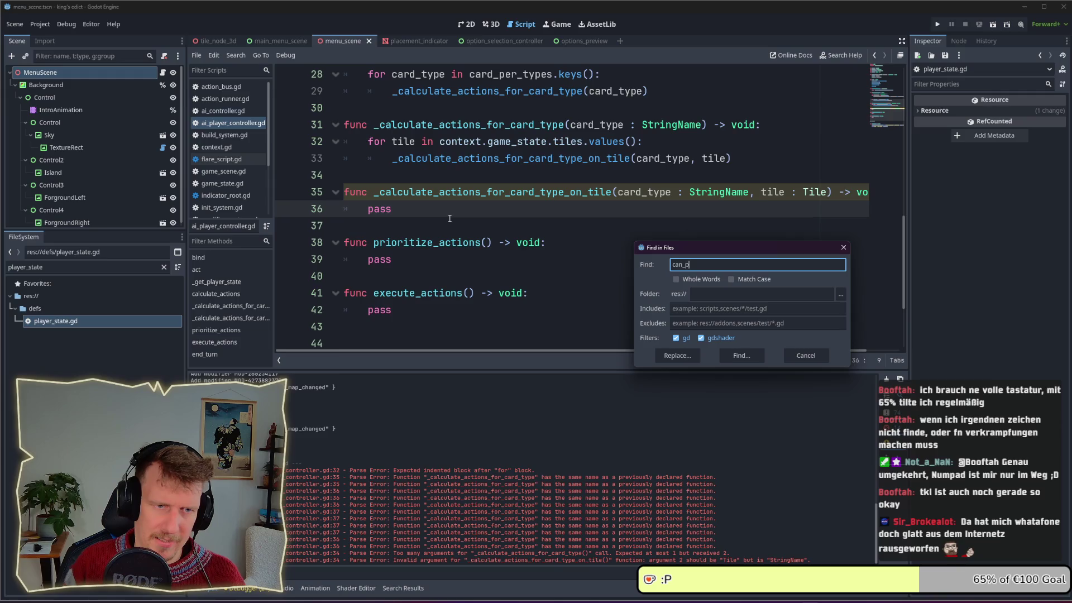
type("lay_card")
key("Return")
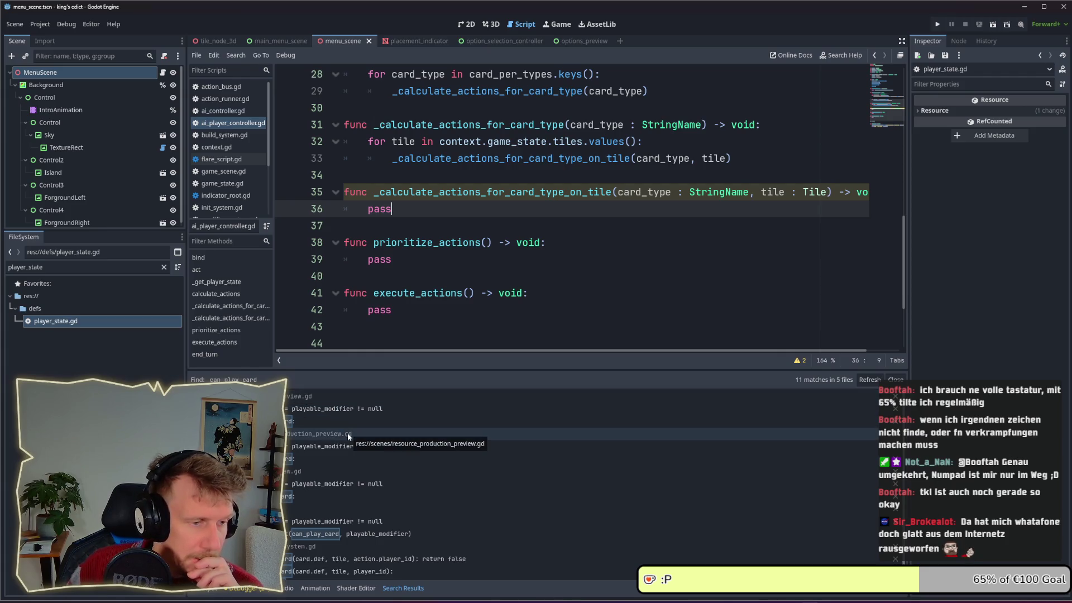
scroll(347, 433, "down", 1)
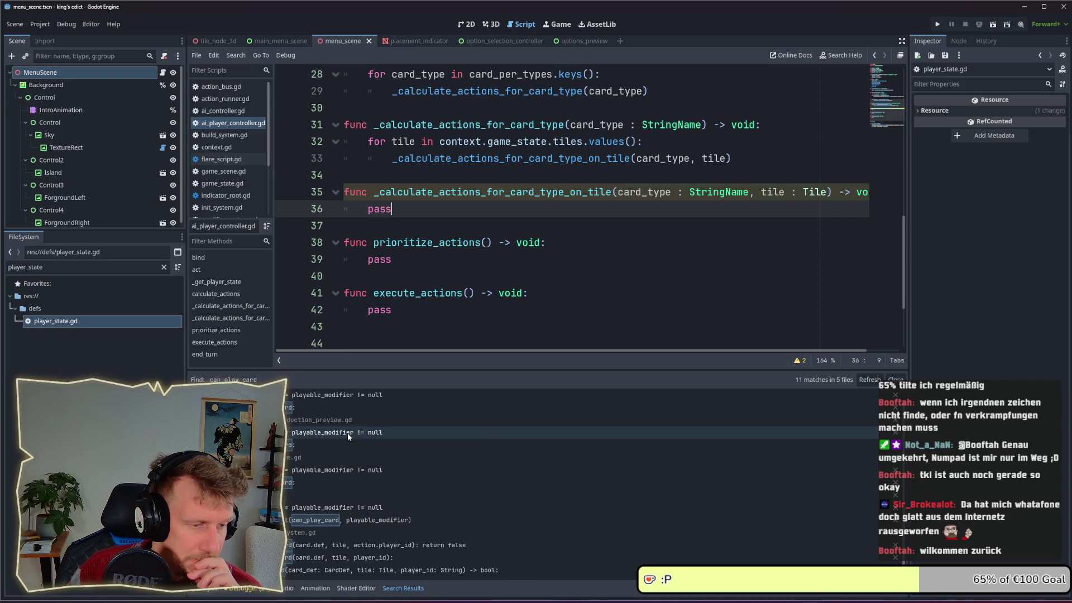
left_click(343, 545)
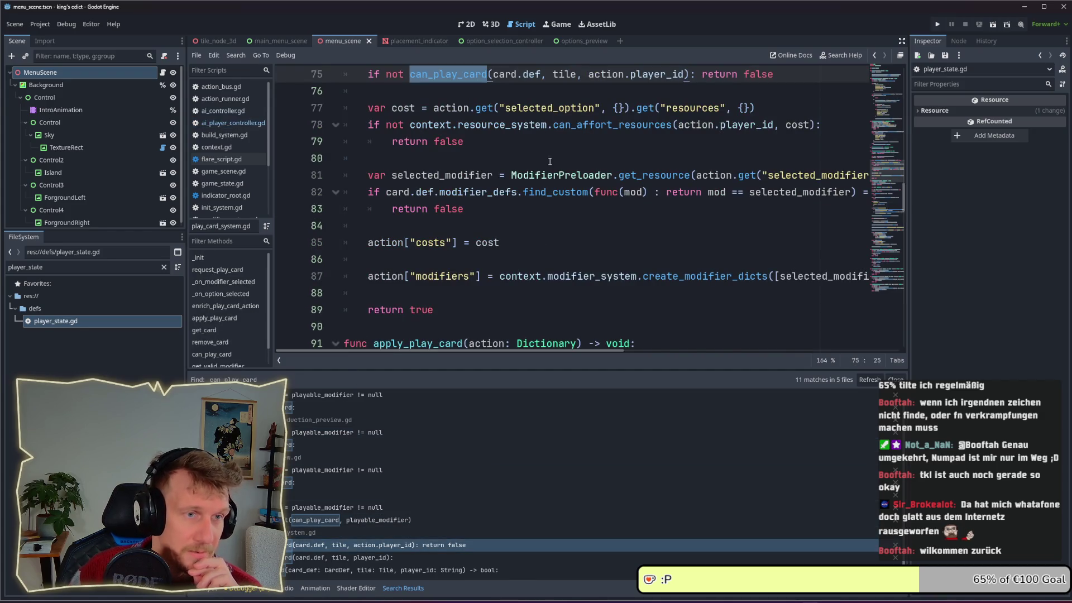
Find and mark the get_valid_modifiers function, then go back to ai_player_controller.gd.
scroll(531, 172, "up", 1)
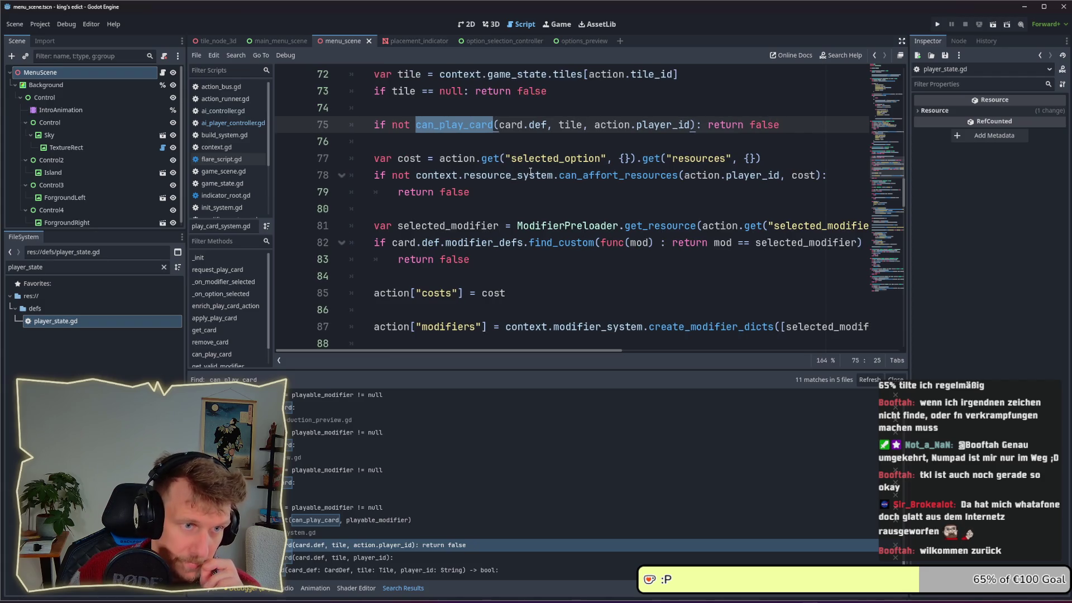
scroll(534, 173, "down", 3)
scroll(539, 175, "up", 4)
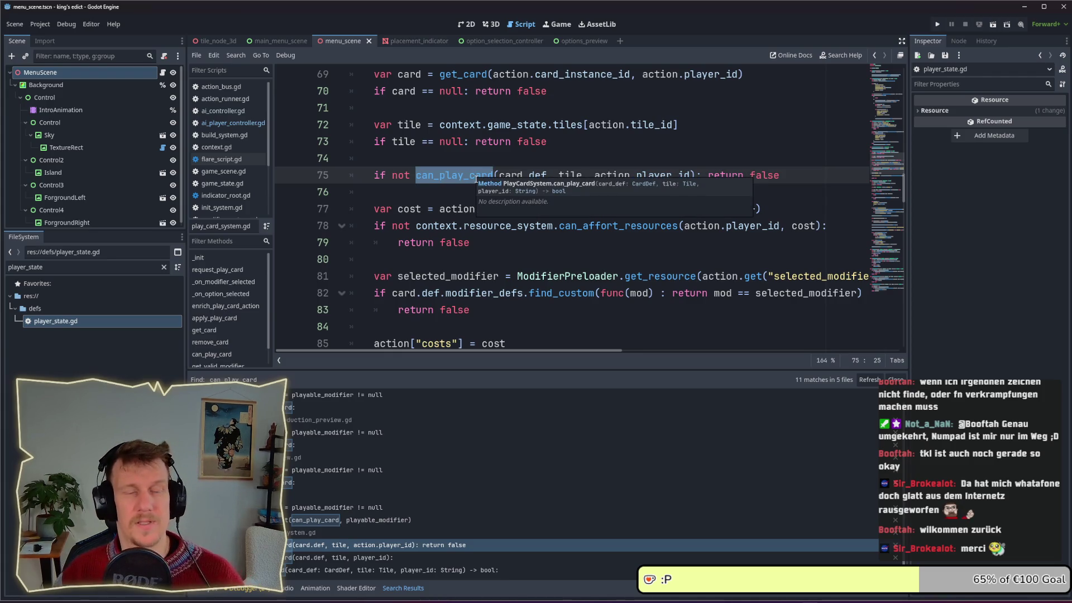
mouse_move(476, 179)
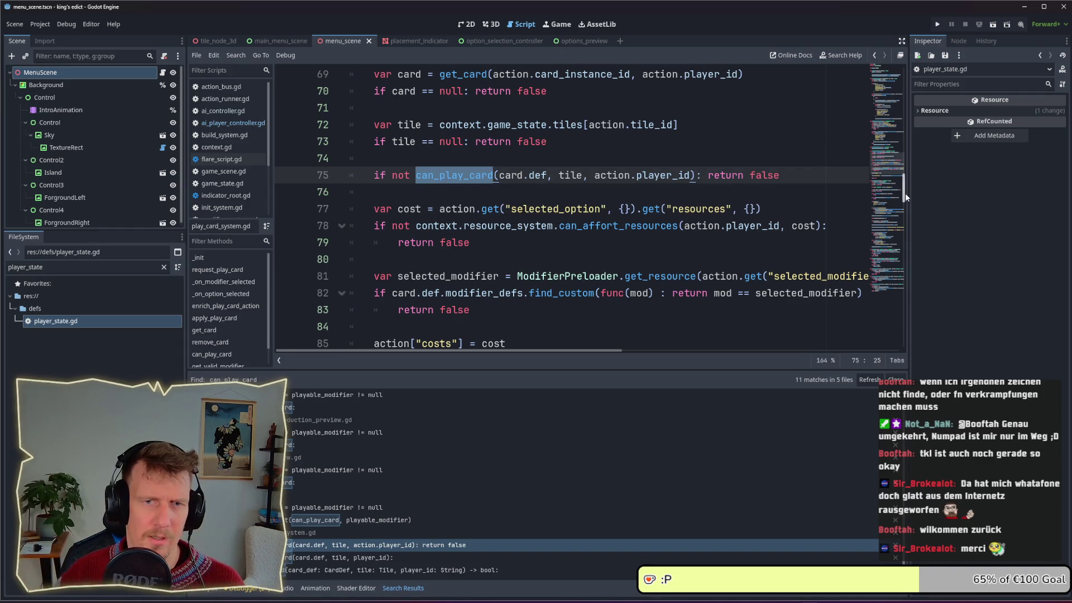
left_click_drag(906, 193, 919, 336)
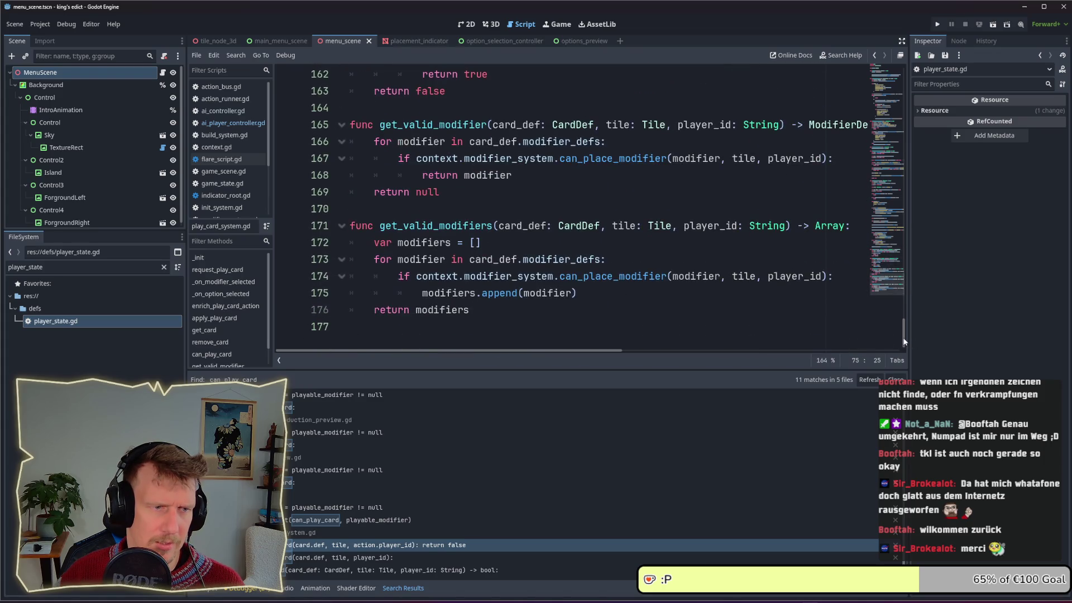
double_click(471, 228)
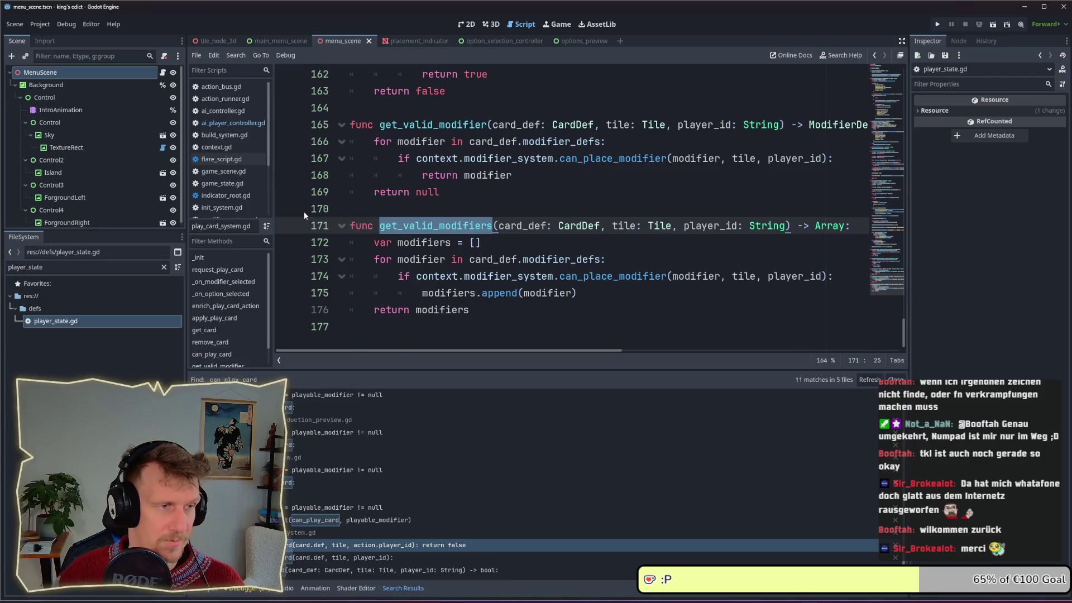
key("alt+Left")
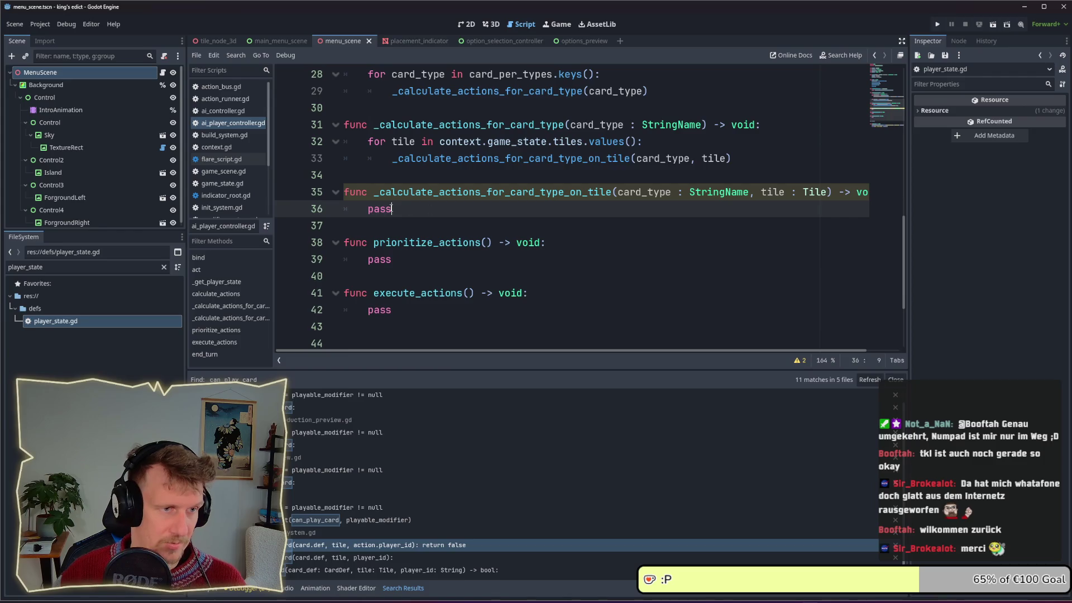
Replace pass with 'var valid_modifiers = context.play_card_system.get_valid_modifiers(card_type)'.
double_click(367, 209)
type("var valid_m")
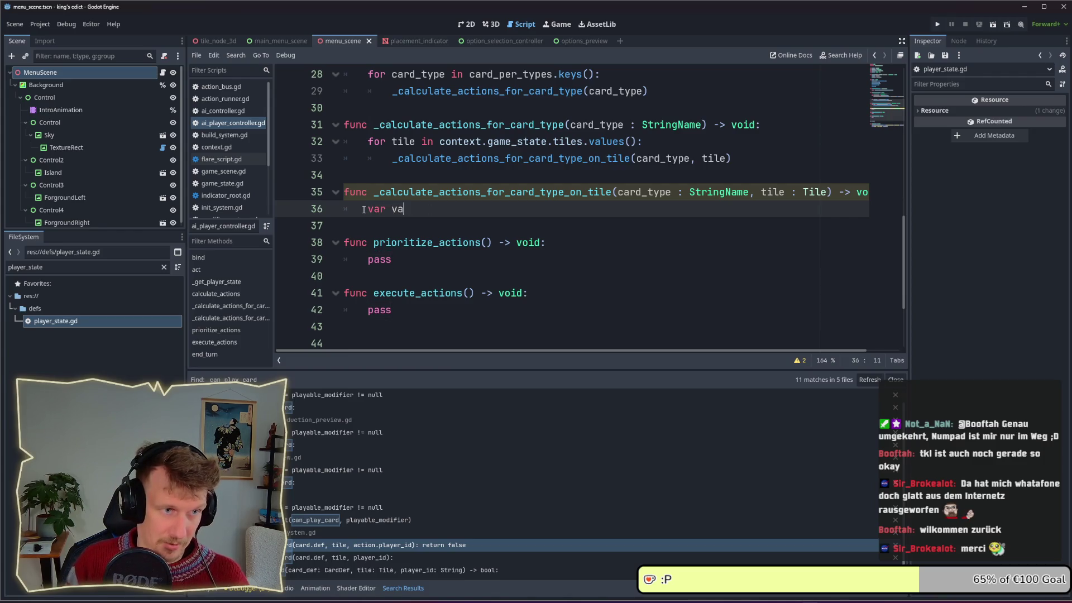
type("odif")
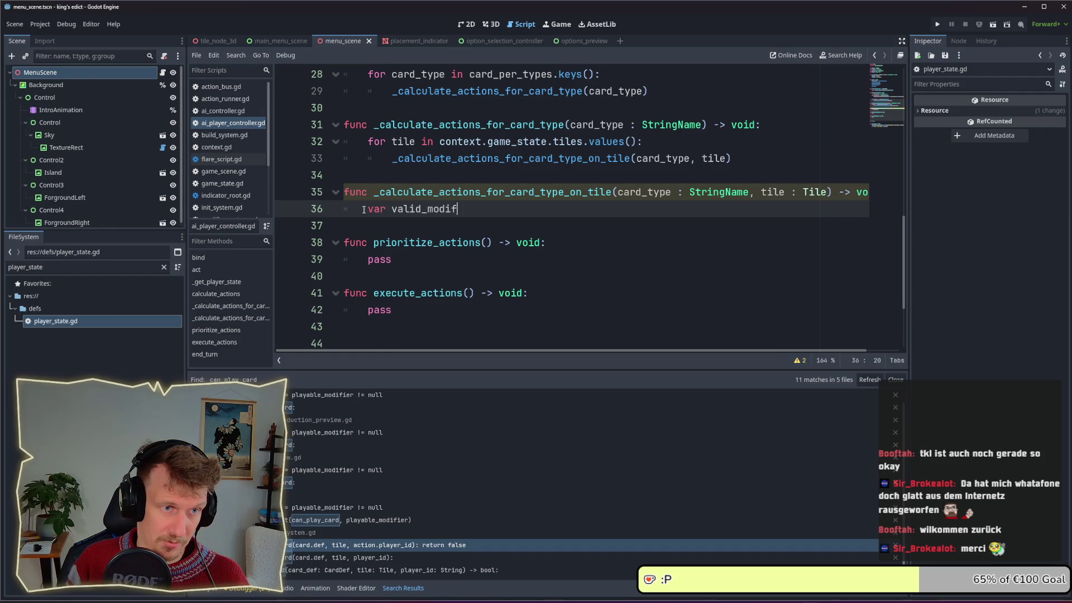
type("iers ")
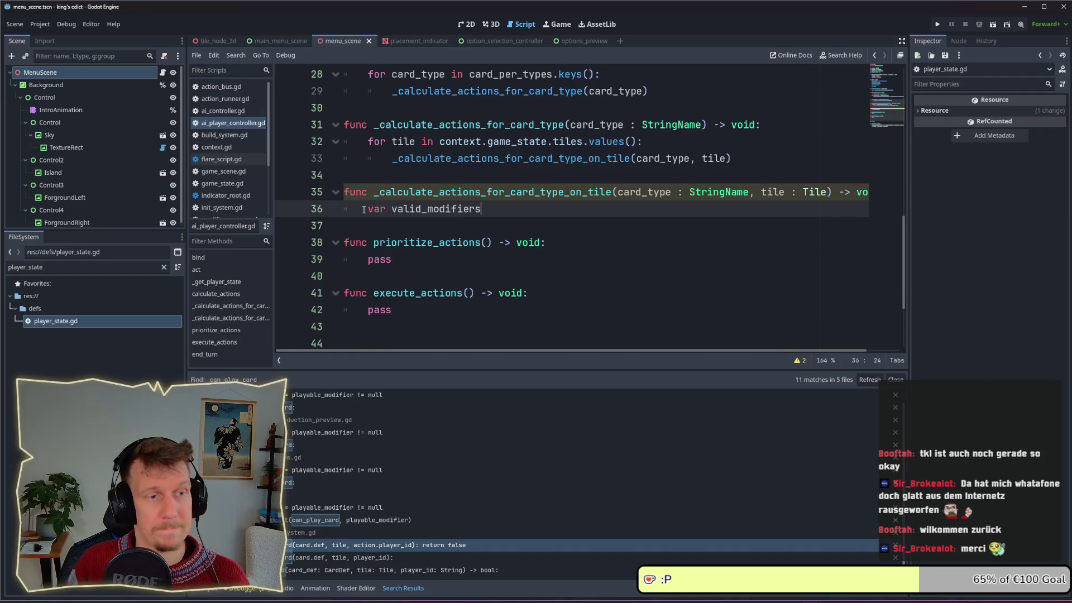
type("= ")
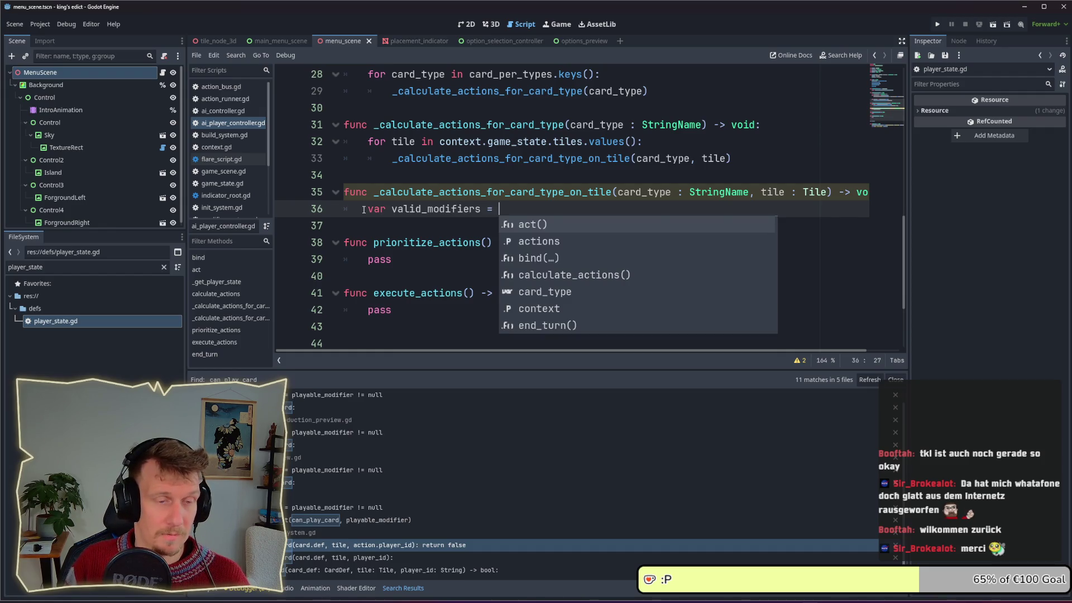
type("cont")
key("Return")
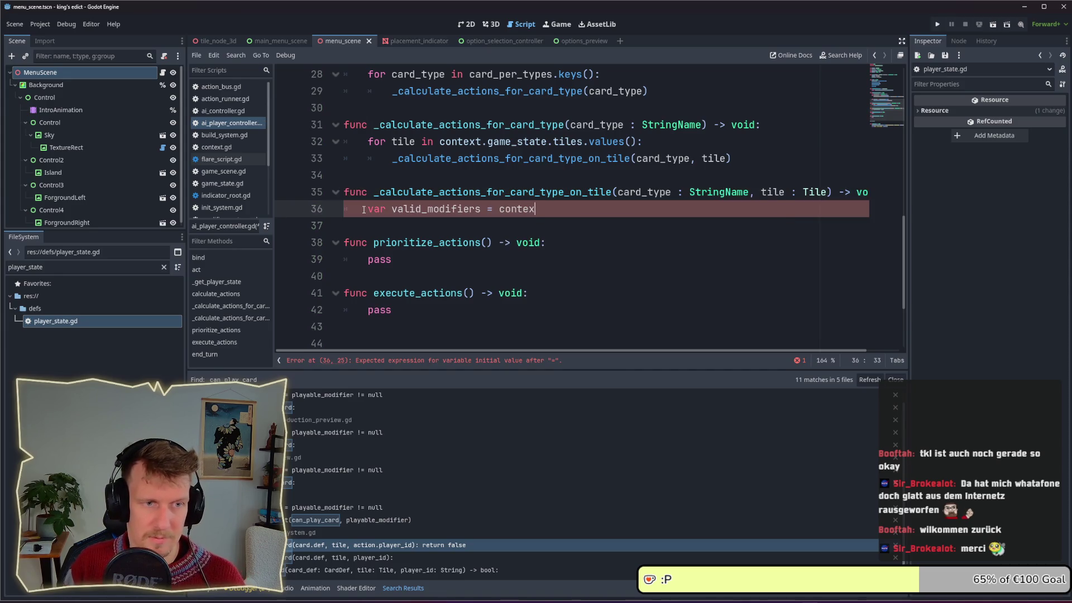
type("t.p")
key("Return")
type(".")
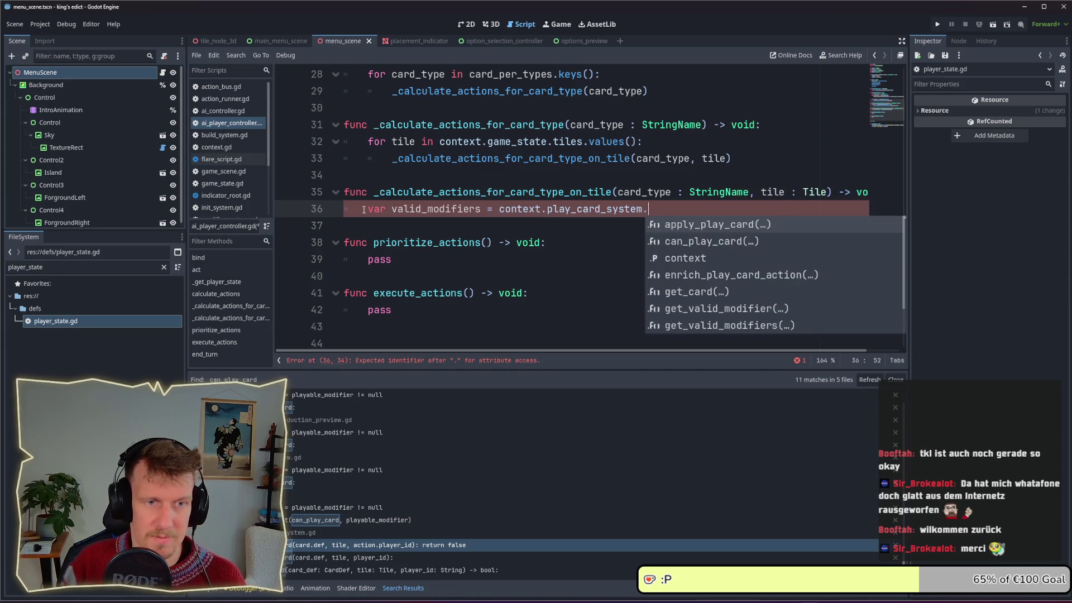
type("get")
key("Down")
key("Down")
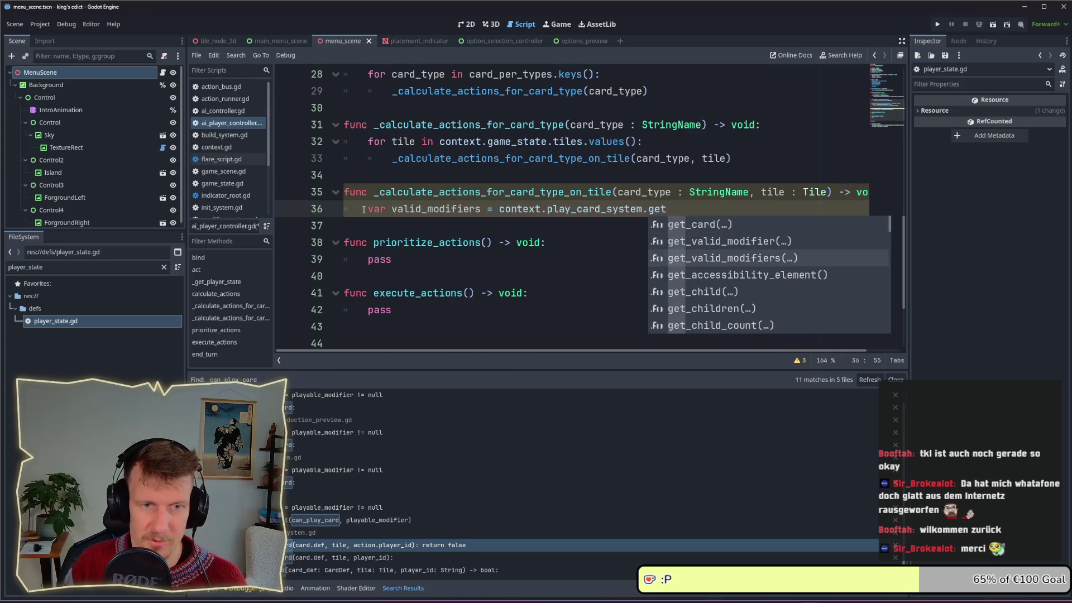
key("Return")
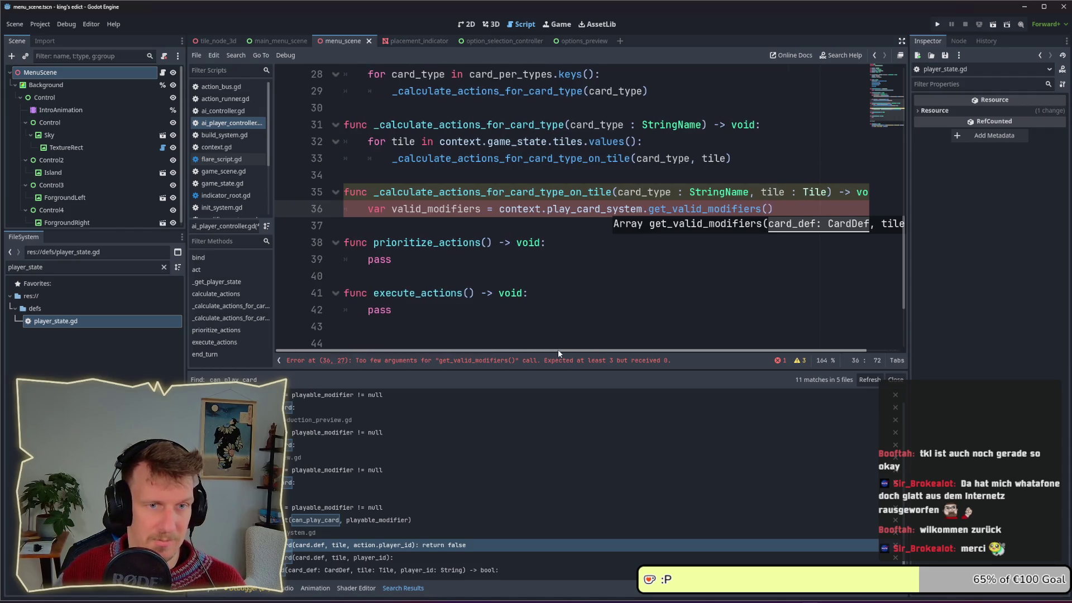
type("card_ty")
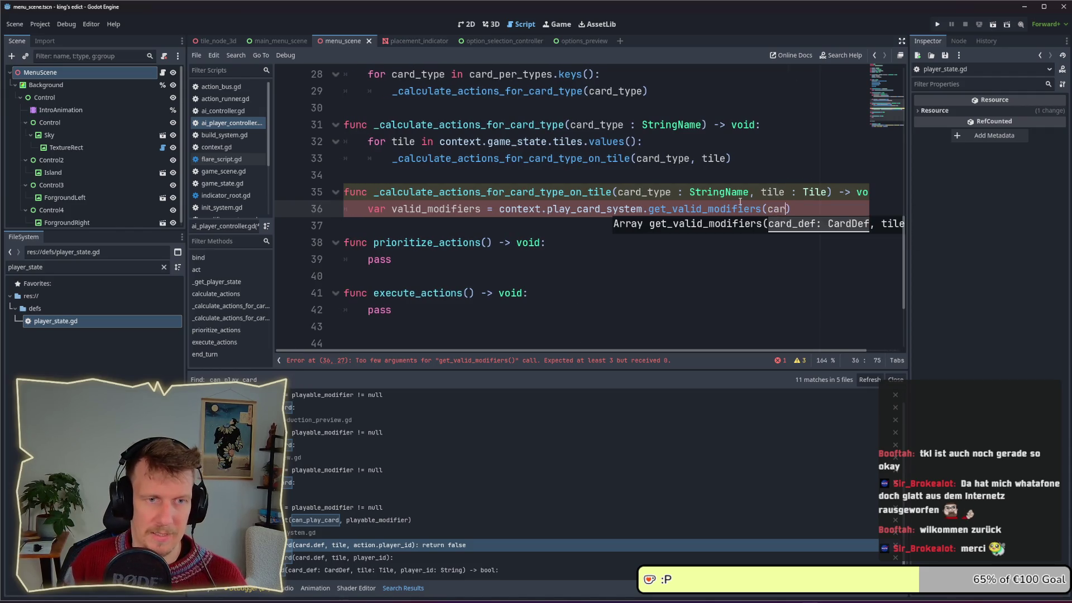
key("Return")
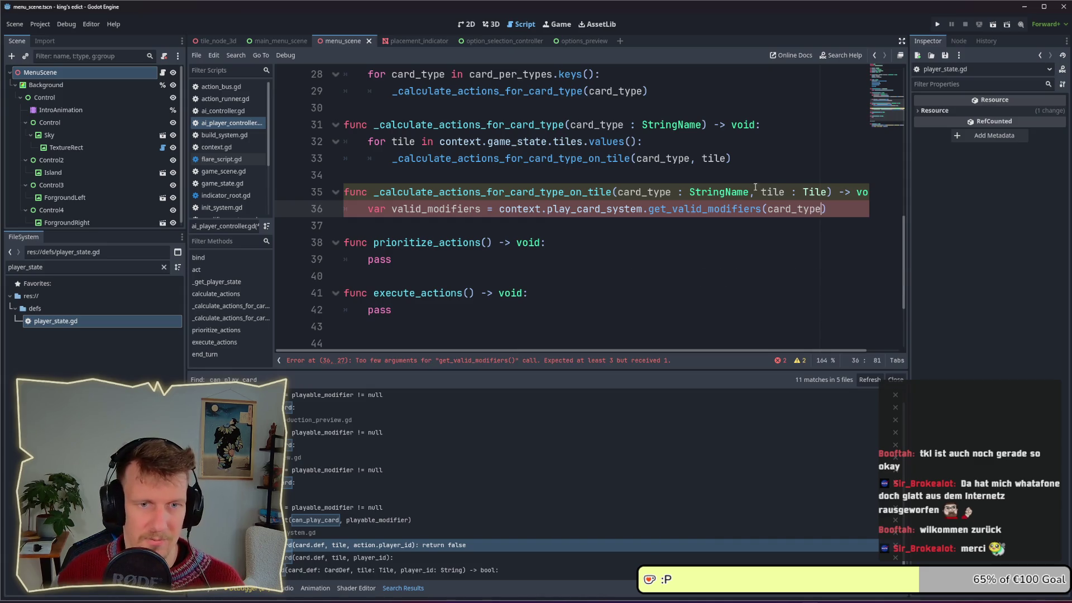
double_click(791, 209)
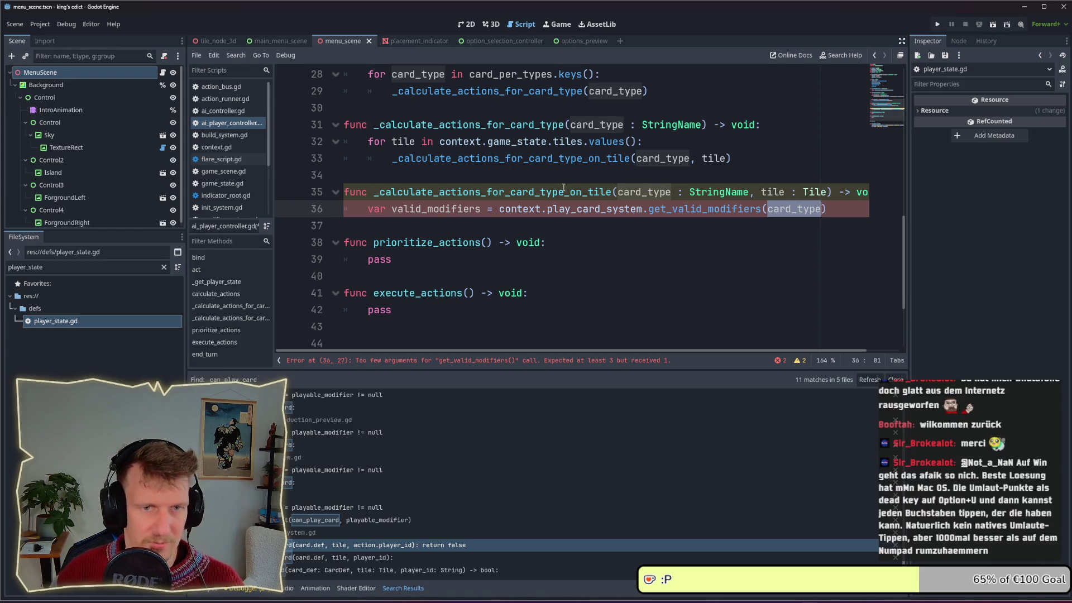
Insert a new line above the valid_modifiers line and begin a var declaration.
left_click(367, 210)
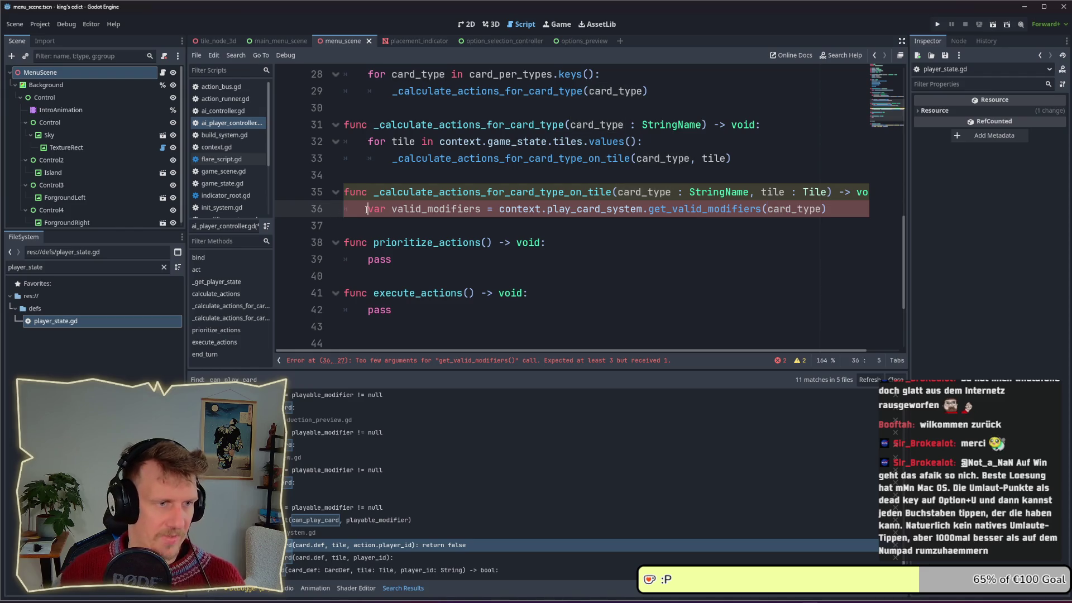
key("Return")
key("Up")
type("var")
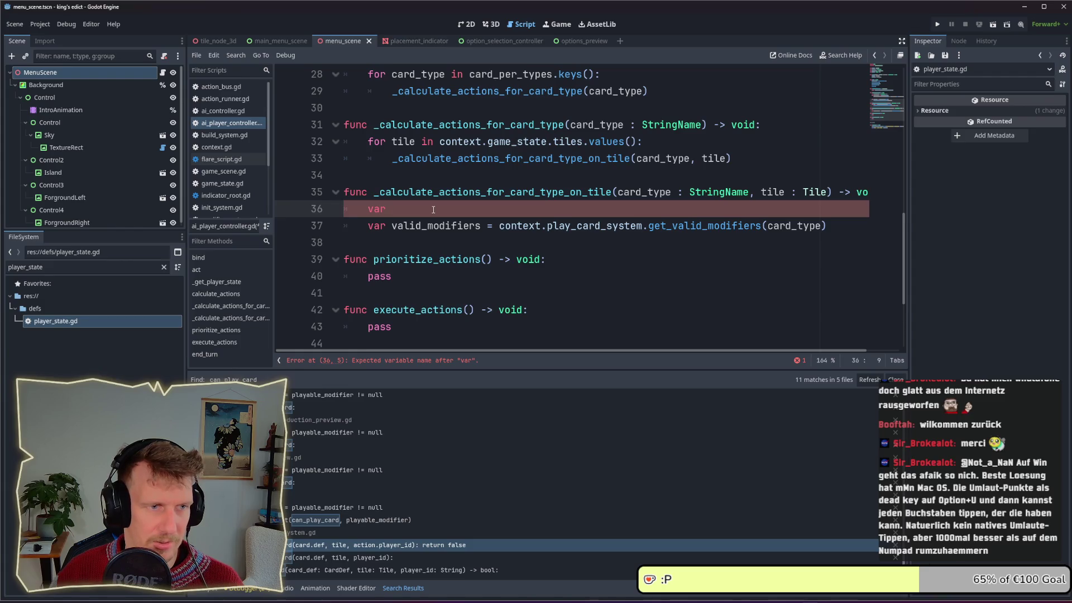
Declare card_def as CardPreloader.get_resource(card_type).
type("card")
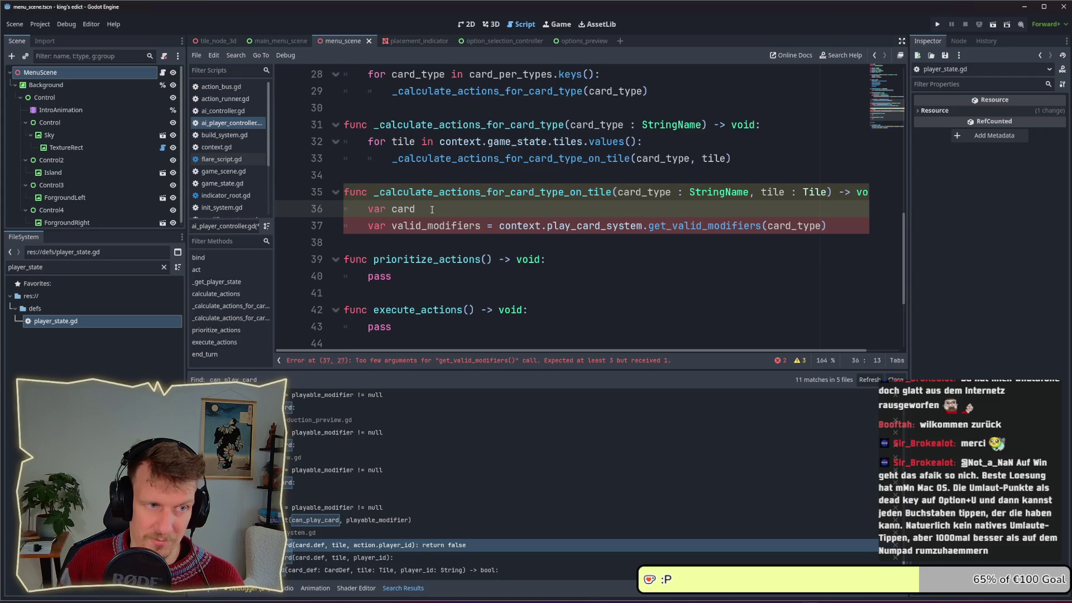
type("_De")
key("BackSpace")
key("BackSpace")
type("def = ")
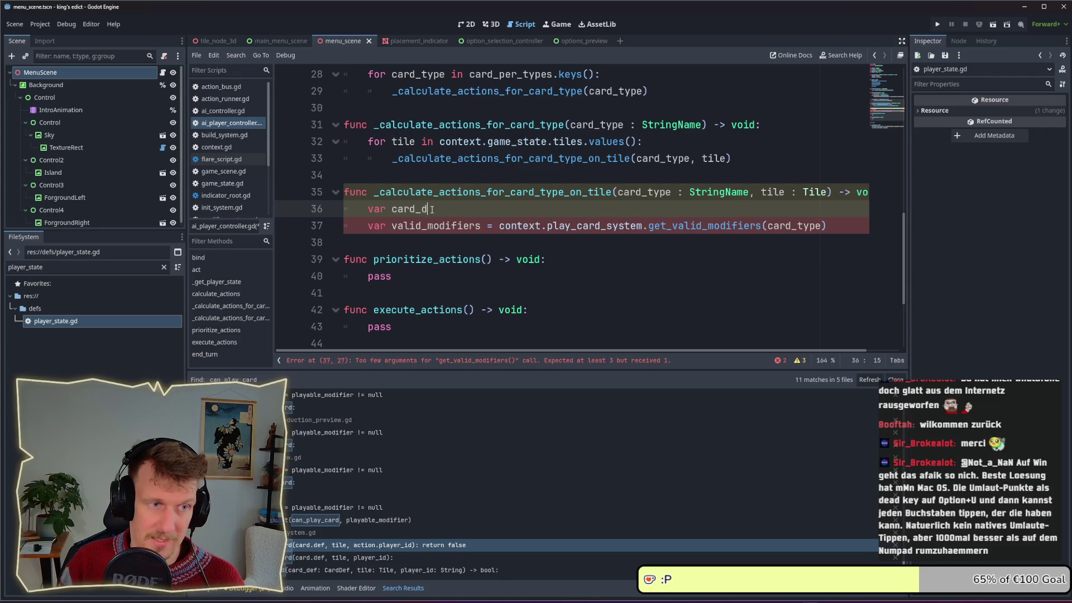
type("Ca")
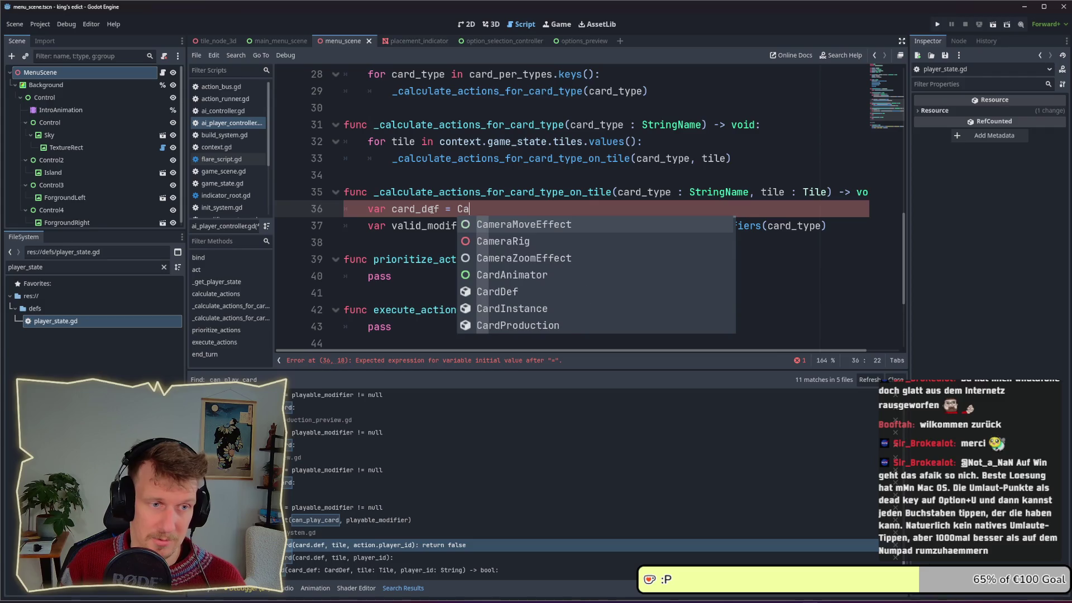
type("rdPrelo")
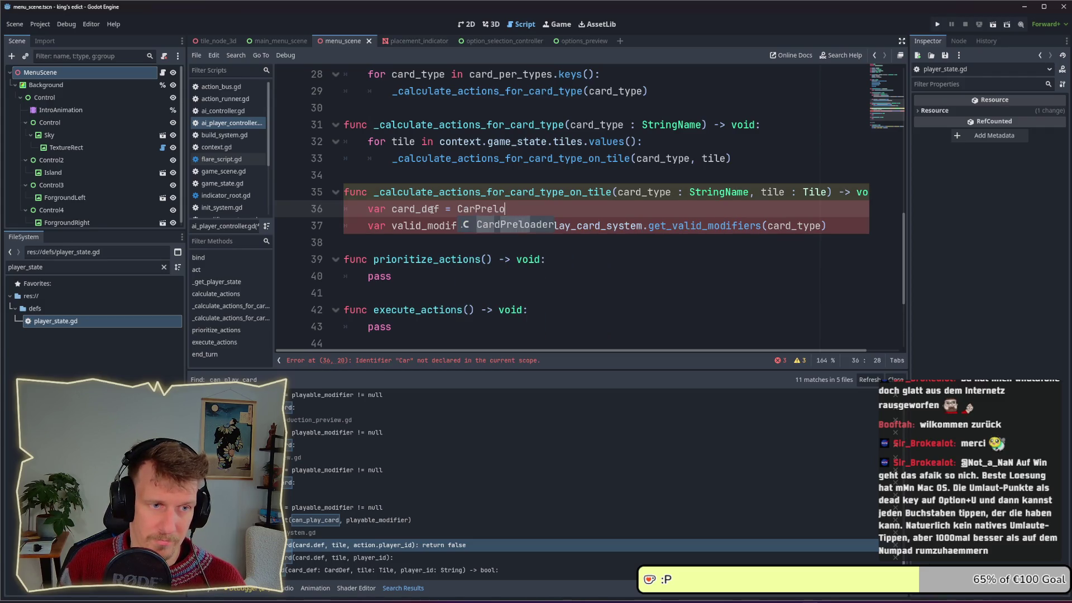
key("Return")
type(".get")
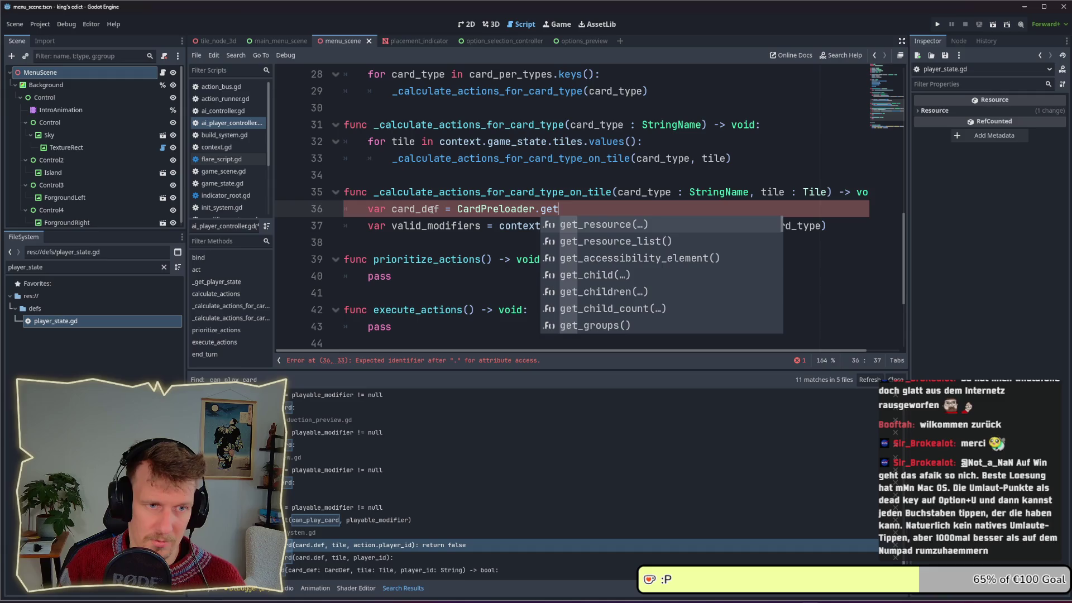
key("Return")
type("card_type")
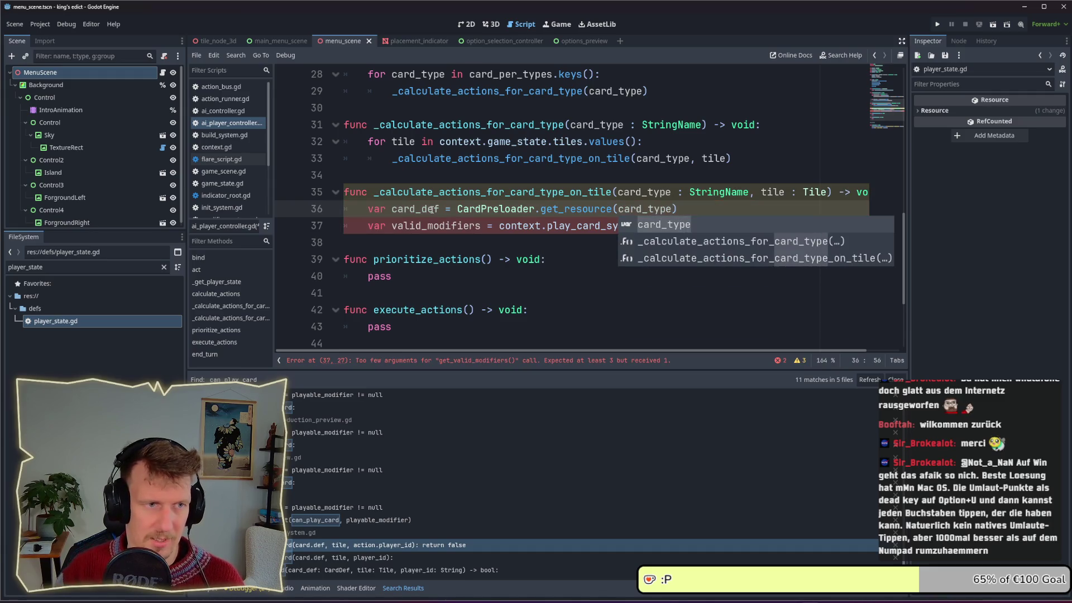
Give get_valid_modifiers the arguments card_def, tile and player_id.
left_click(424, 210)
double_click(423, 209)
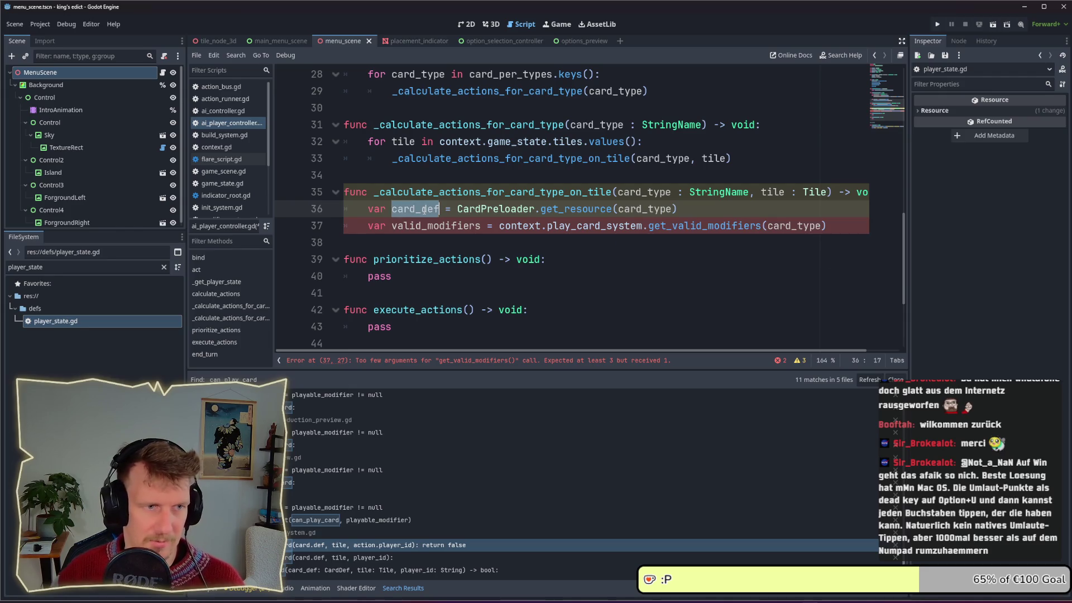
key("ctrl+c")
left_click(767, 227)
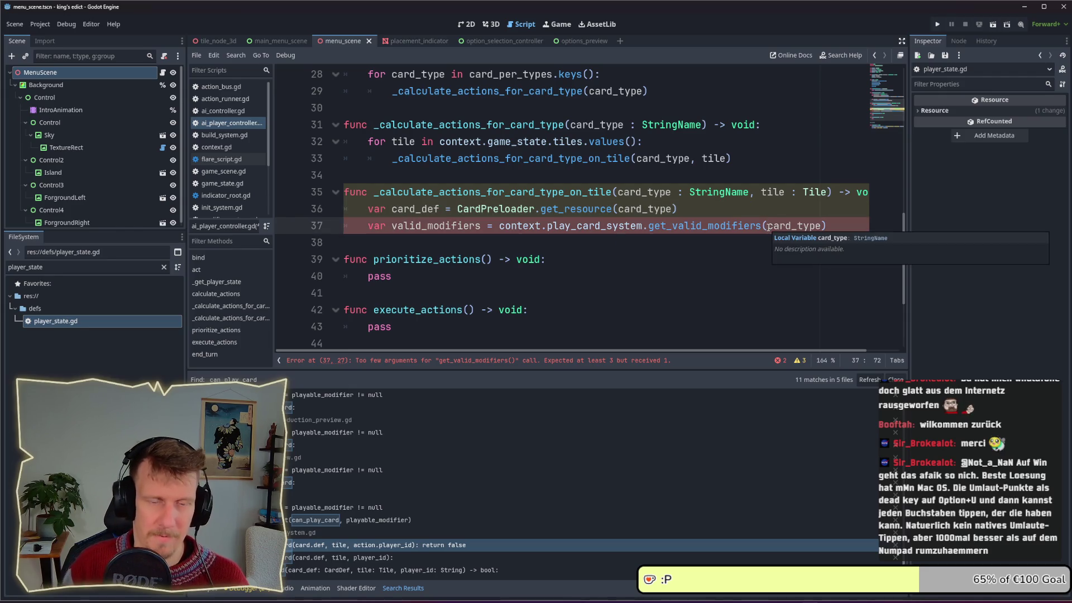
key("ctrl+v")
type(",")
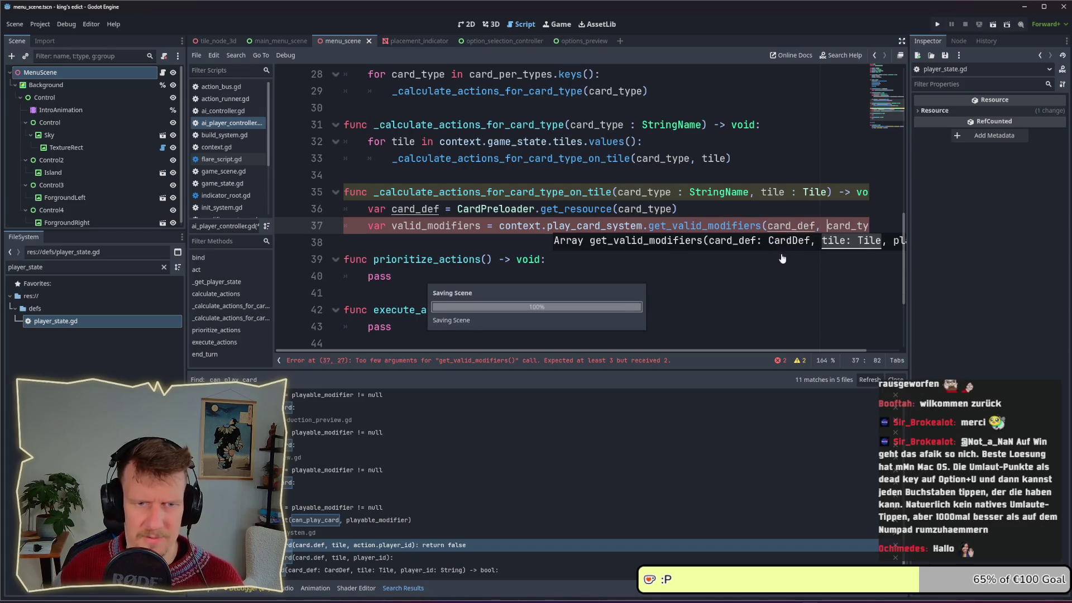
left_click_drag(765, 354, 793, 355)
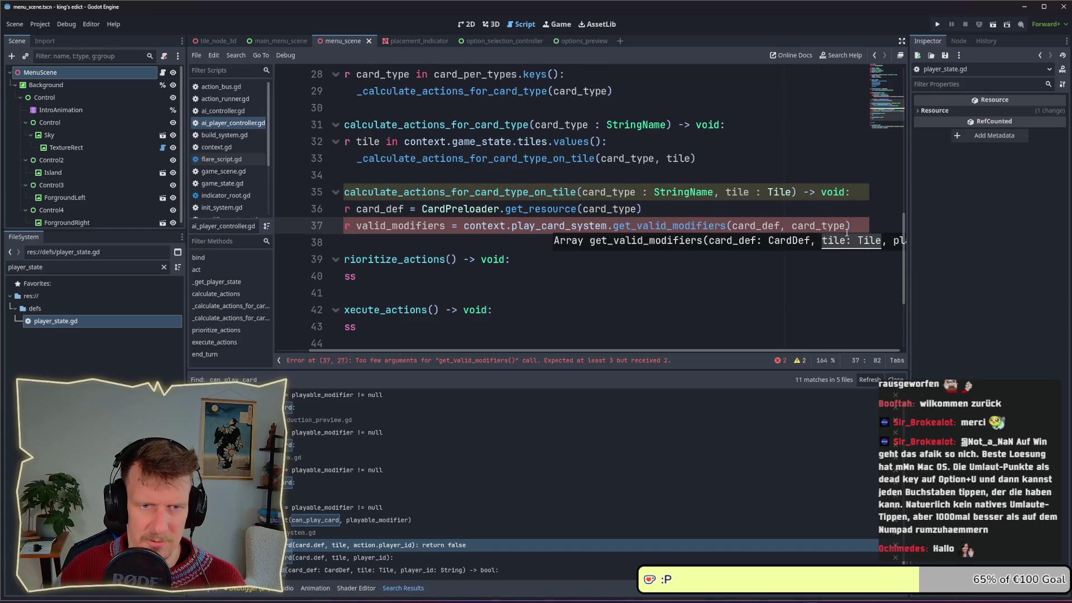
left_click(846, 229)
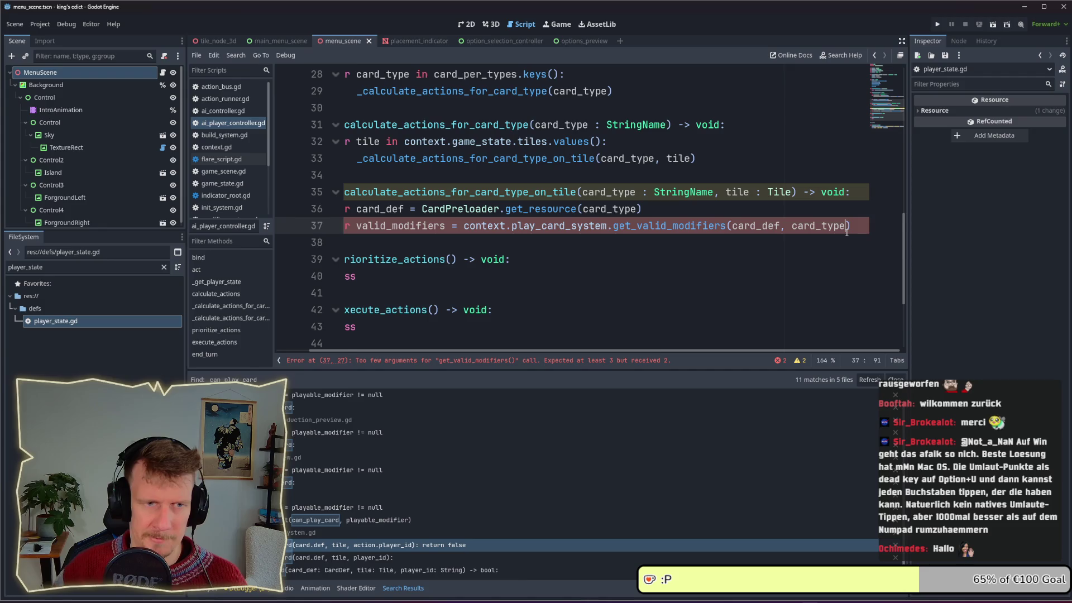
double_click(808, 226)
mouse_move(683, 226)
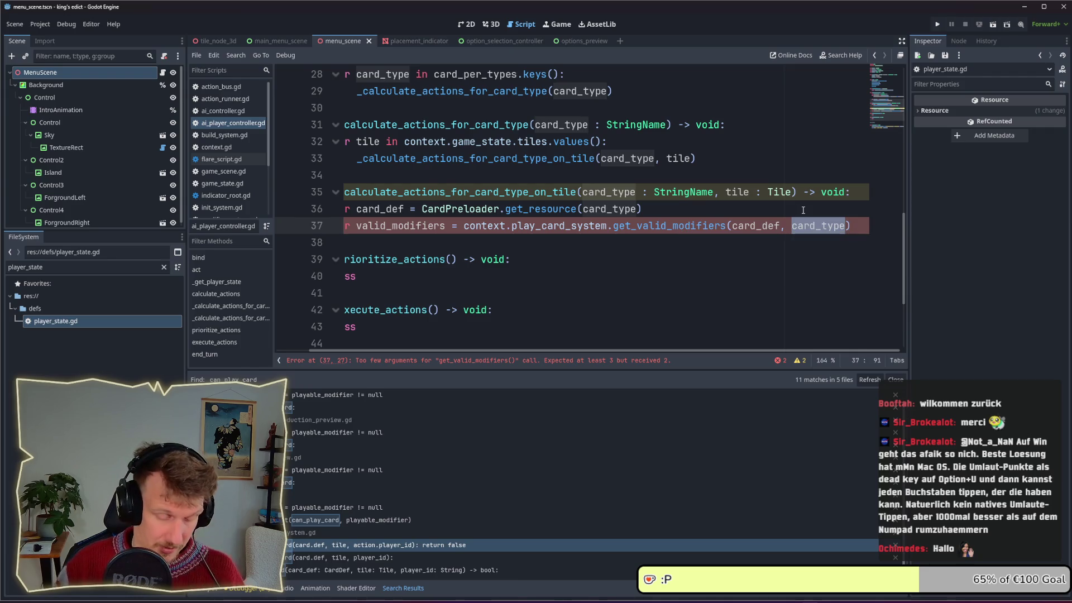
type("tile, ")
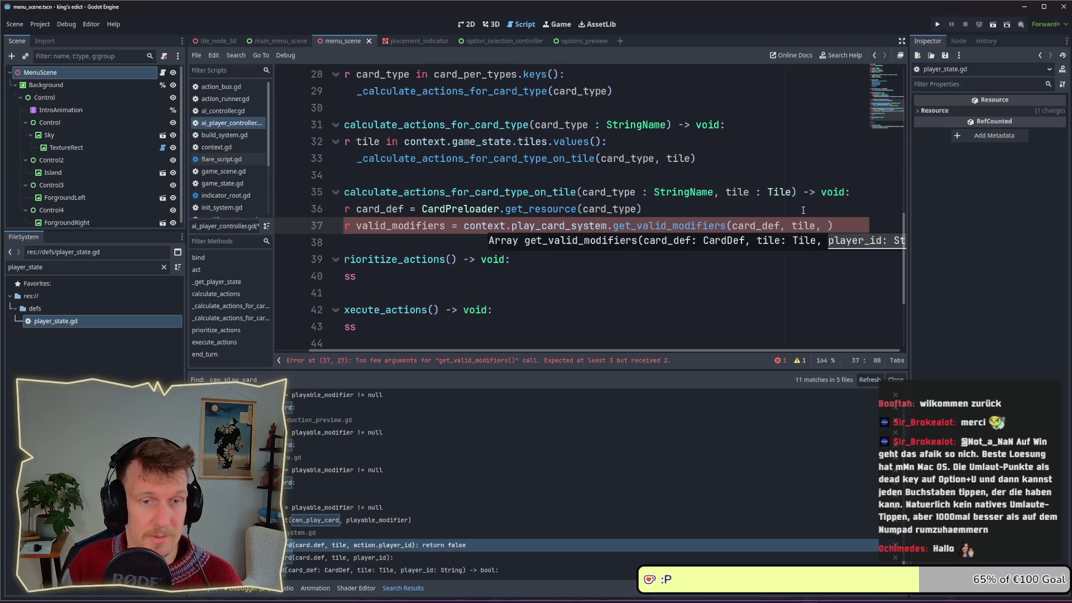
type("playr")
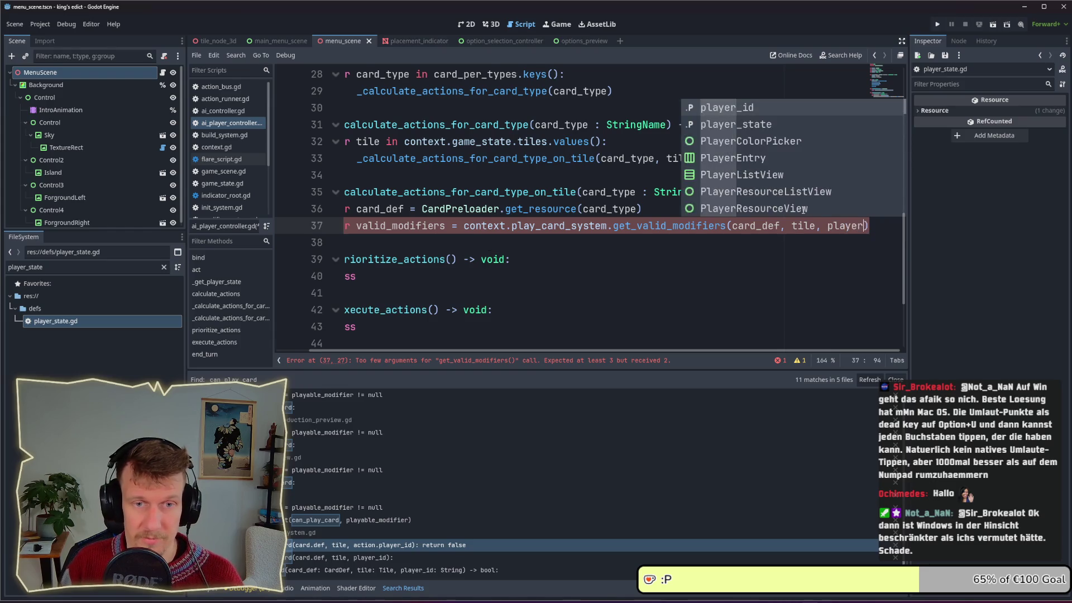
key("Return")
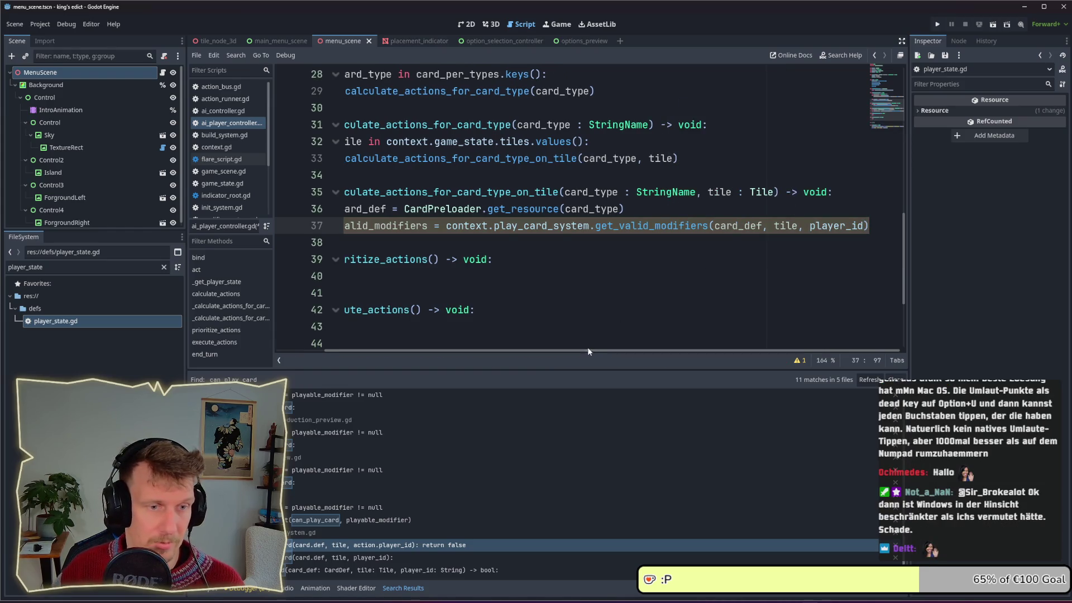
left_click_drag(588, 351, 539, 350)
left_click(415, 239)
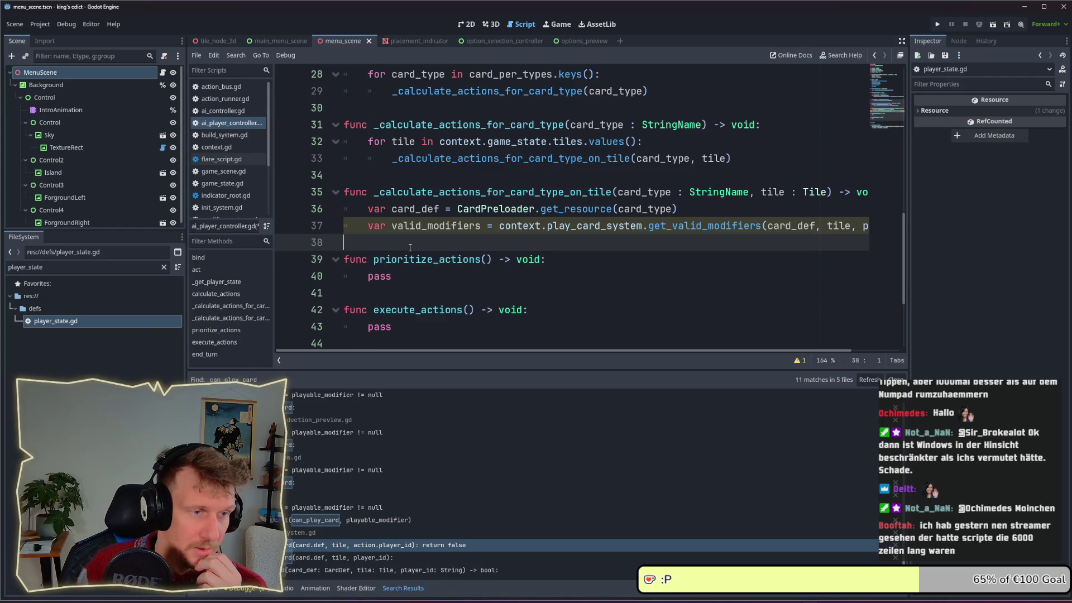
Indent line 38 and save ai_player_controller.gd, then bring up the cloc GitHub page.
key("Tab")
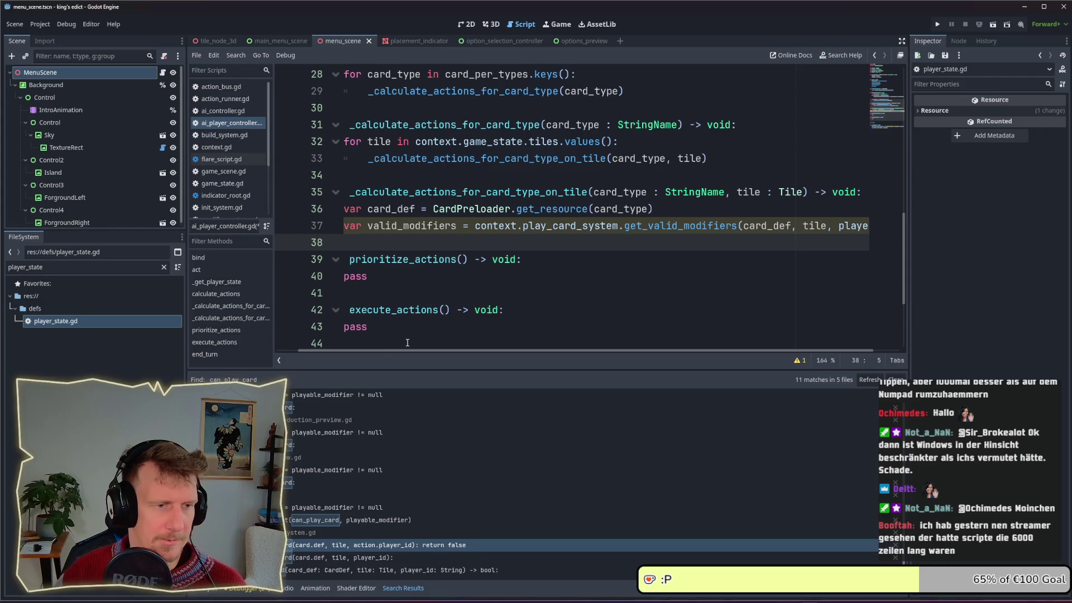
left_click_drag(391, 350, 368, 350)
key("Return")
key("Return")
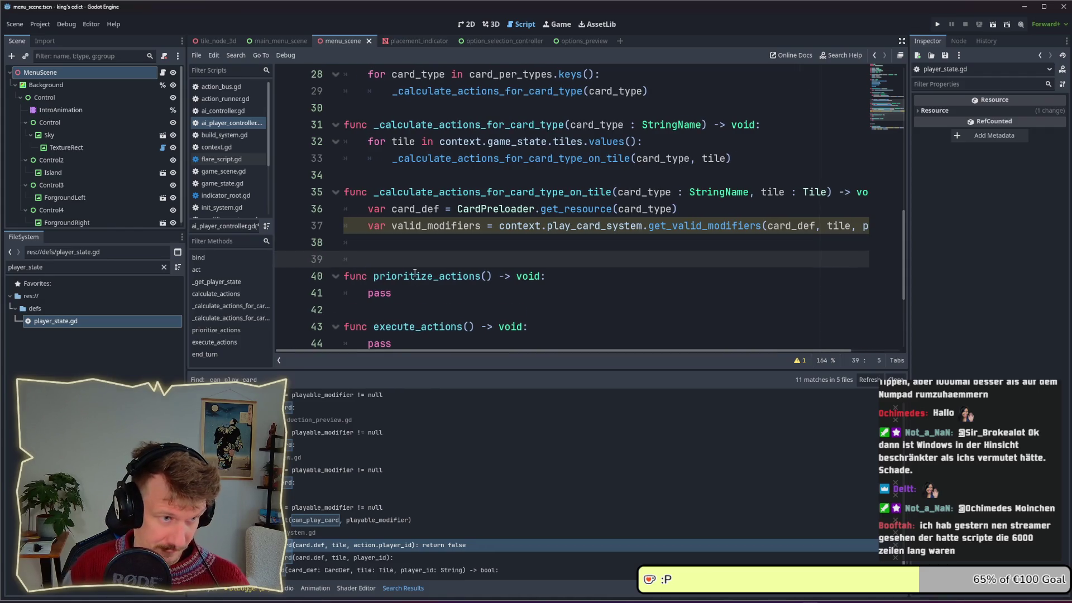
key("BackSpace")
key("BackSpace")
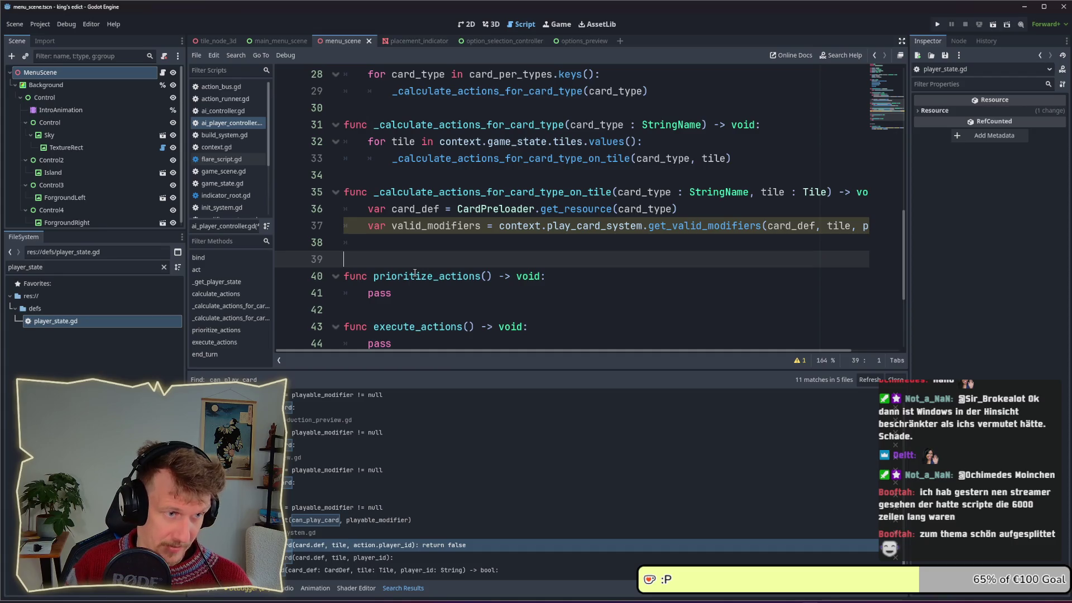
key("ctrl+s")
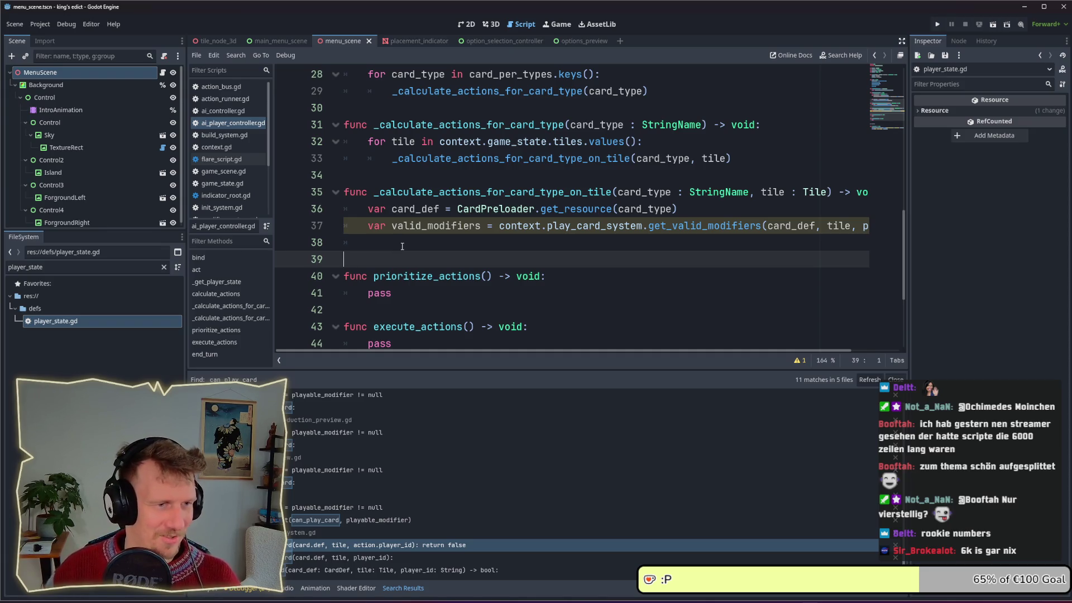
left_click(402, 246)
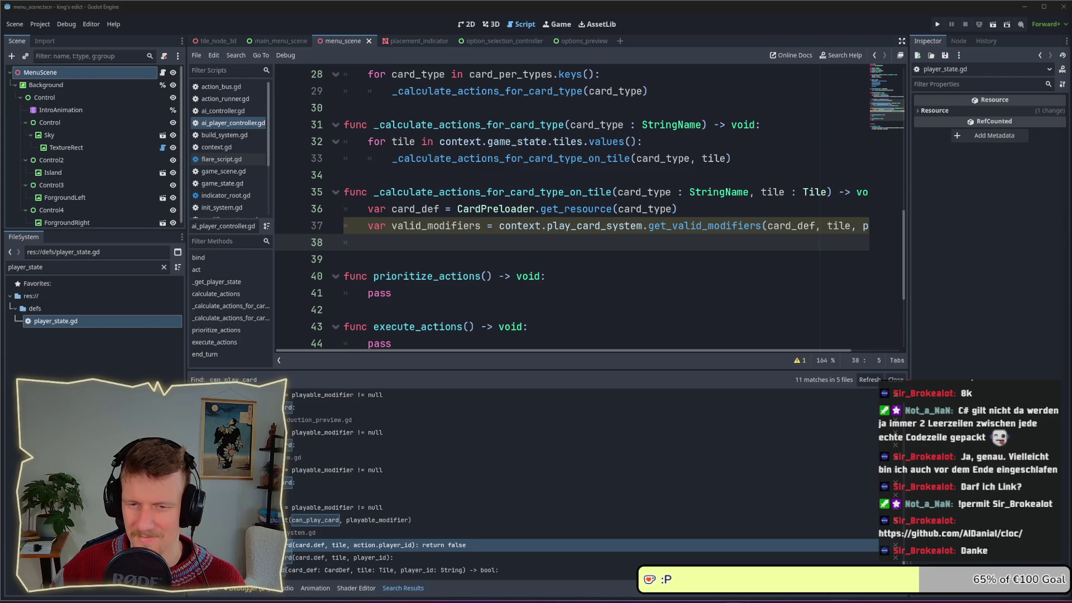
left_click_drag(1071, 12, 390, 12)
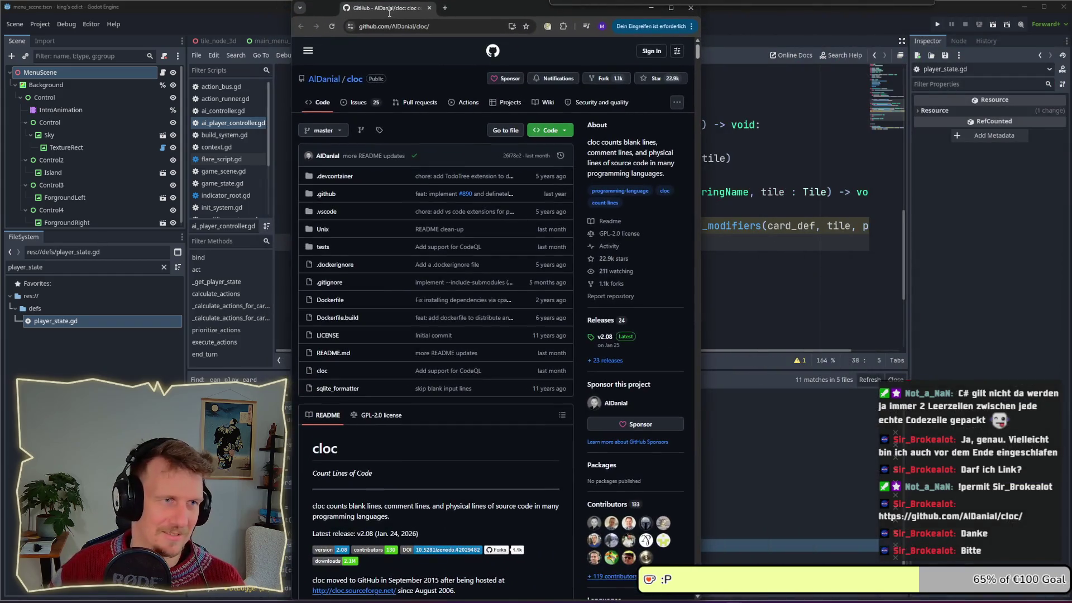
scroll(469, 310, "down", 1)
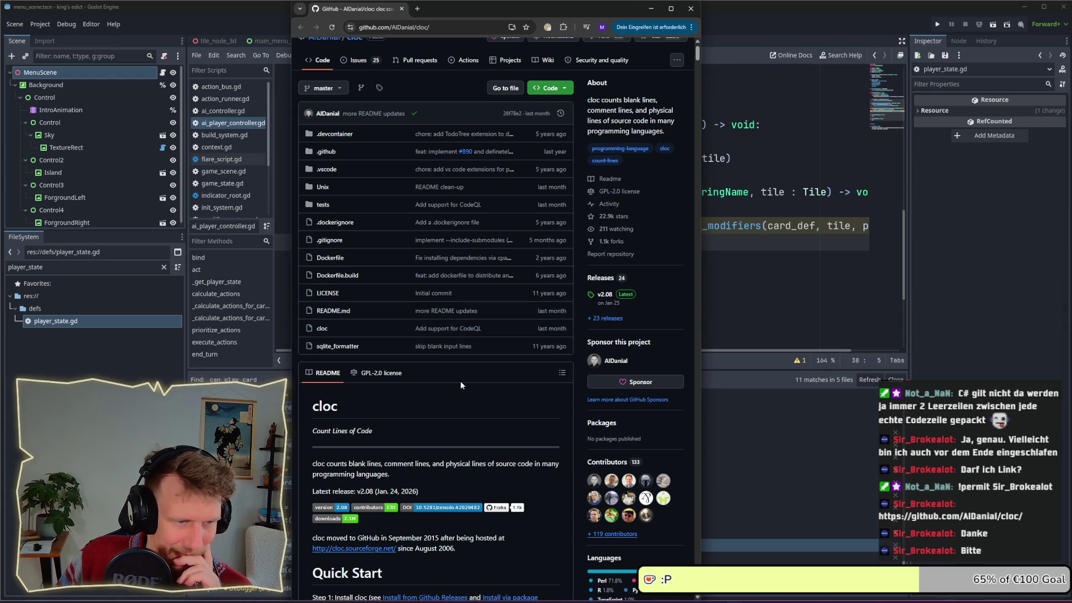
scroll(460, 385, "down", 2)
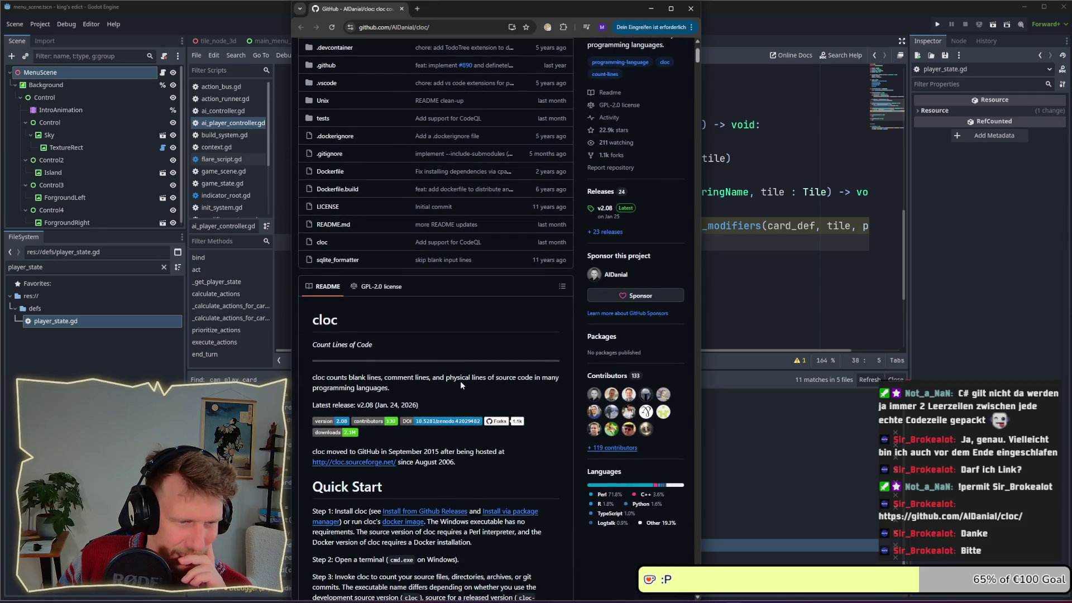
scroll(461, 384, "up", 2)
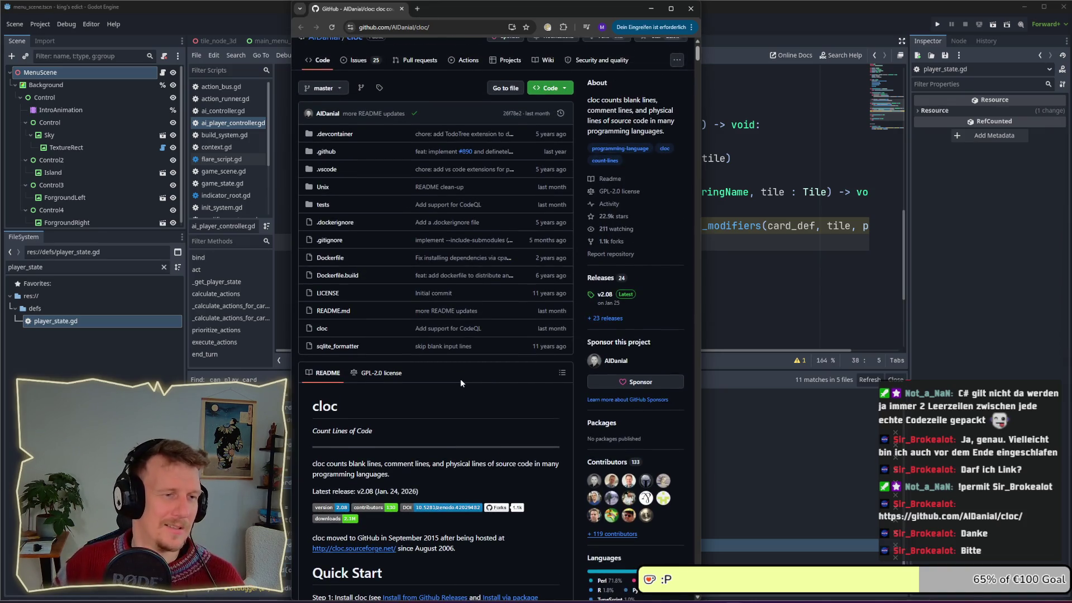
scroll(460, 379, "down", 14)
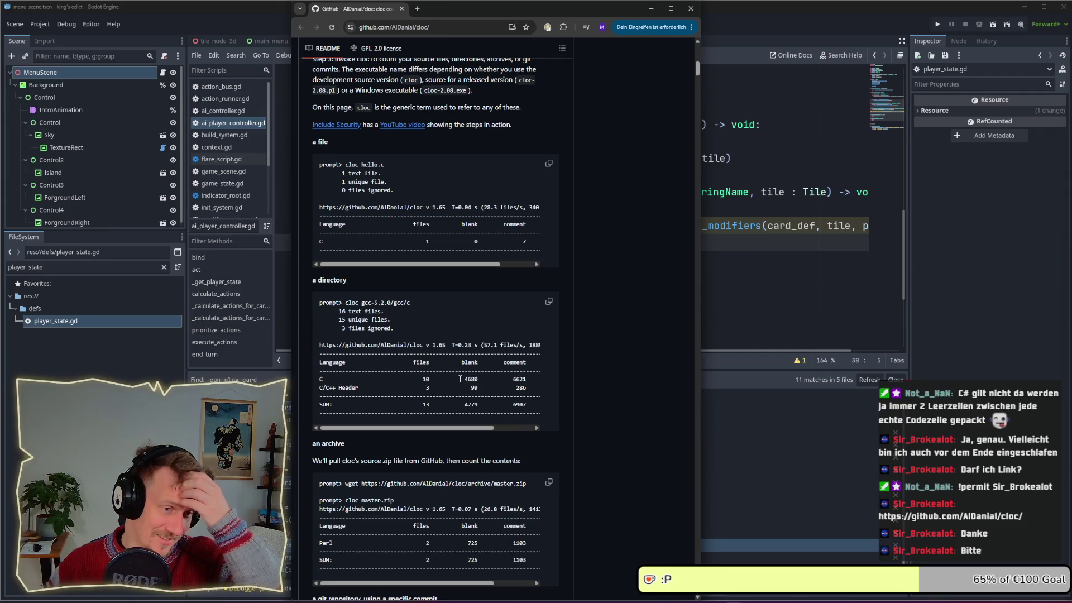
scroll(460, 379, "down", 2)
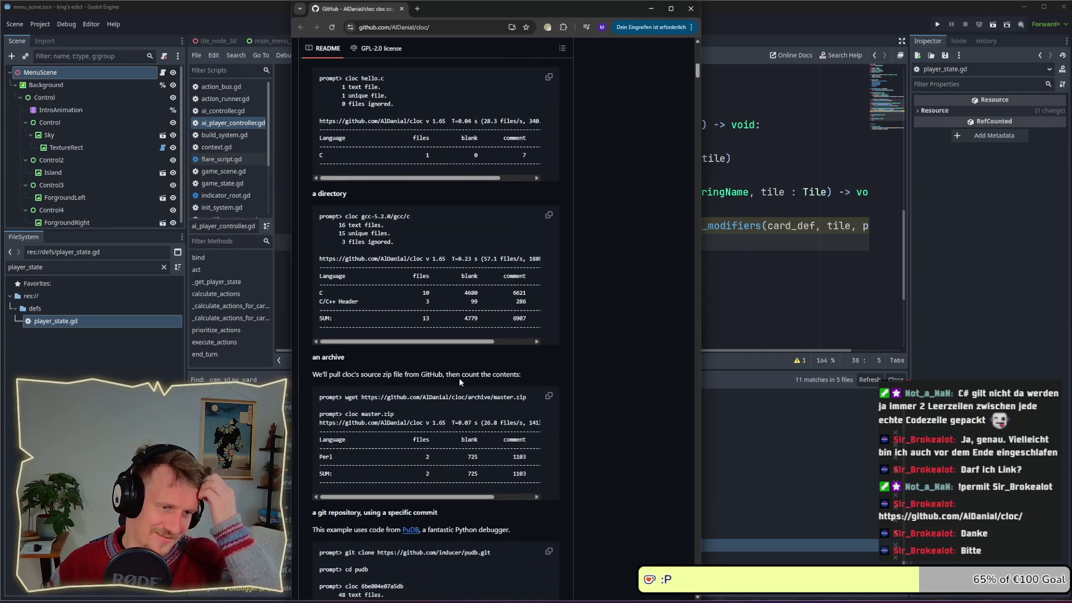
scroll(459, 377, "up", 6)
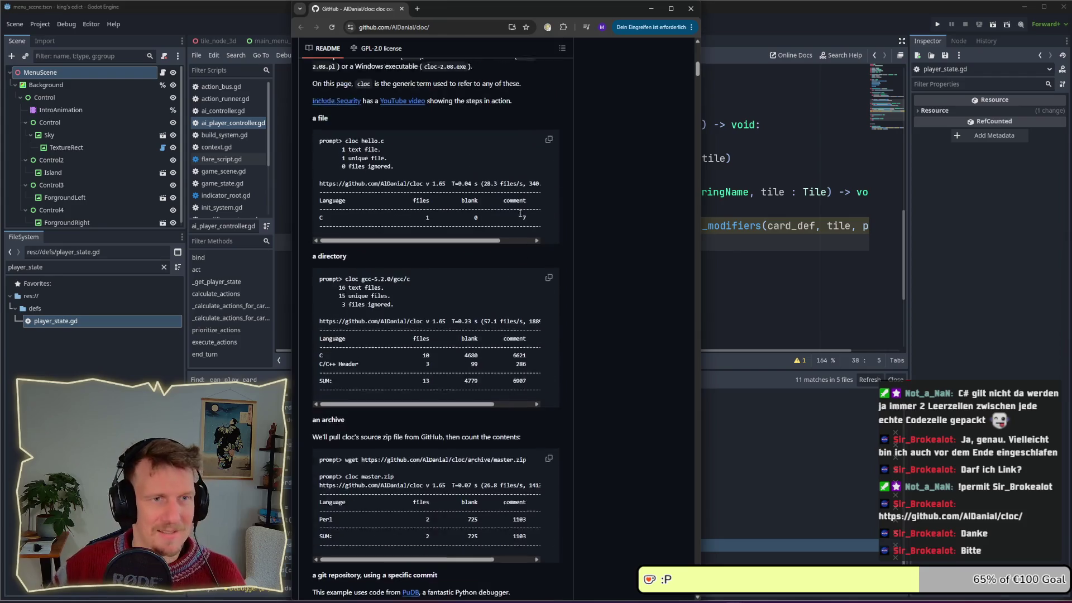
left_click(651, 9)
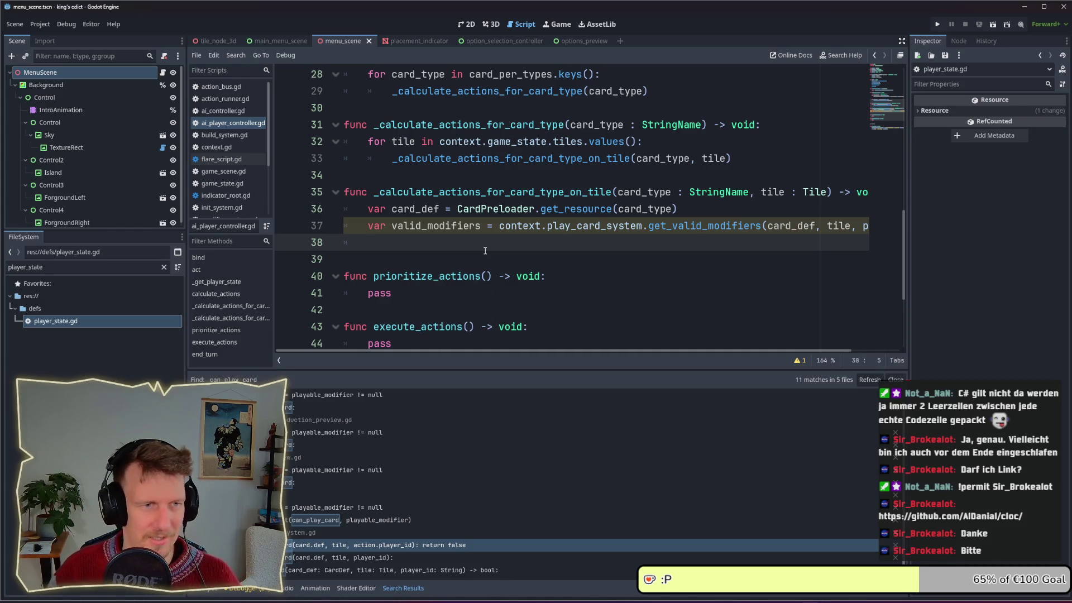
Open line 39 and begin the loop 'for valid_modifier in v'.
key("Return")
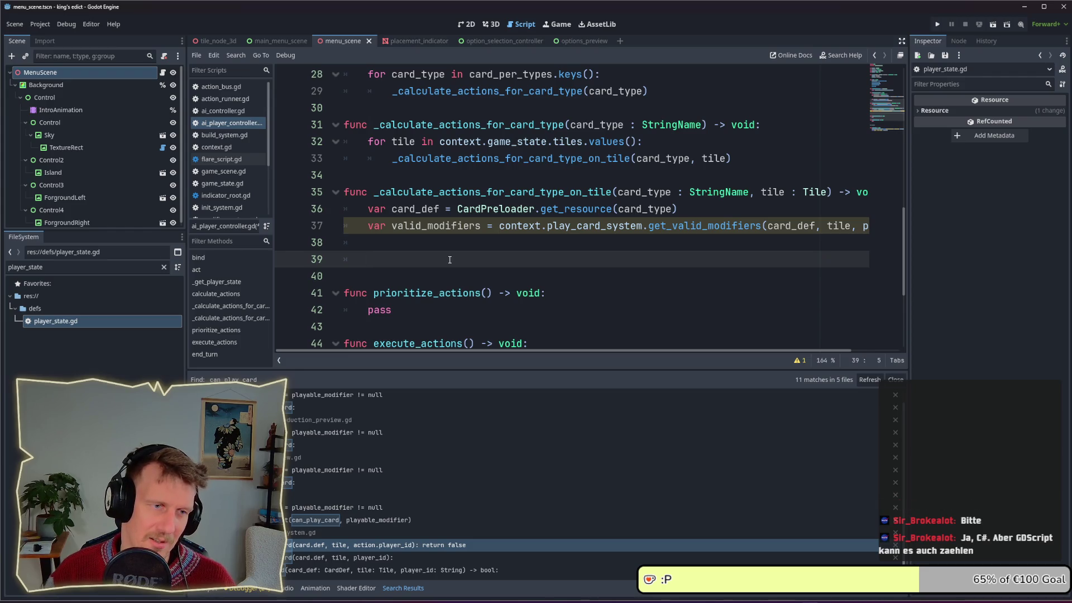
type("for valid_modifier i")
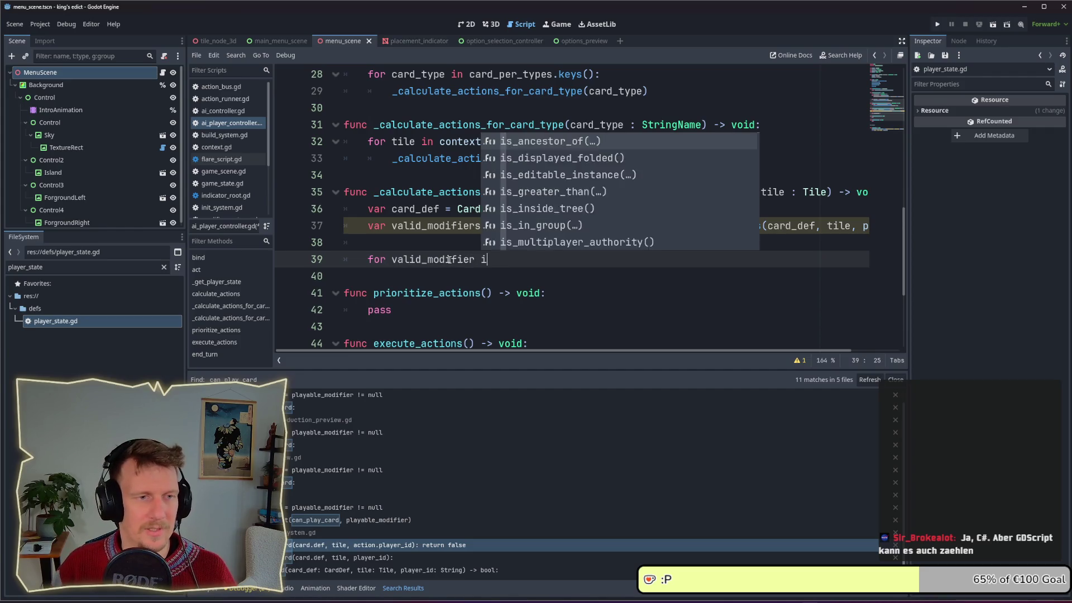
type("n v")
Complete the loop header 'for valid_modifier in valid_modifiers:' and start its body.
key("Return")
type(":")
key("Return")
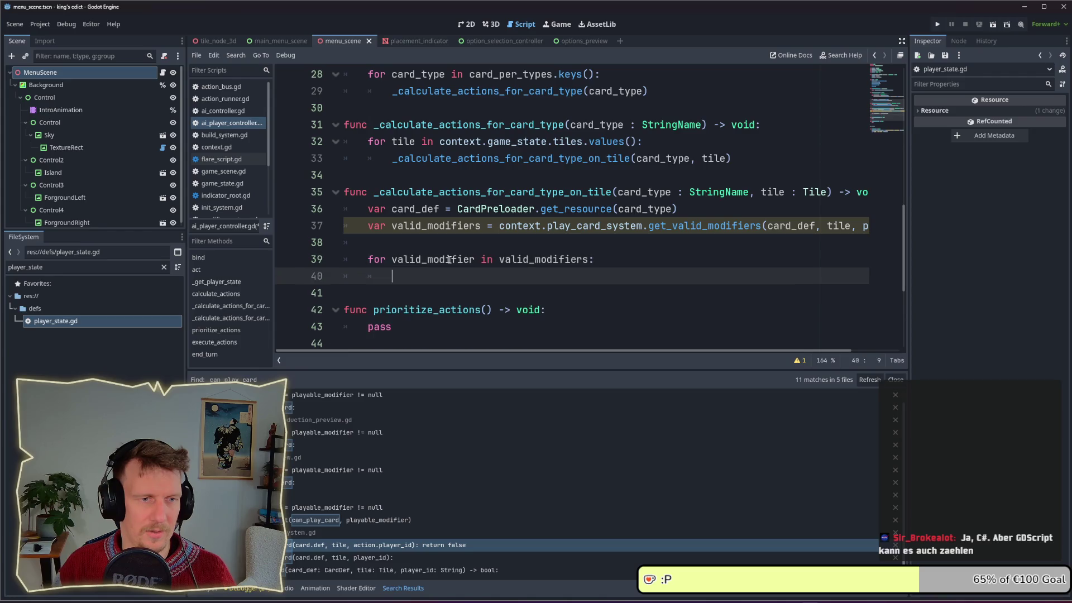
Write 'var action = AIAction' as the first line of the loop body.
type("var action =")
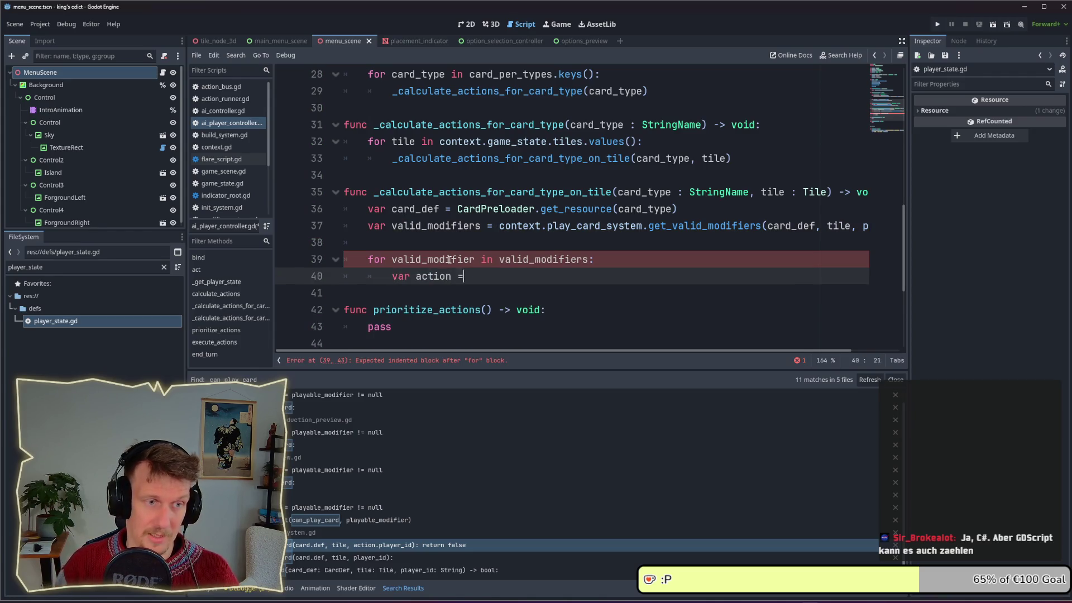
key("Escape")
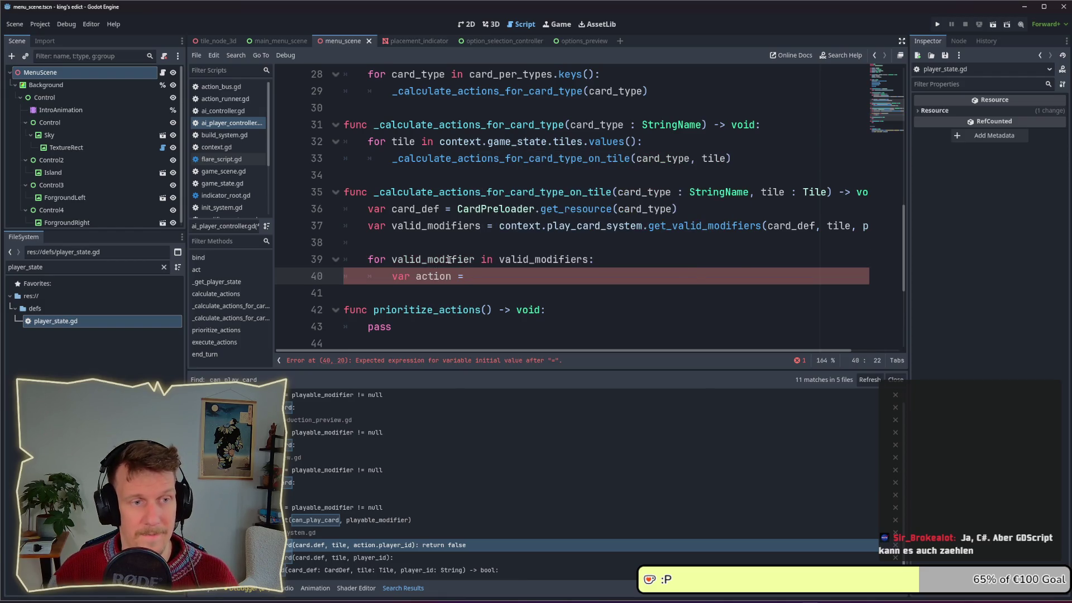
type("ac")
key("BackSpace")
key("BackSpace")
type("Ac")
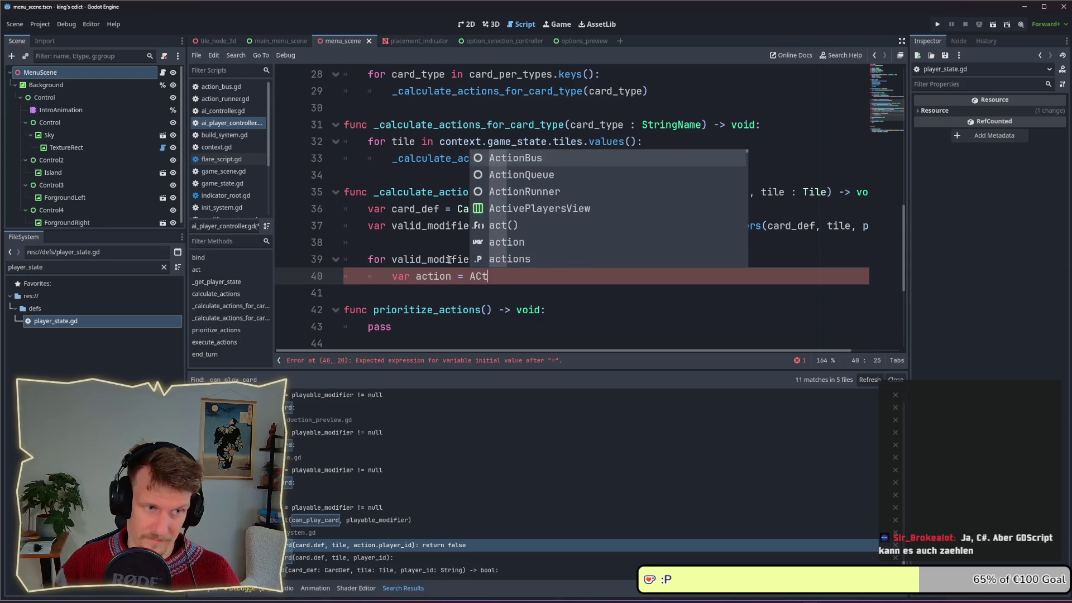
key("BackSpace")
type("ction")
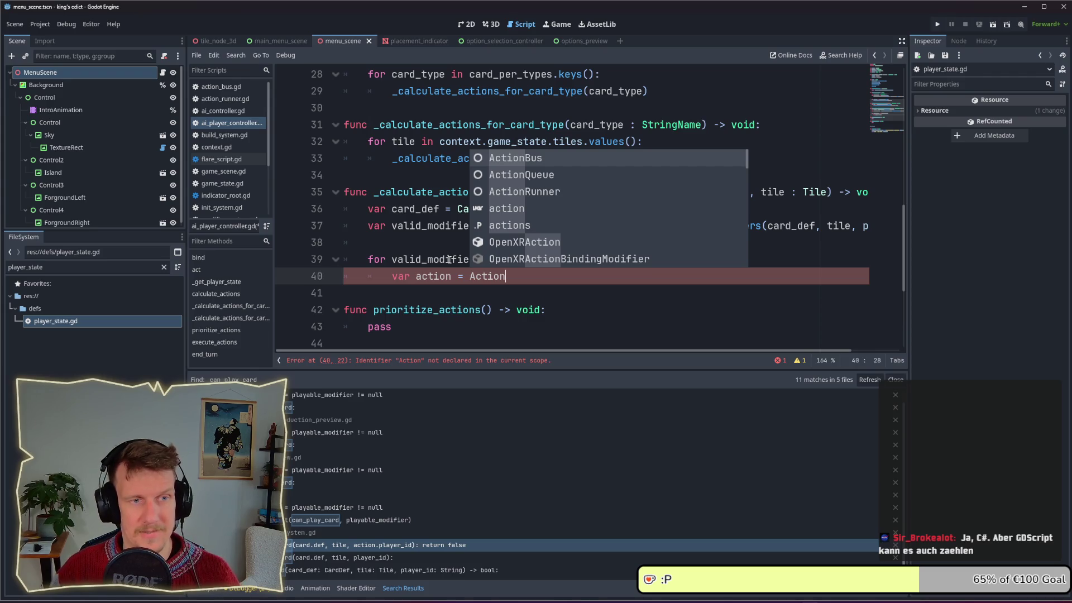
key("ctrl+BackSpace")
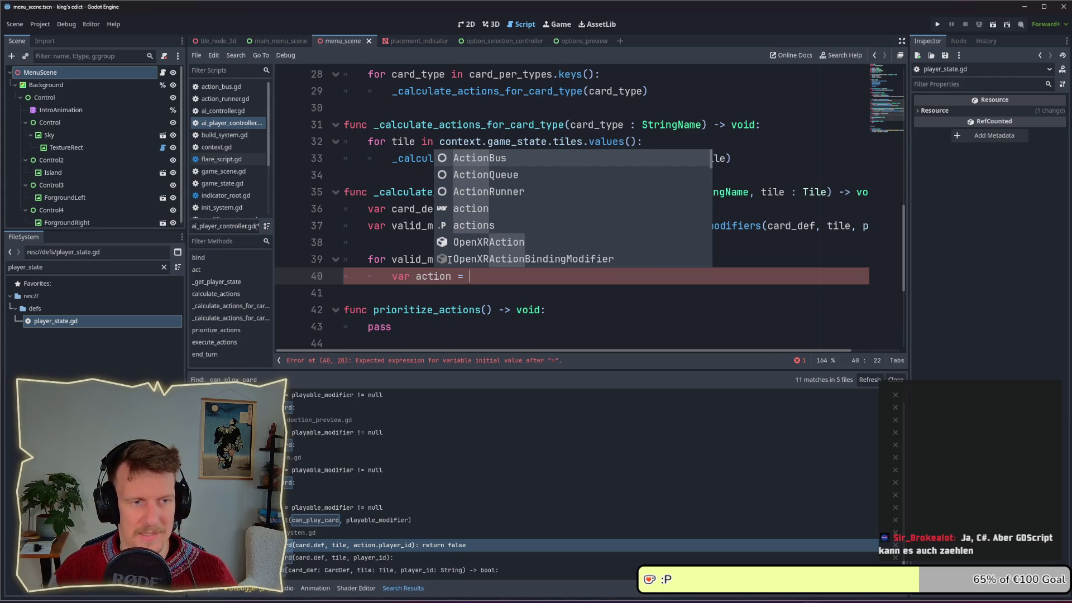
type("AI")
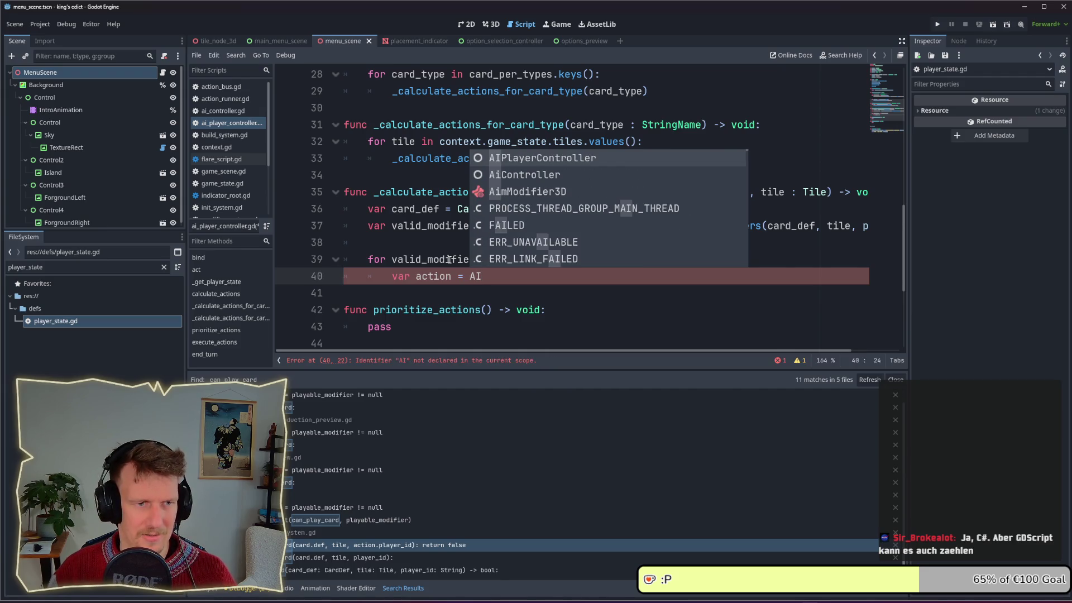
type("Action")
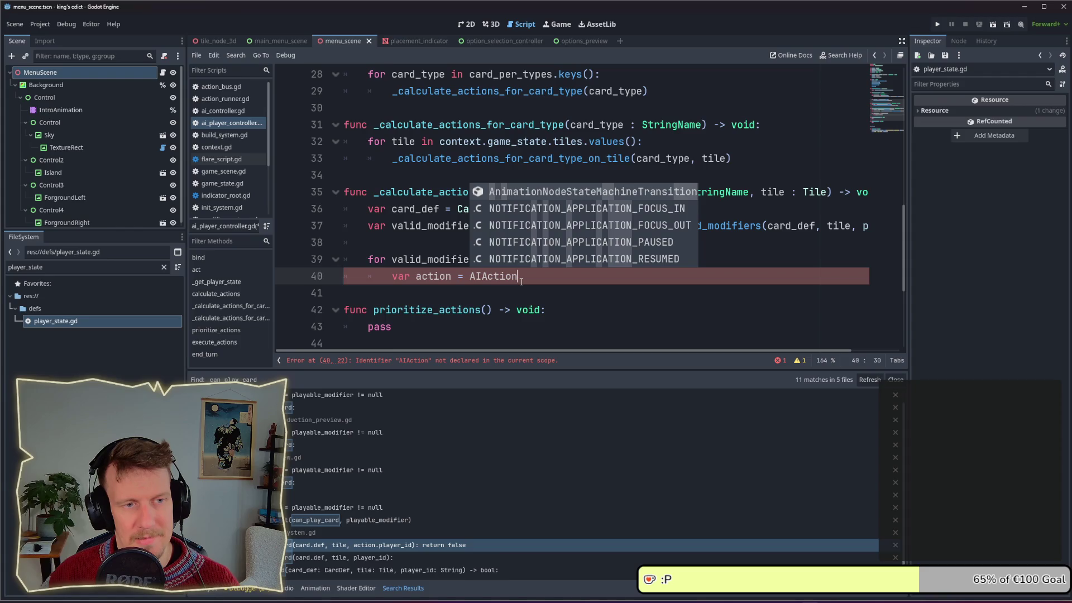
double_click(502, 276)
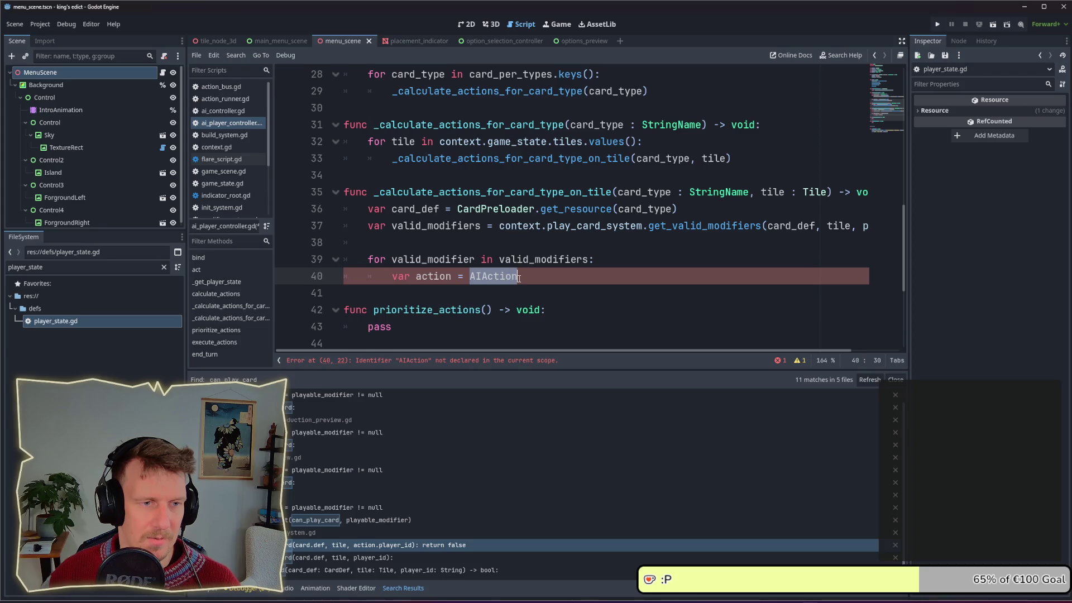
Replace AIAction with the call _create_action(valid_modifier, card_def, tile, player_id).
left_click(473, 276)
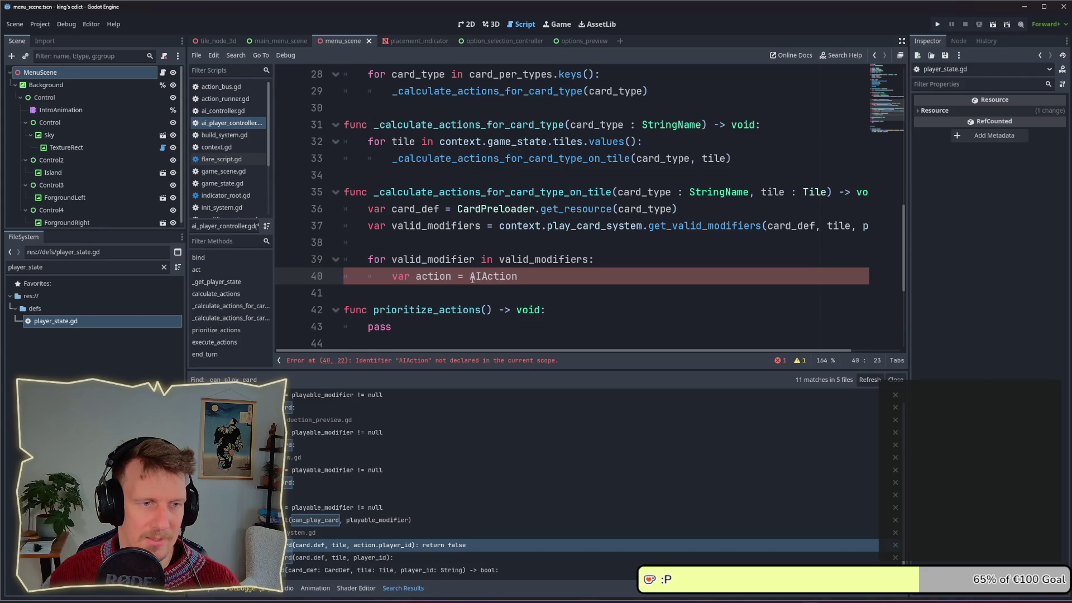
double_click(473, 276)
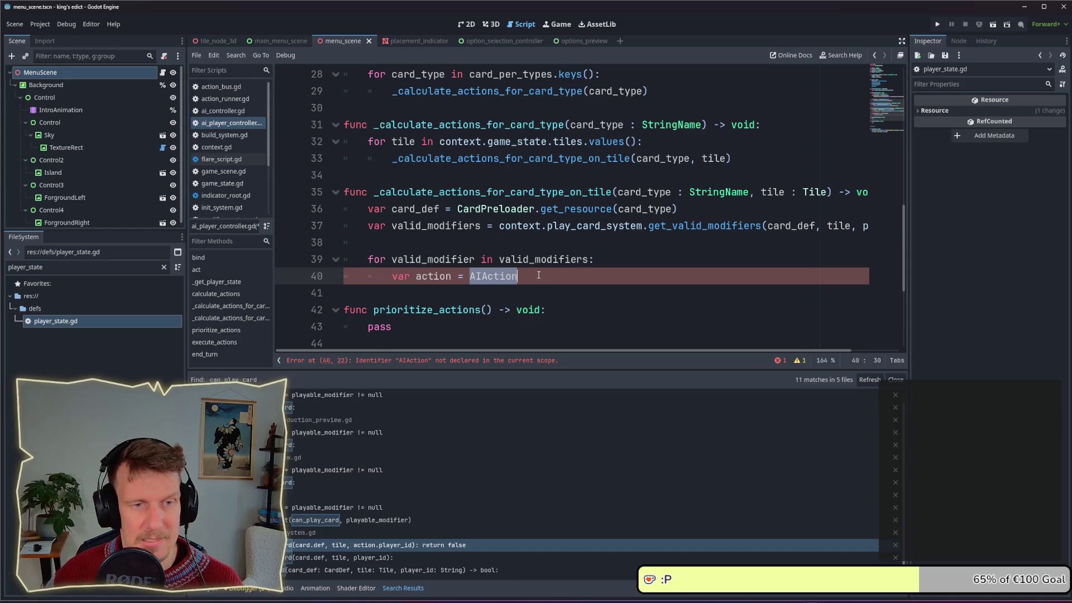
left_click(539, 276)
mouse_move(539, 275)
left_mouse_down()
mouse_move(429, 277)
mouse_move(471, 276)
left_mouse_up()
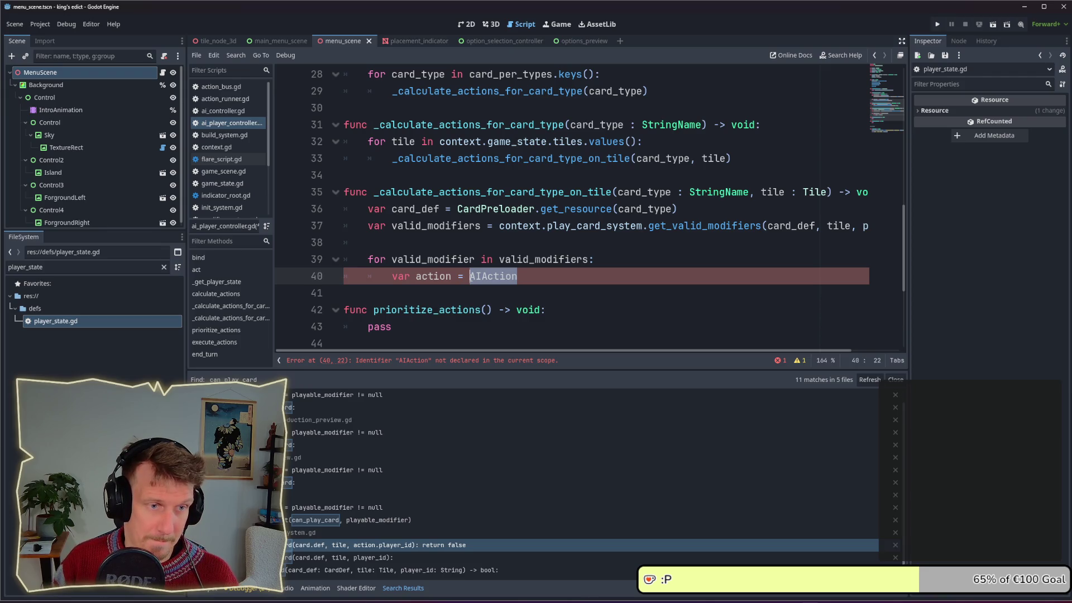
key("ctrl+Left")
key("ctrl+Left")
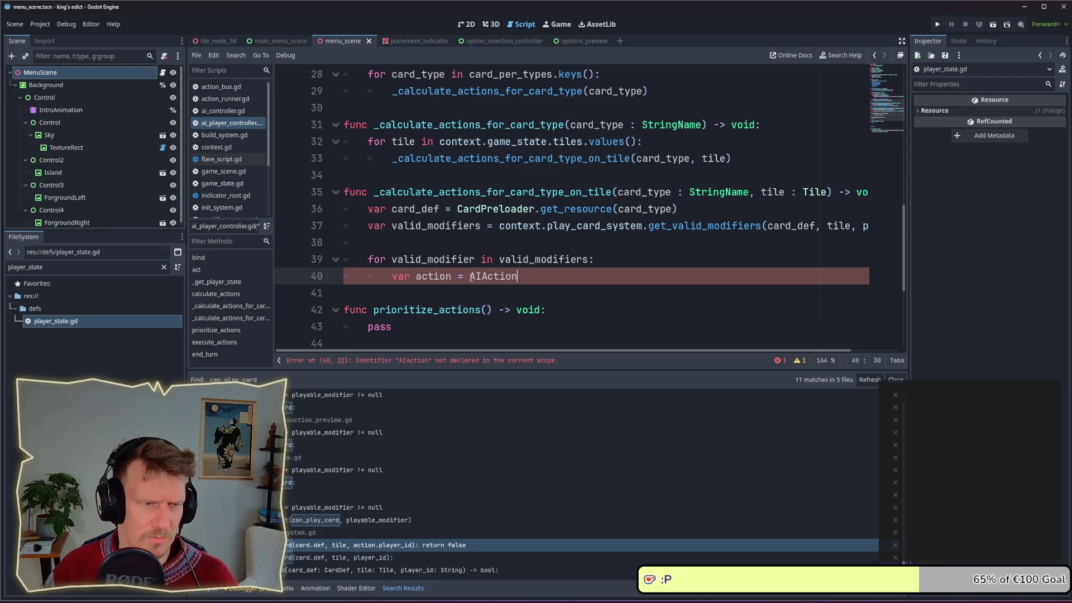
key("ctrl+BackSpace")
type("create_play")
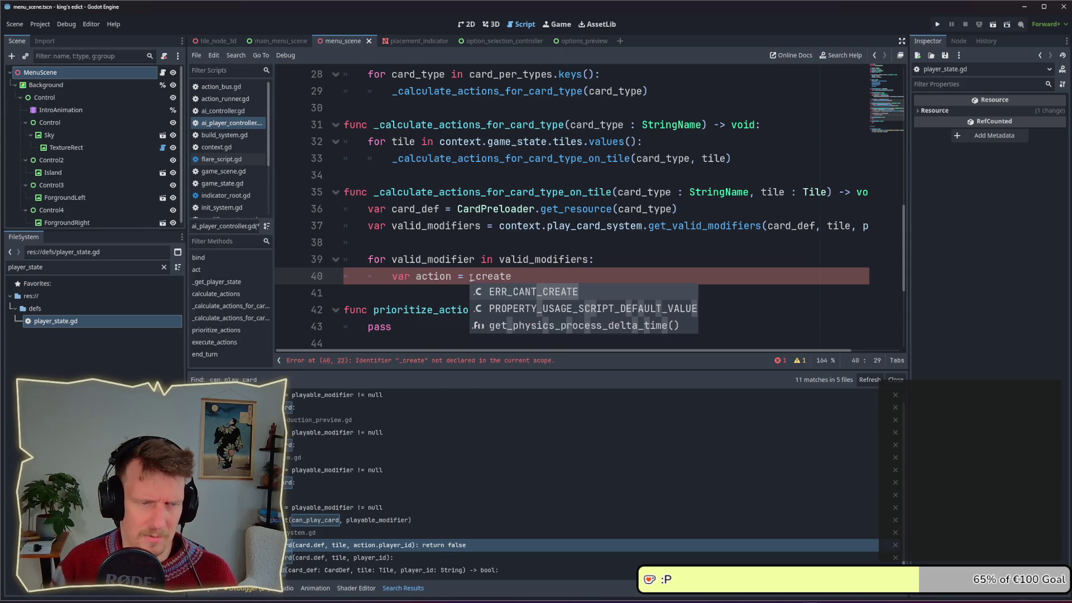
type("er")
key("BackSpace")
key("BackSpace")
key("BackSpace")
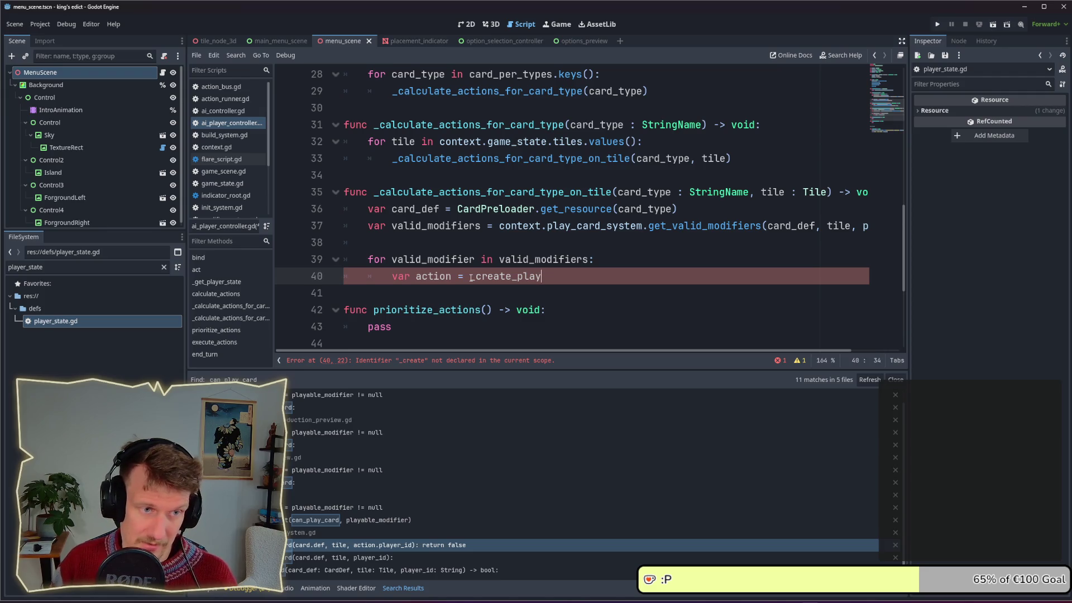
type("action()")
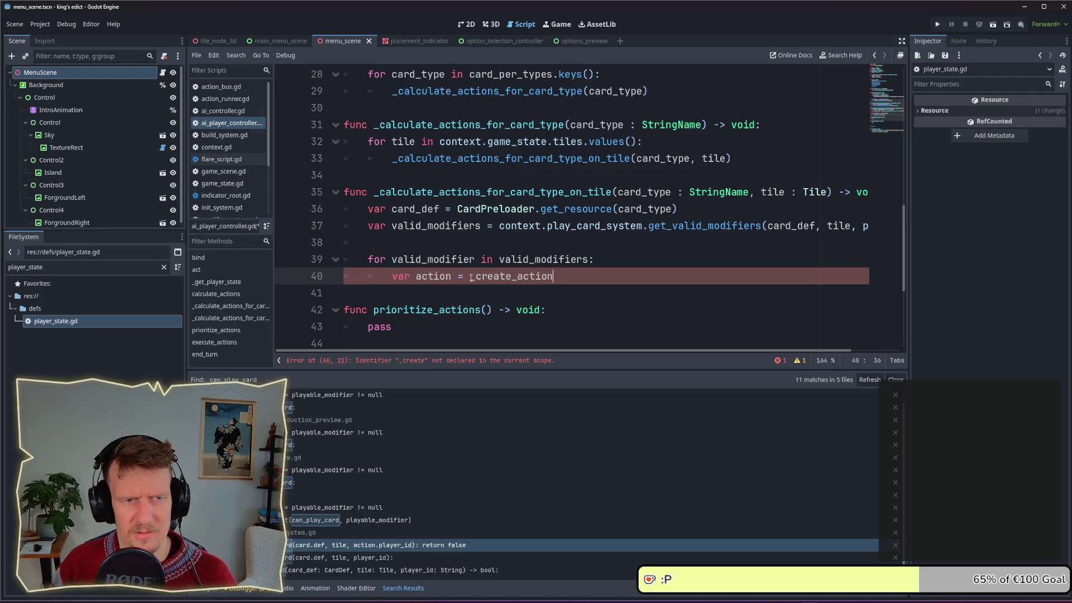
key("Left")
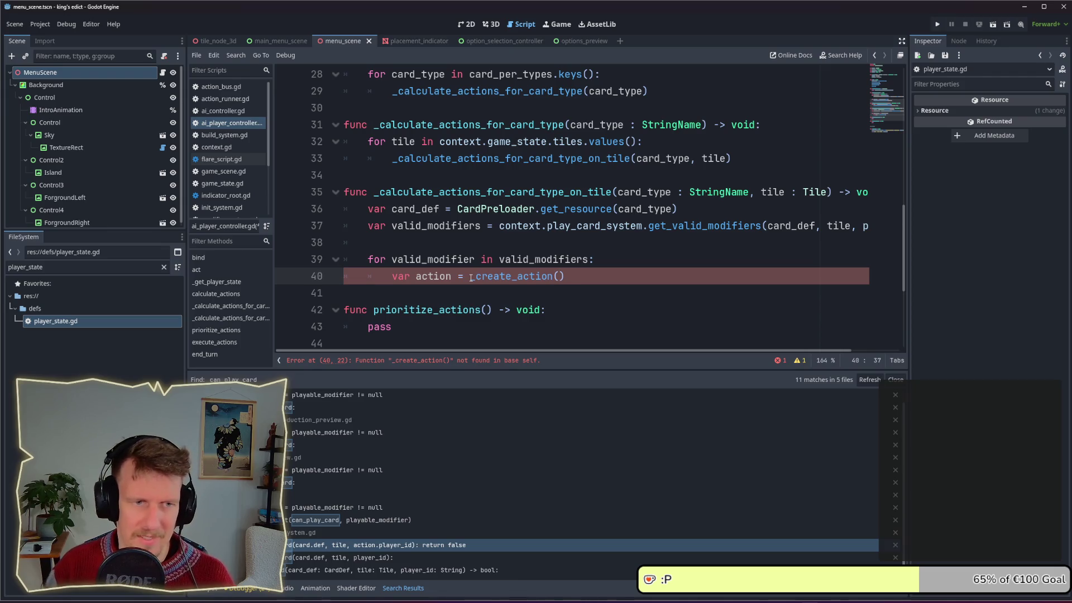
type("valid_m")
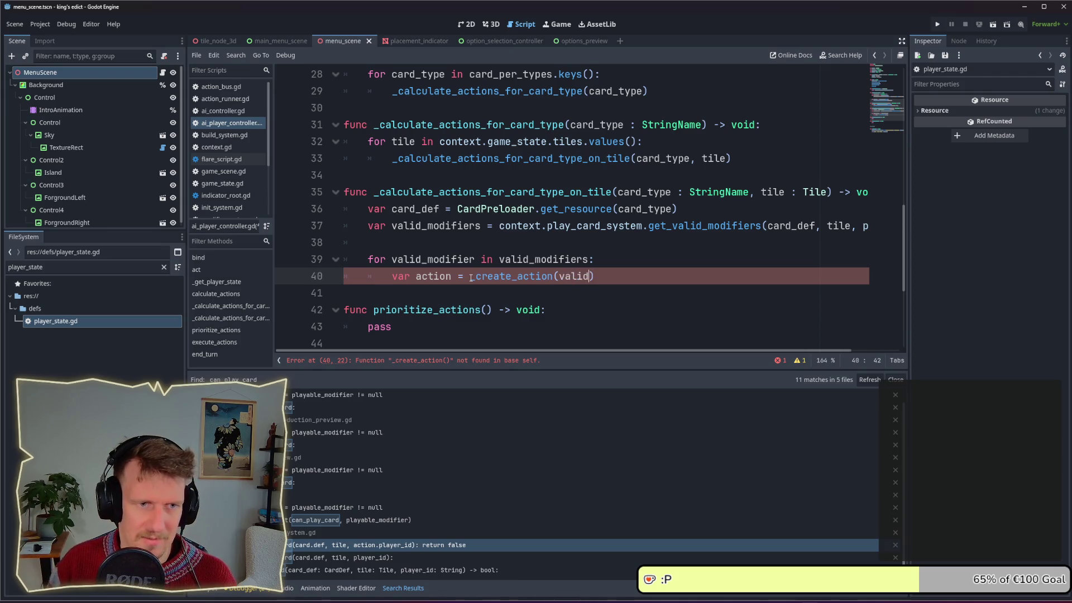
key("Return")
type(", ")
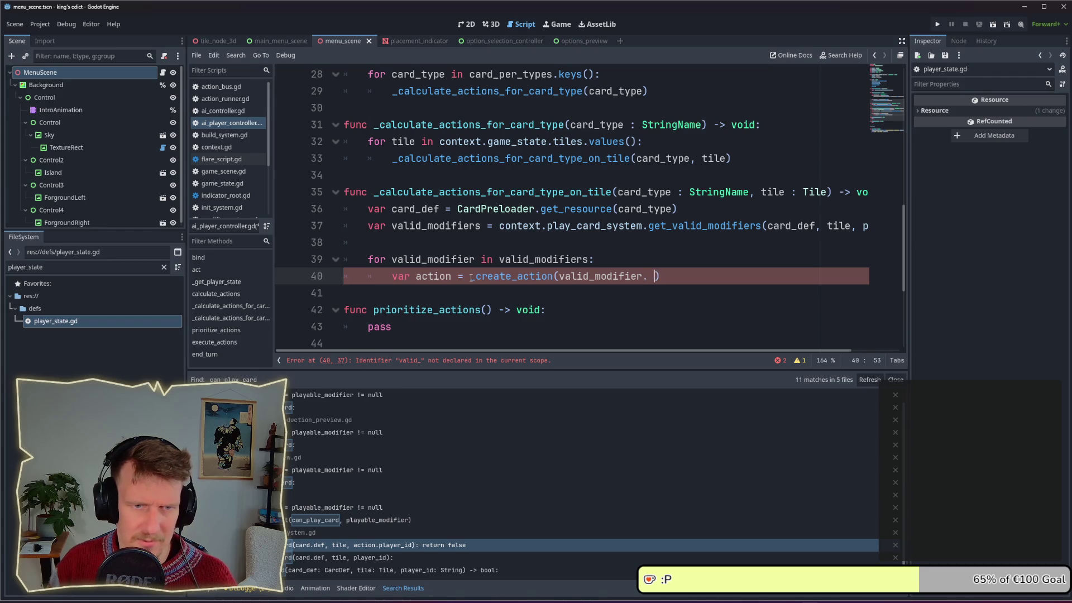
type("card_de")
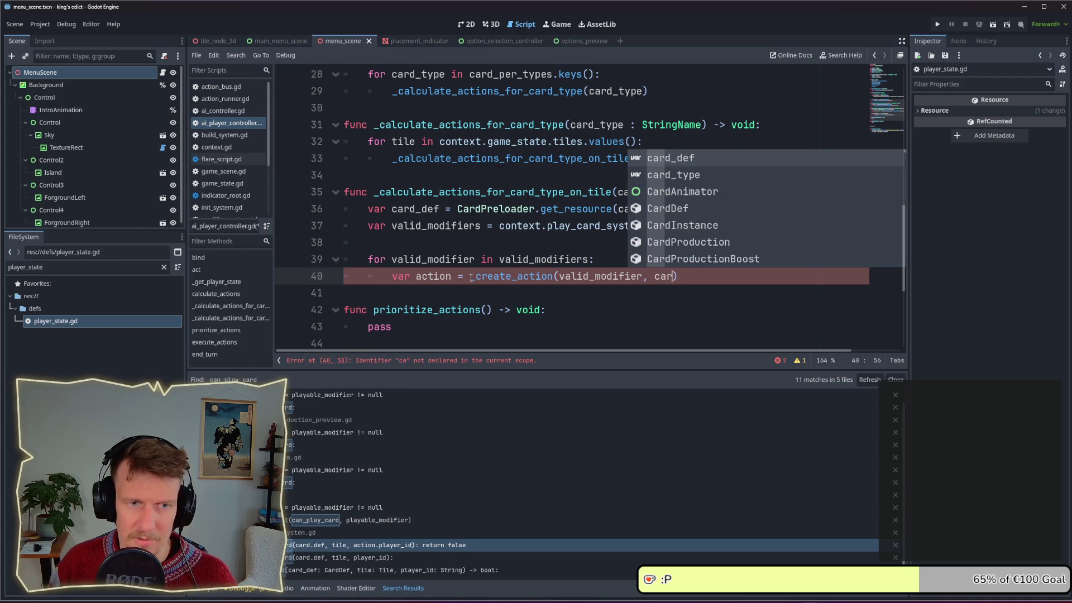
type("f, ti")
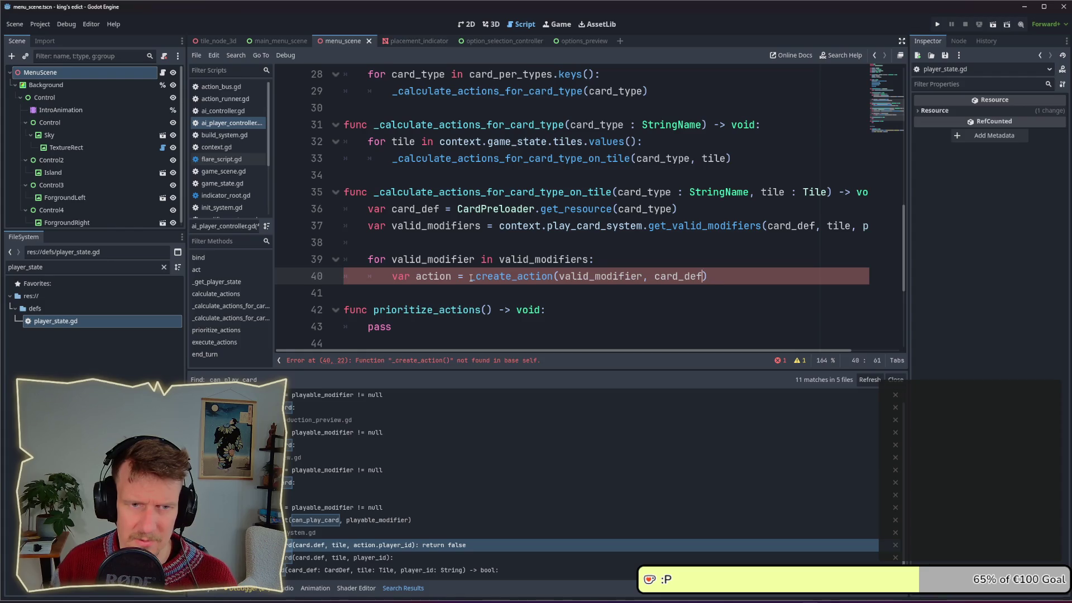
type("le, ")
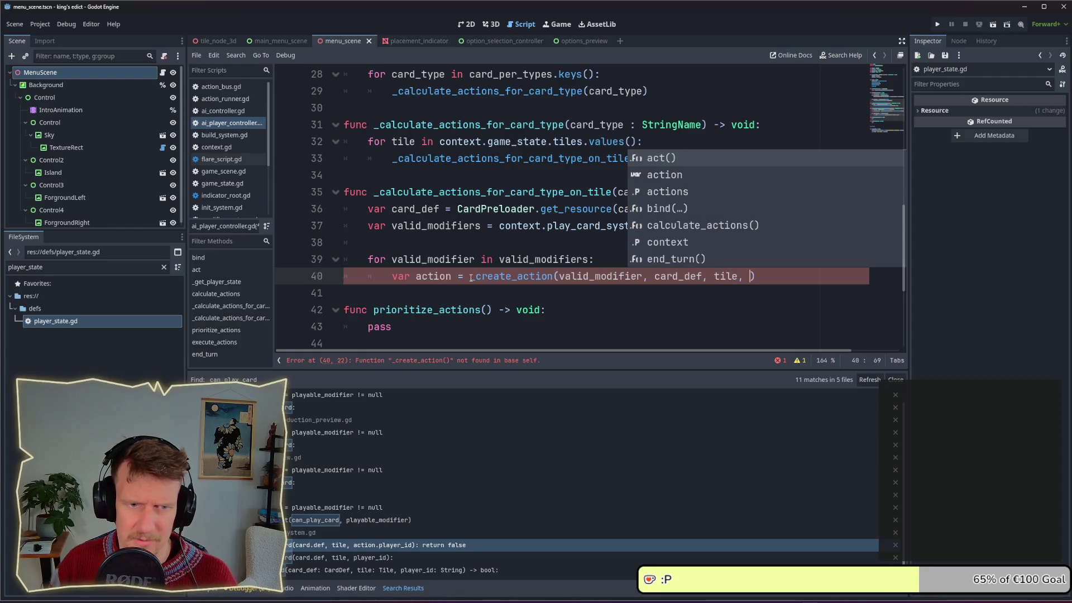
type("player_id")
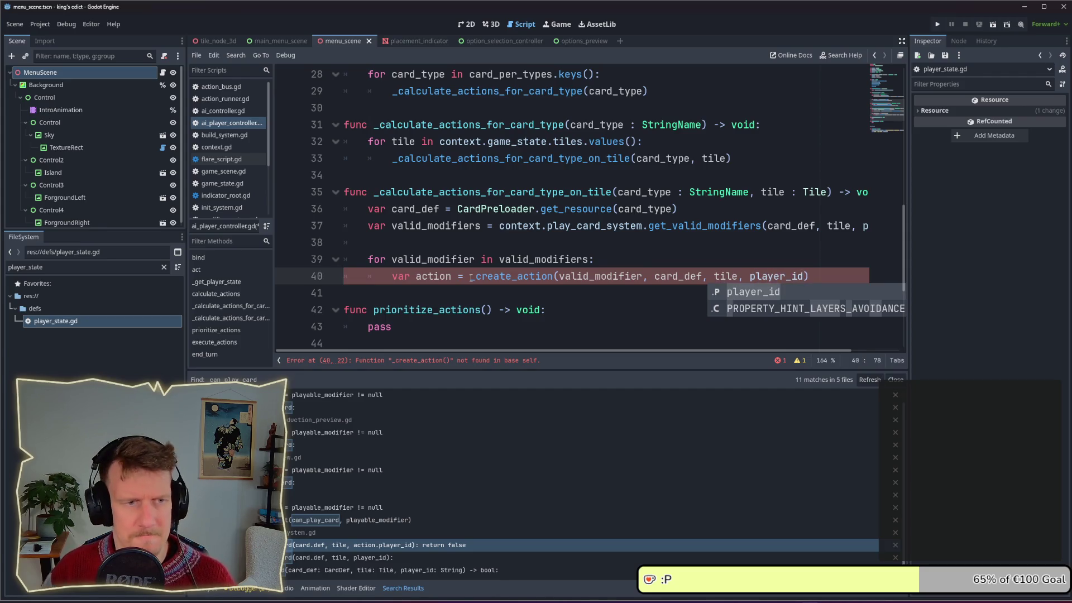
key("End")
key("Return")
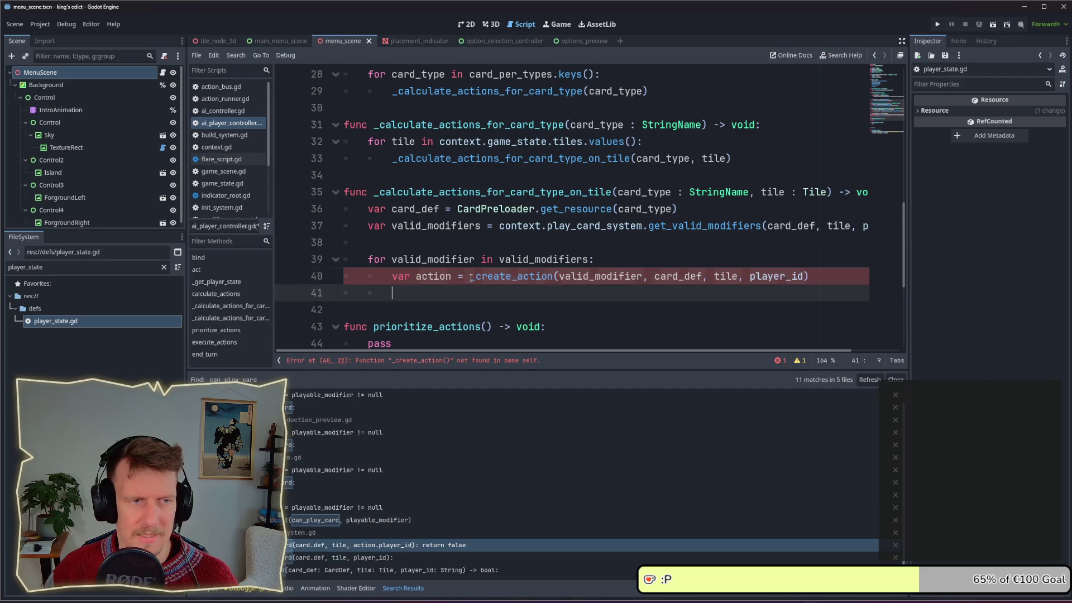
key("Delete")
key("Delete")
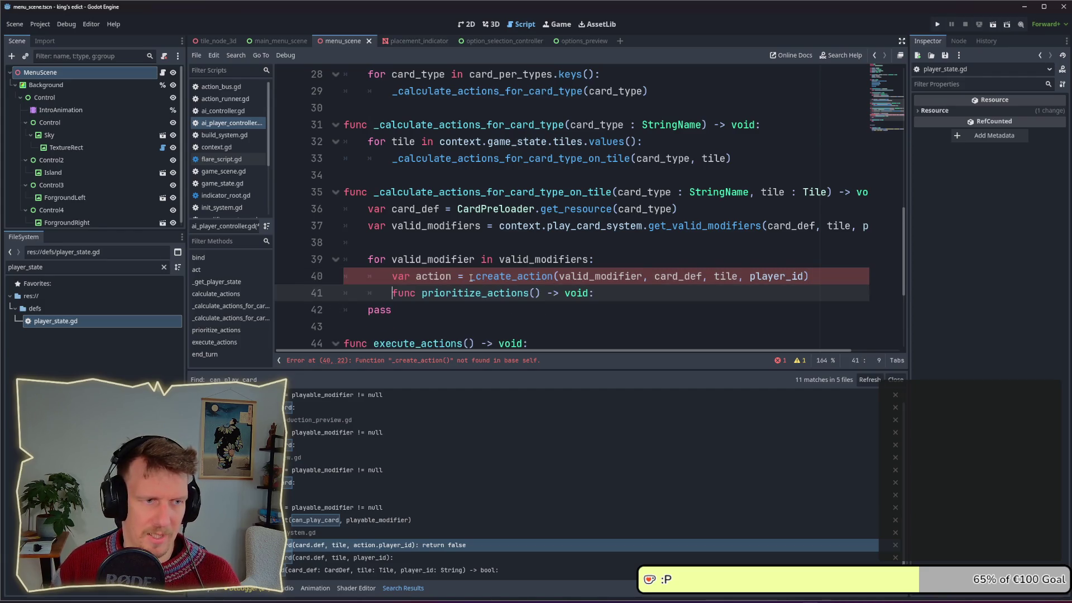
key("ctrl+z")
key("ctrl+z")
key("ctrl+z")
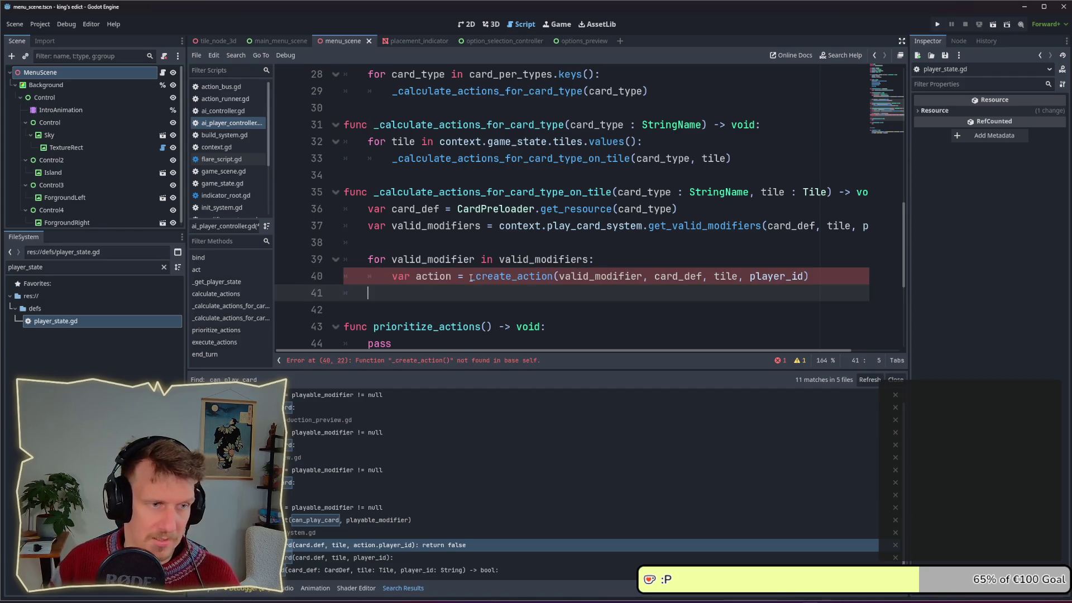
Swap the 'var action =' prefix for actions.append(...) wrapping the call.
left_click_drag(466, 278, 394, 277)
key("BackSpace")
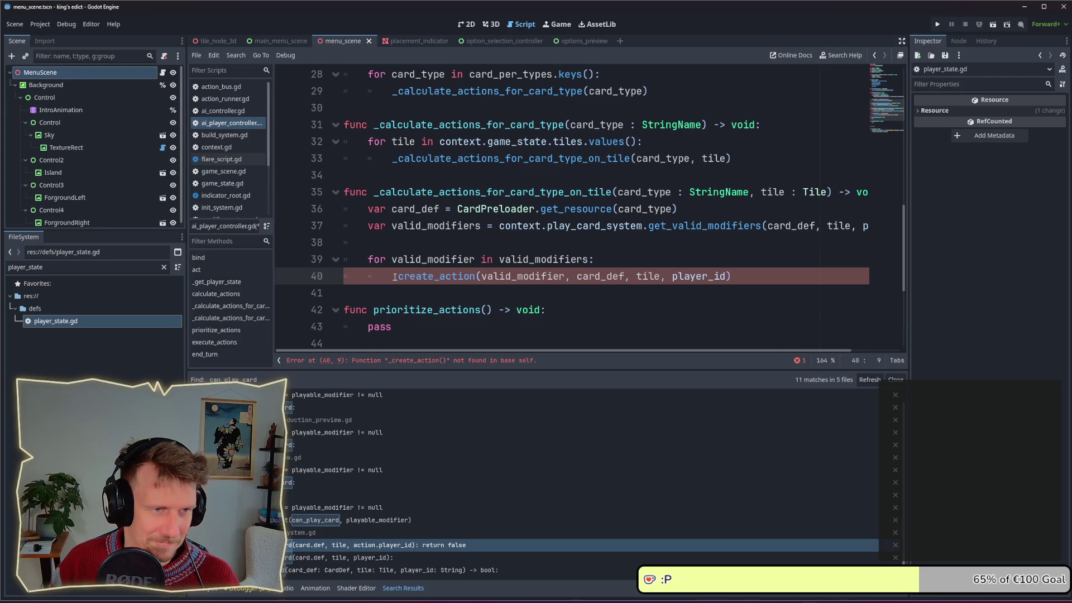
type("actions.append")
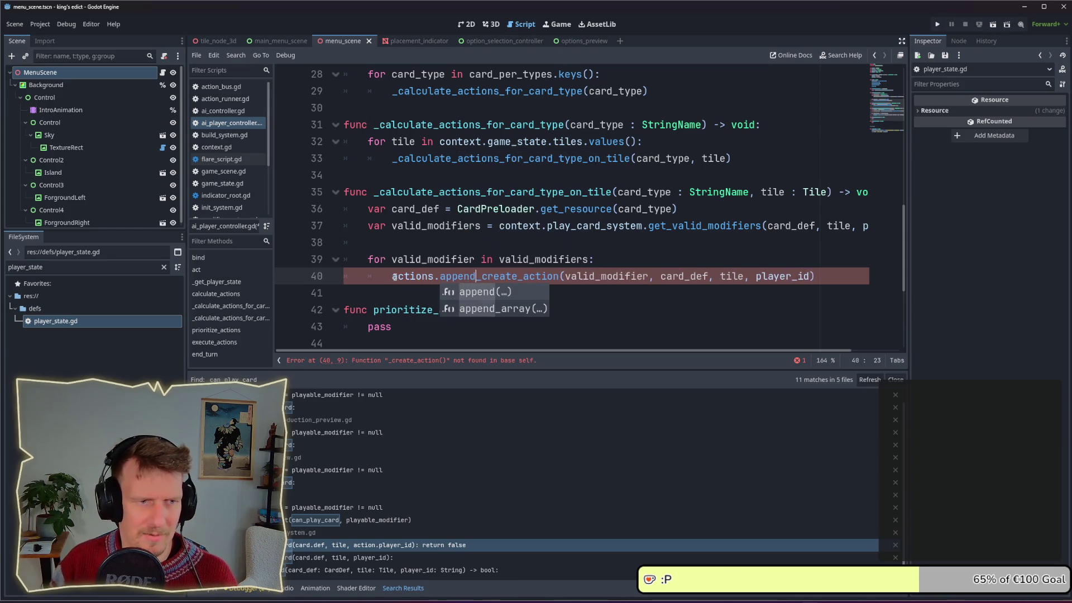
key("Return")
key("ctrl+Right")
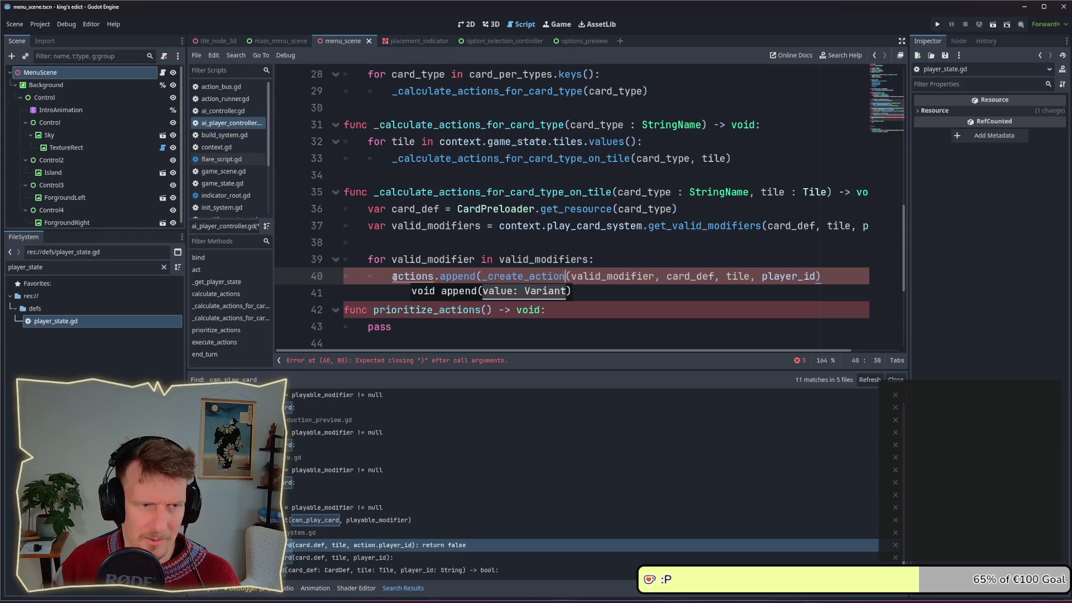
key("End")
type(")")
scroll(537, 222, "up", 3)
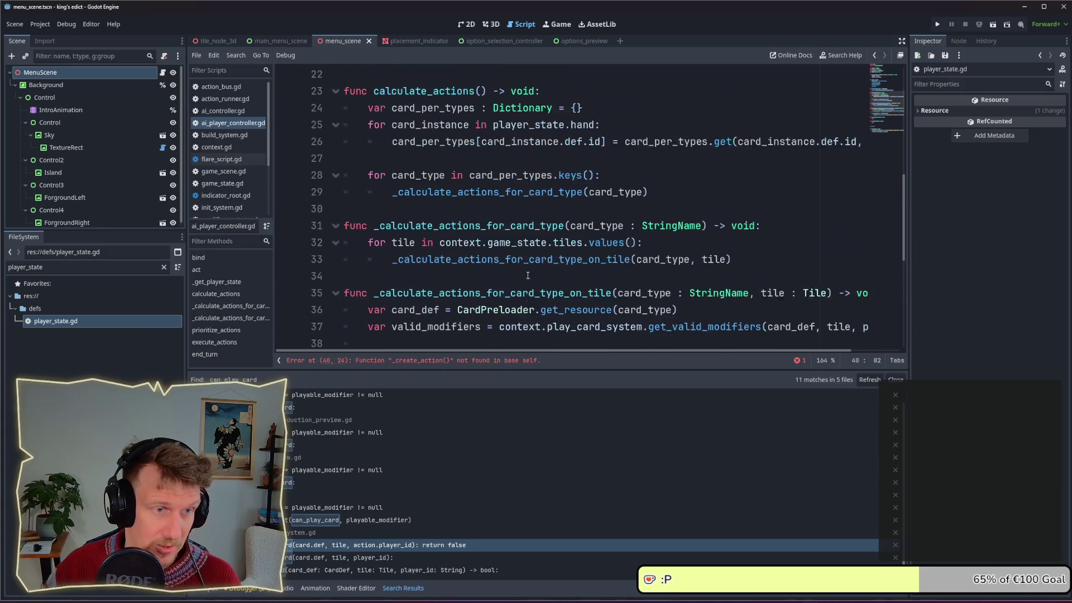
Add actions.clear() on a new line after end_turn() in act().
scroll(538, 223, "up", 5)
scroll(475, 212, "down", 2)
left_click(448, 208)
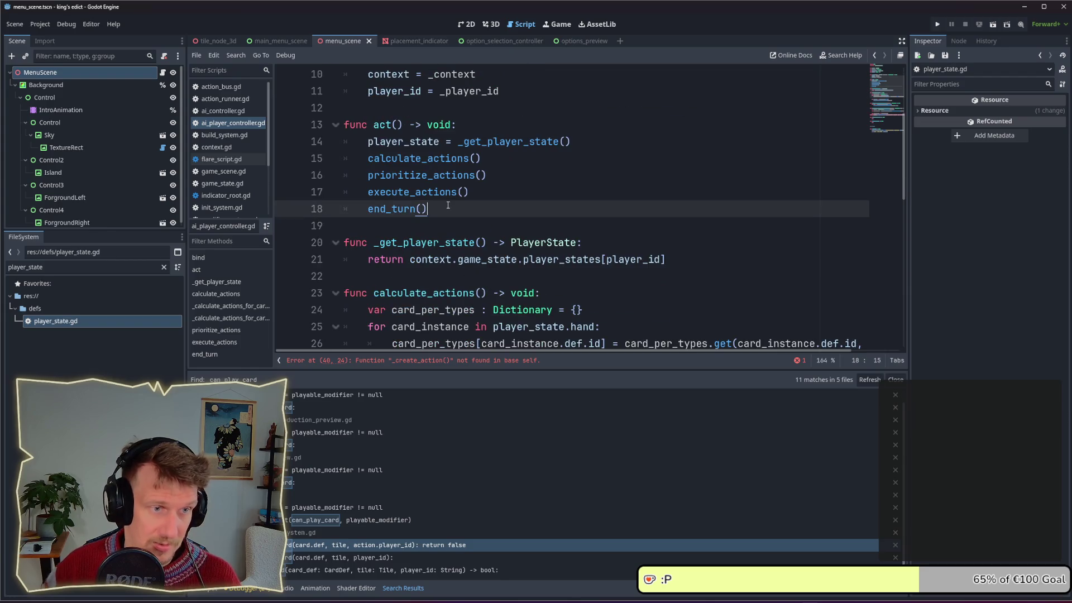
key("Return")
type("v")
key("BackSpace")
type("actions.")
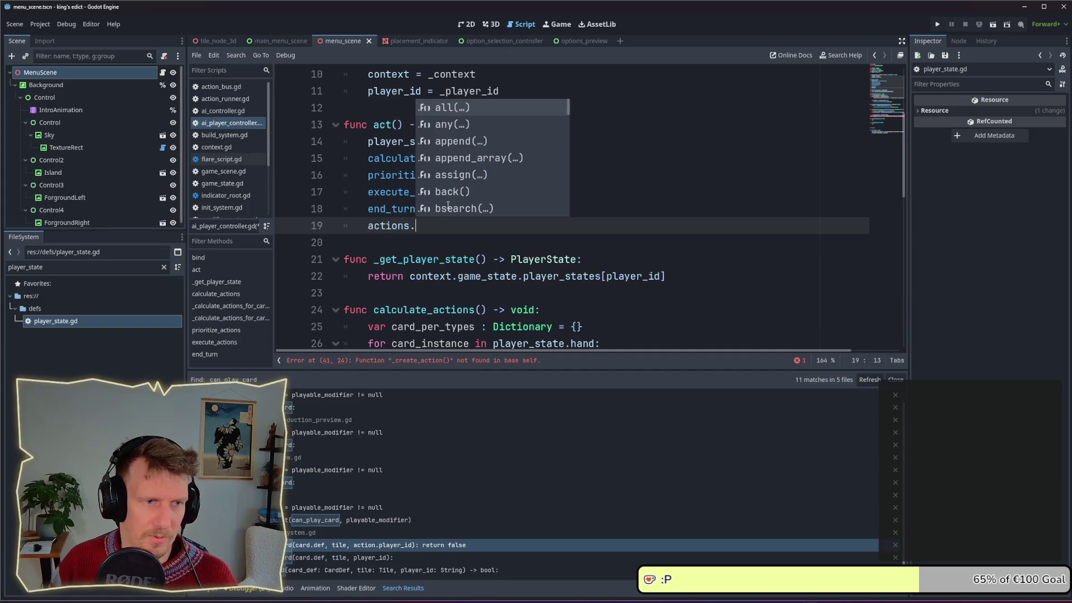
type("clea")
key("Return")
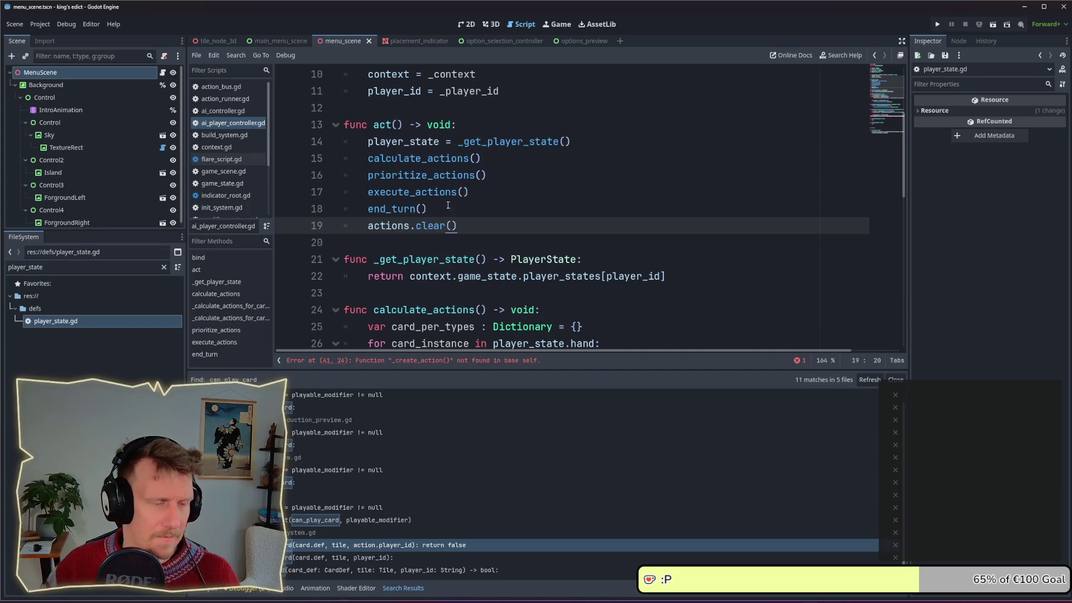
Insert blank lines after end_turn(), the player_state line and execute_actions().
left_click(449, 207)
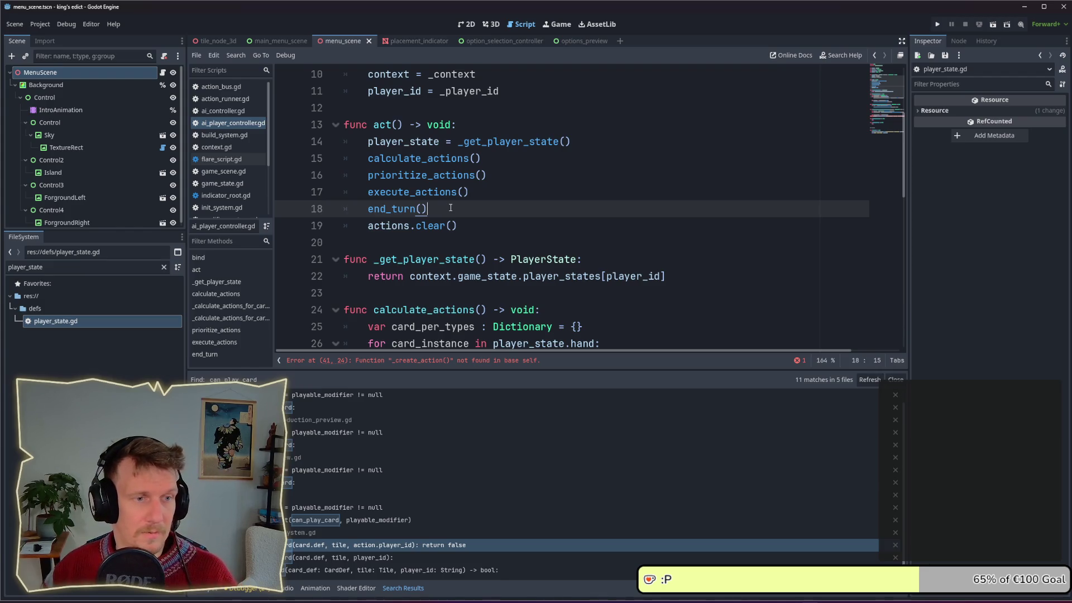
key("Return")
left_click(573, 141)
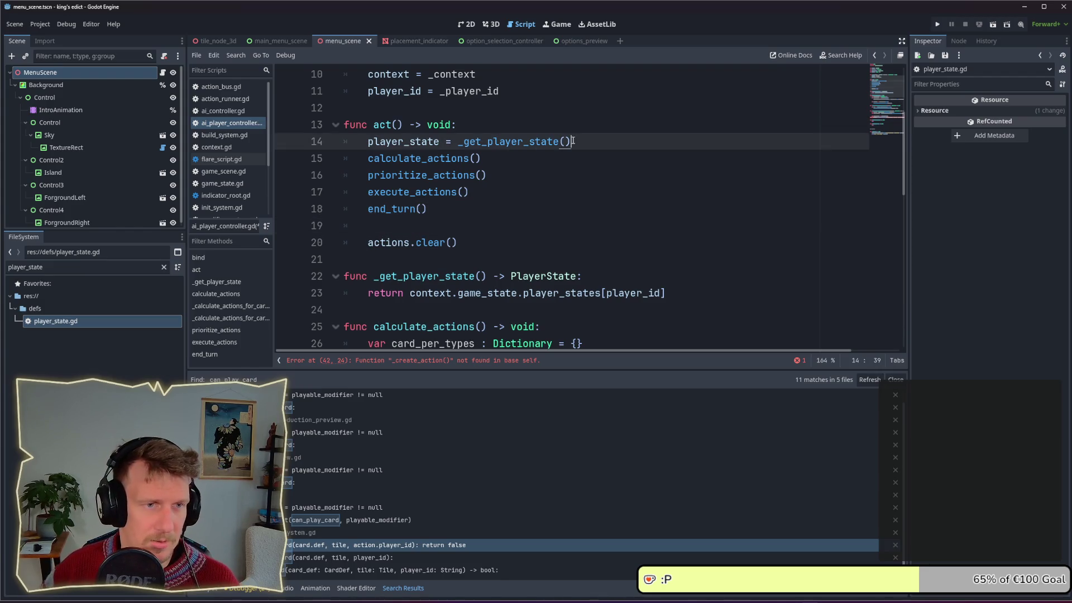
key("Return")
left_click(509, 204)
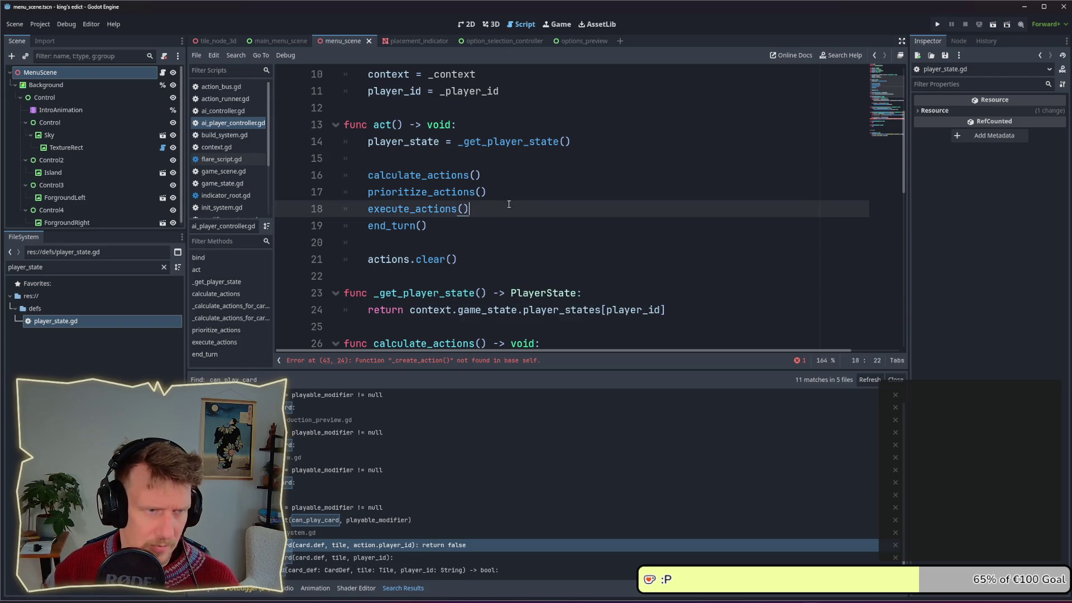
key("Return")
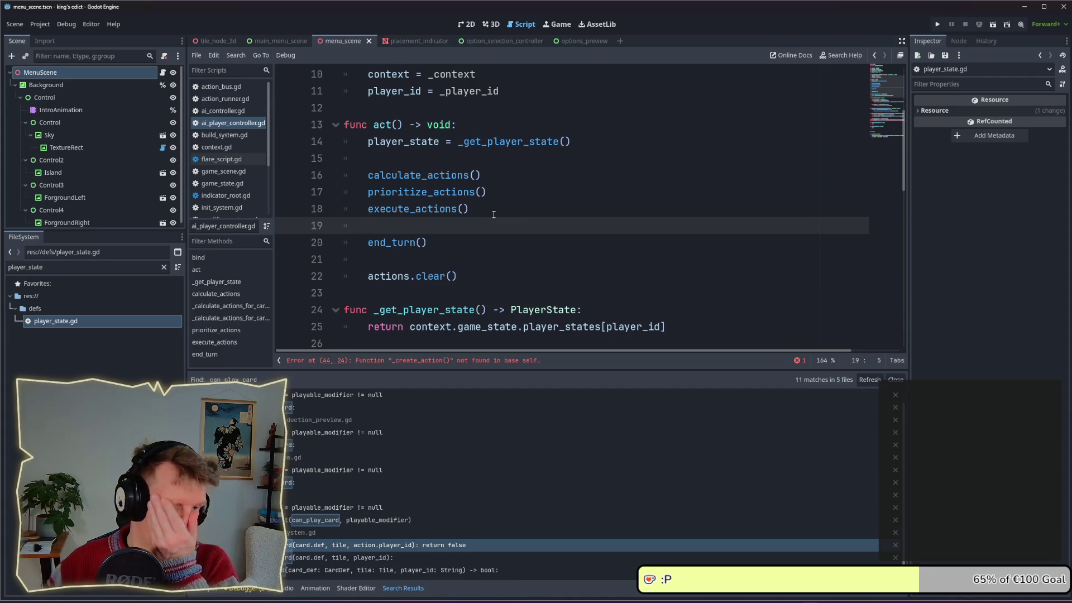
Add a line below the loop and type 'func _create_action'.
scroll(493, 215, "down", 9)
left_click(480, 209)
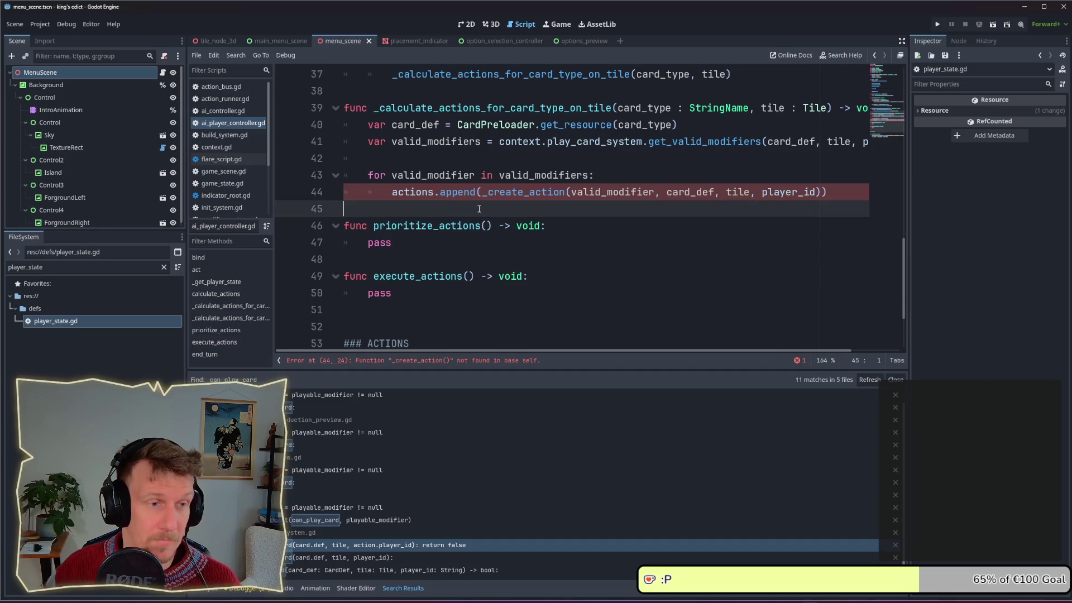
left_click(454, 192)
double_click(522, 192)
left_click(437, 256)
left_click(397, 210)
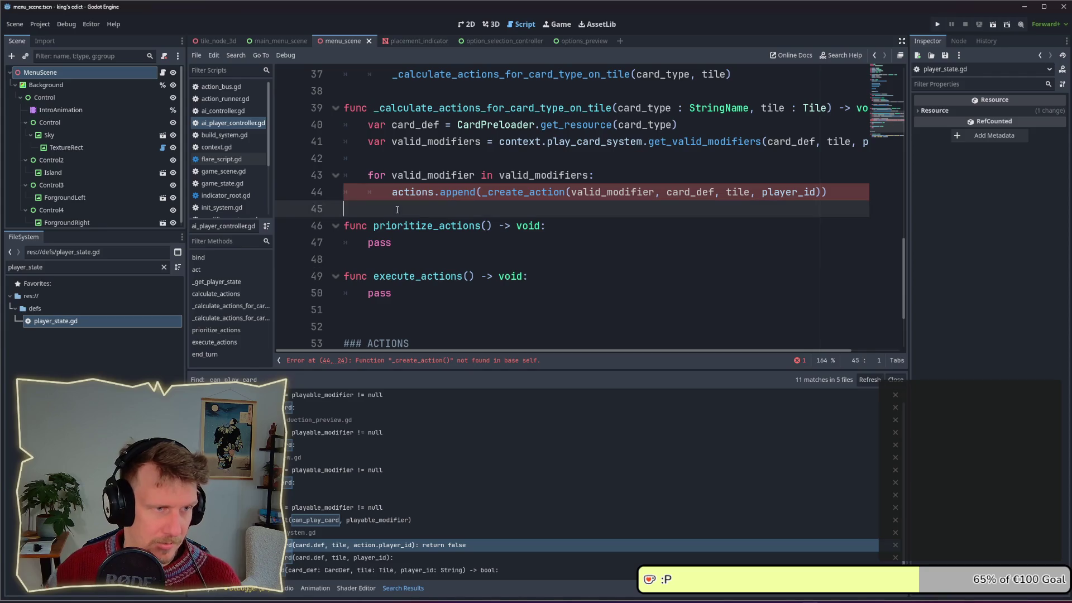
key("Return")
key("Return")
key("Up")
type("func _create_action")
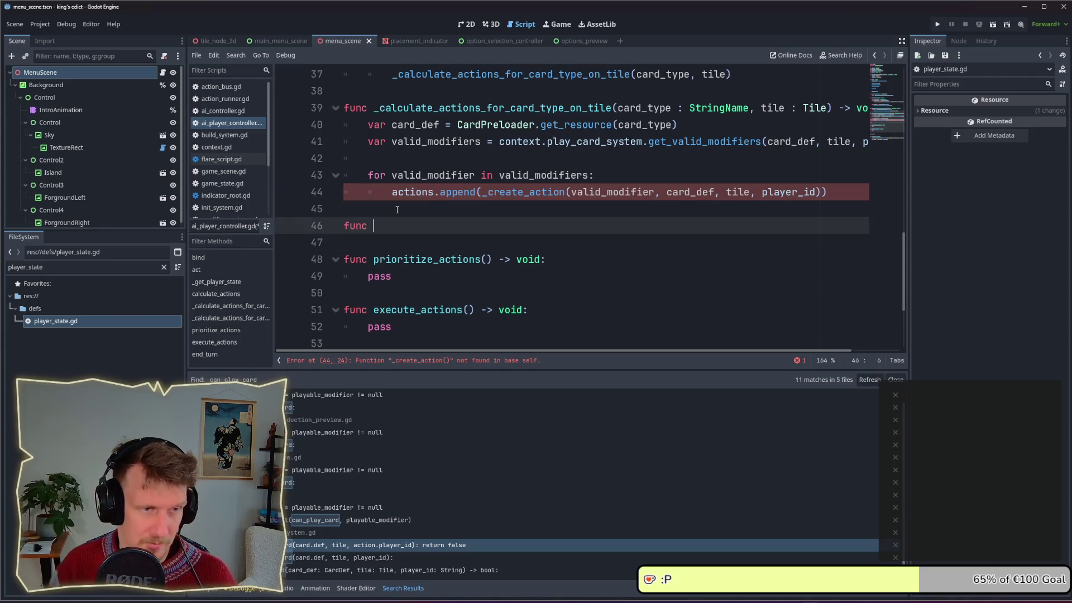
Copy the call's argument list in as parameters valid_modifier, card_def, tile, player_id.
left_click_drag(568, 192, 824, 193)
key("ctrl+c")
left_click(571, 226)
key("ctrl+v")
left_click(464, 225)
left_click(546, 226)
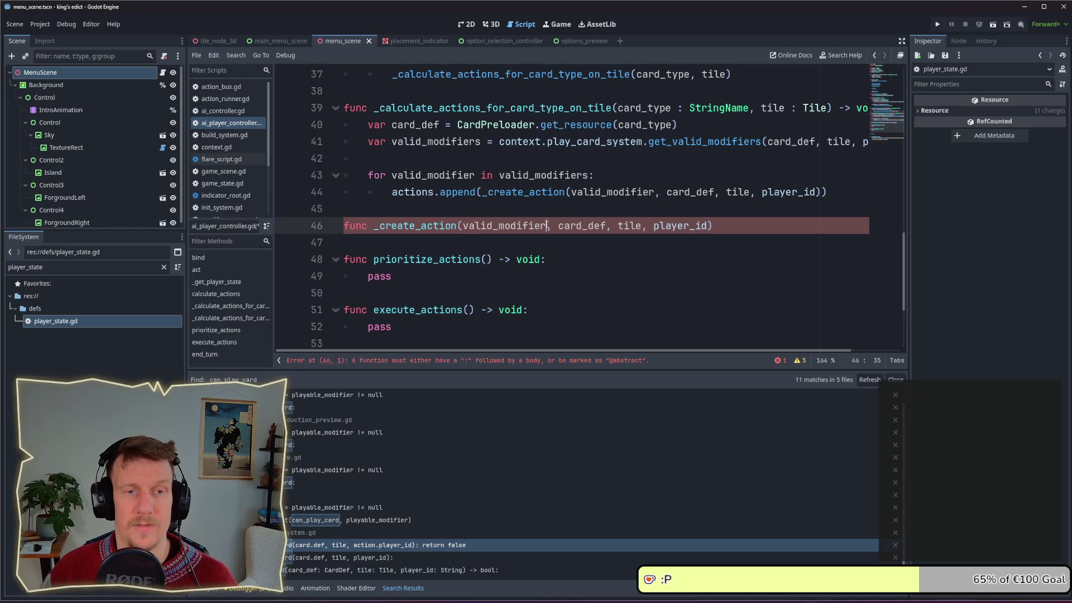
left_click(719, 142, "ctrl")
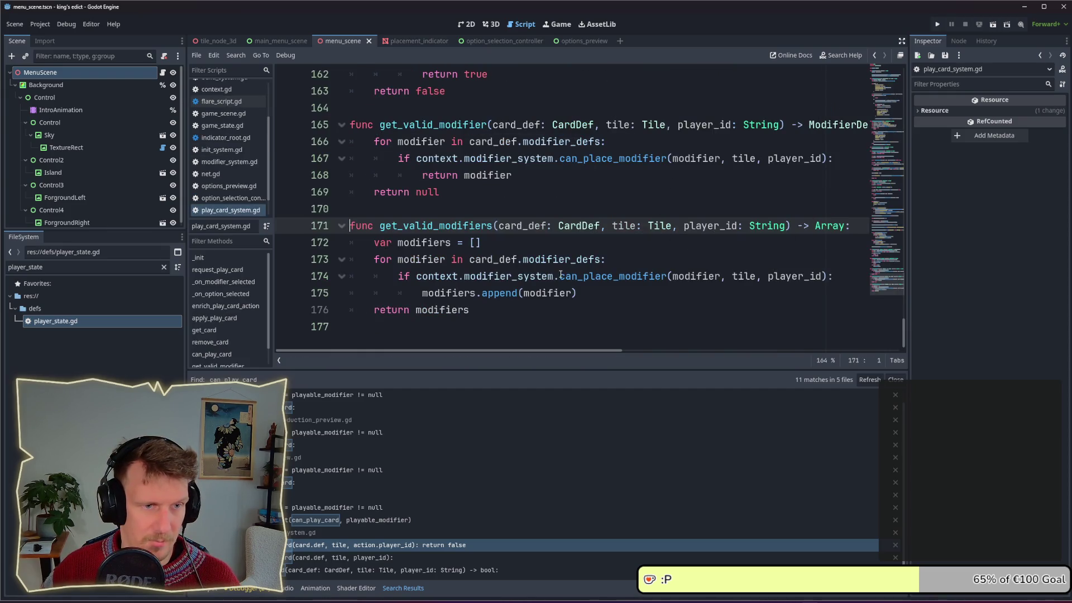
left_click(620, 276, "ctrl")
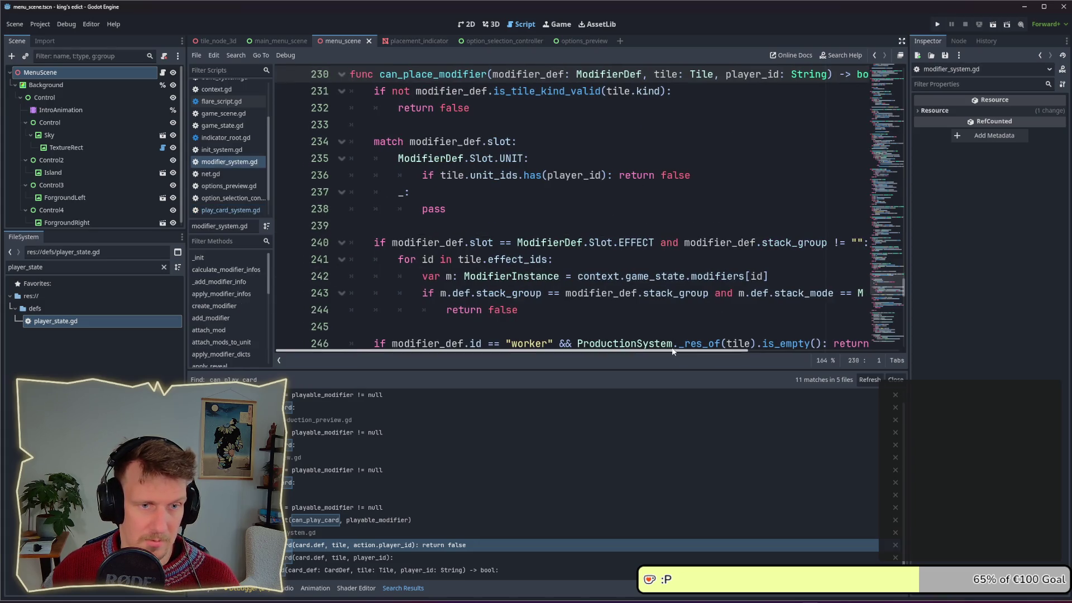
mouse_move(673, 351)
left_mouse_down()
mouse_move(793, 351)
mouse_move(670, 350)
left_mouse_up()
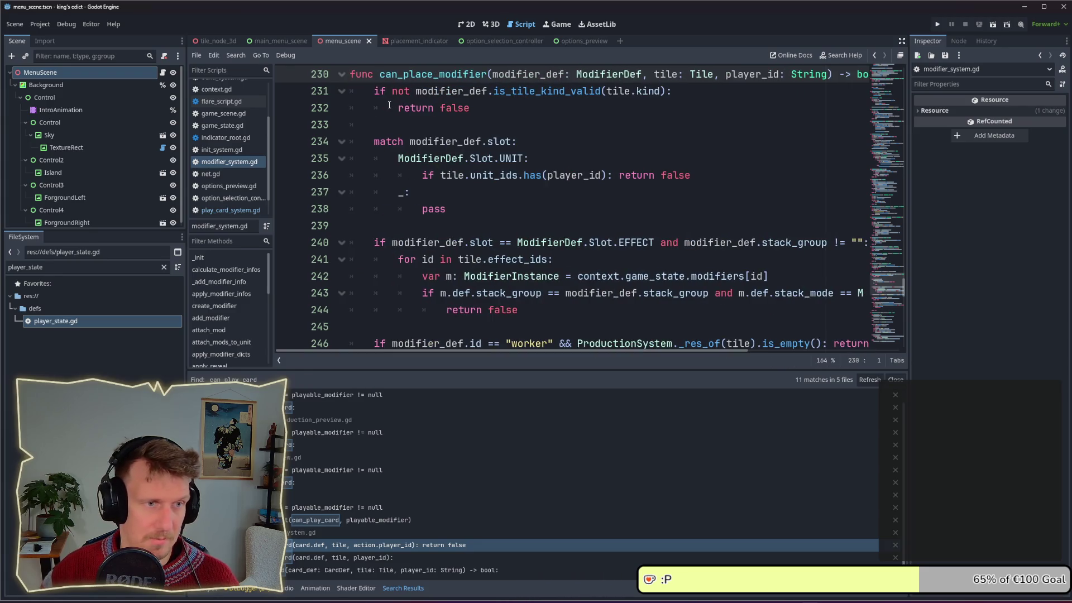
left_click(475, 191)
key("alt+Left")
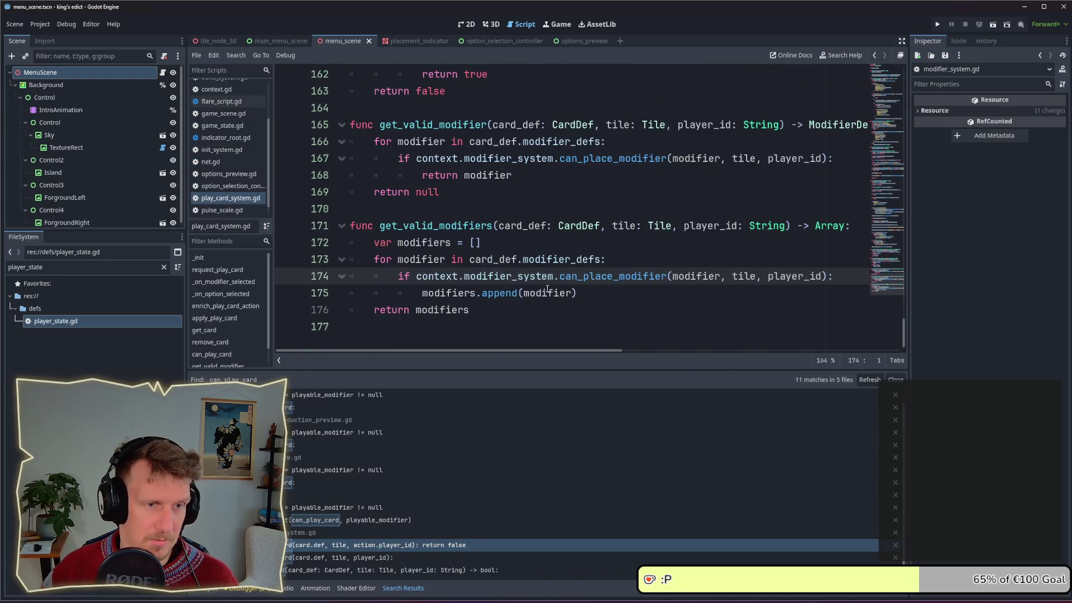
double_click(531, 293)
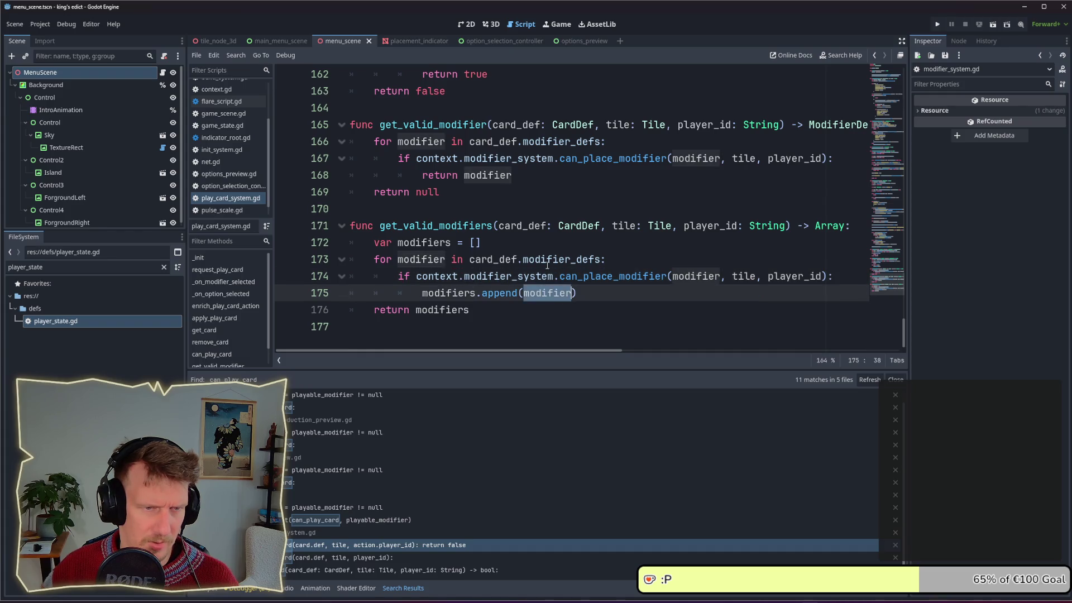
double_click(554, 258)
mouse_move(555, 262)
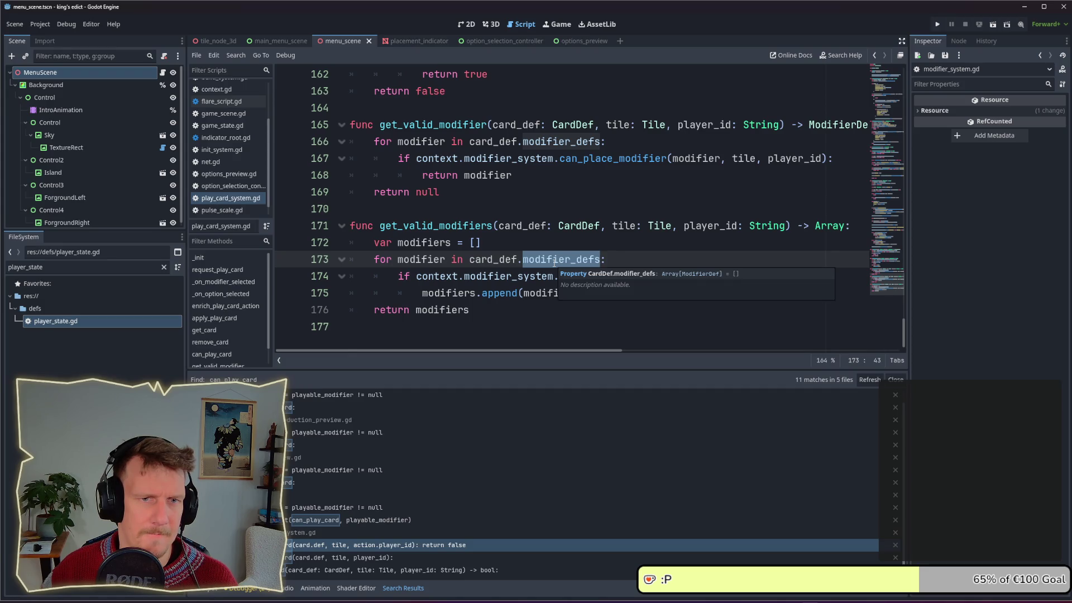
mouse_move(578, 350)
left_mouse_down()
mouse_move(636, 349)
mouse_move(577, 349)
left_mouse_up()
left_click(622, 243)
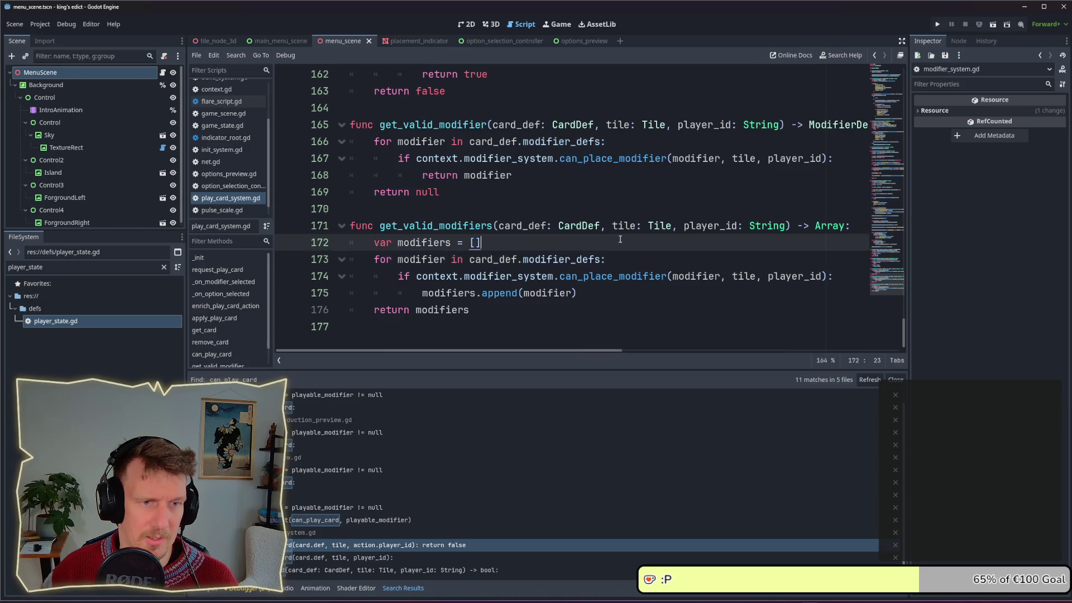
key("alt+Left")
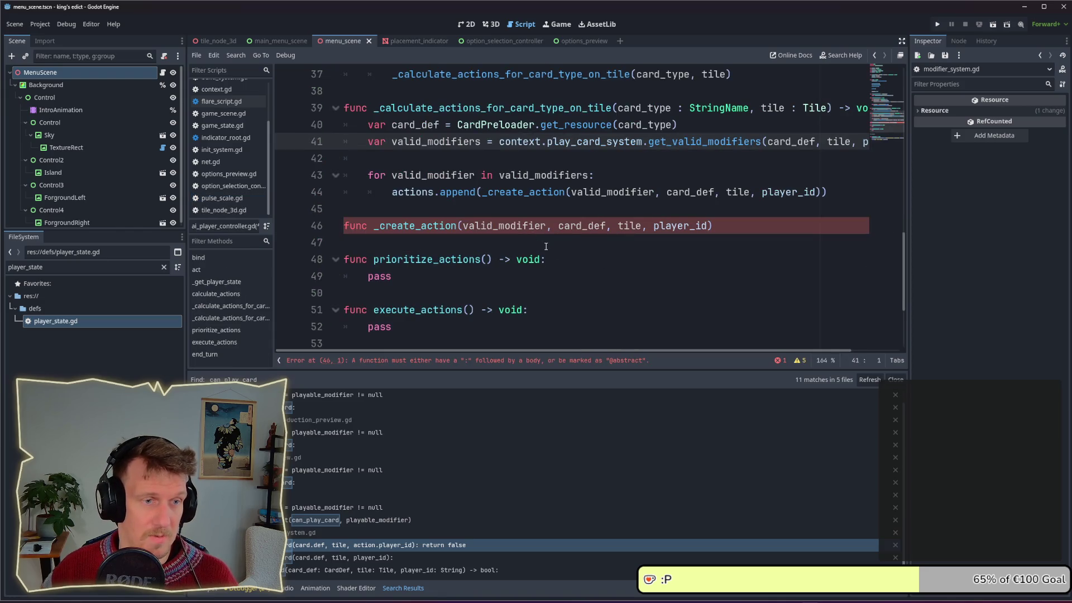
Type the parameters as ModifierDef, CardDef, Tile and StringName.
left_click(545, 227)
type(": Modi")
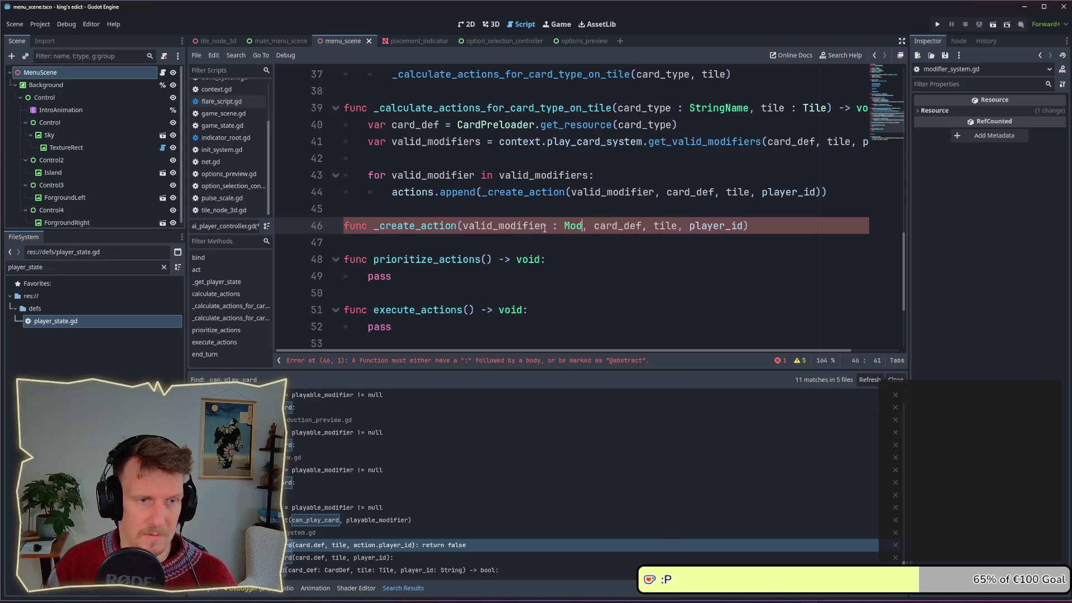
key("Return")
key("ctrl+Right")
key("ctrl+Right")
key("ctrl+Left")
type(": Card")
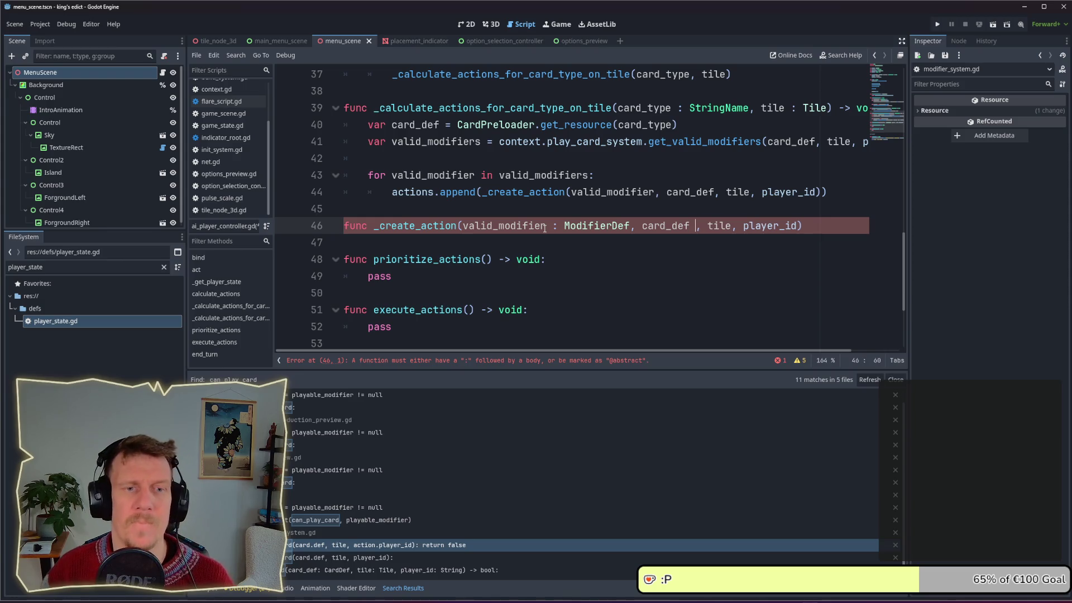
type("D")
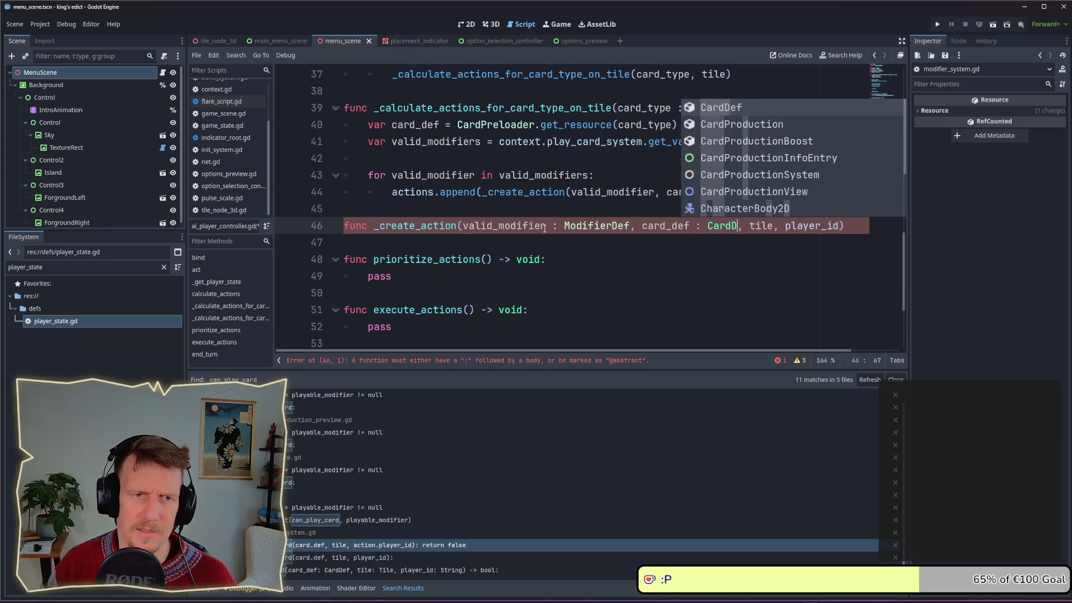
key("Return")
key("ctrl+Right")
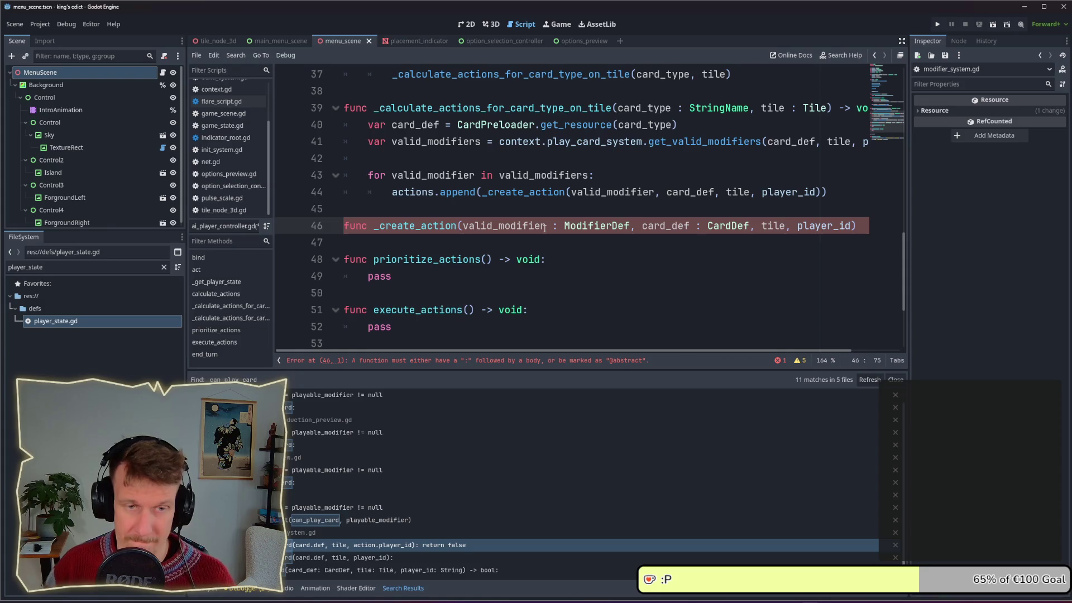
type(": Tile")
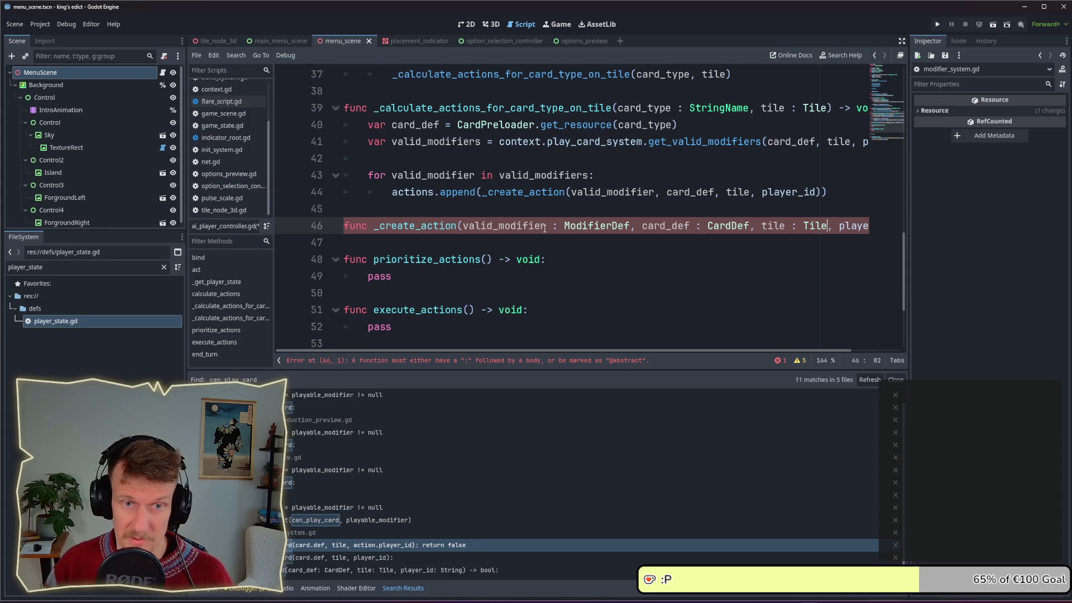
key("ctrl+Right")
type(": String")
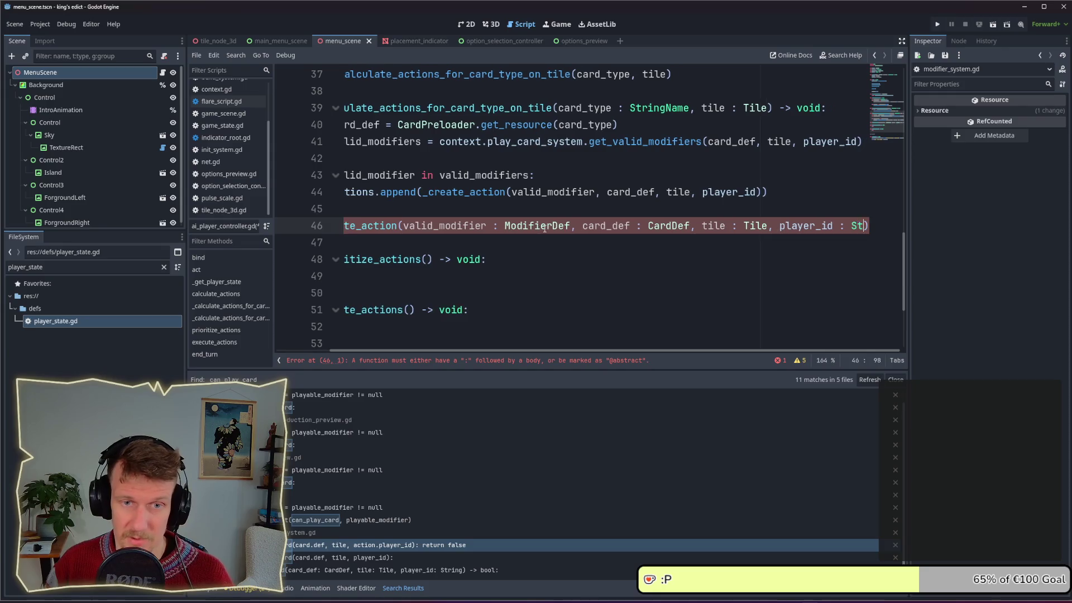
type("Name")
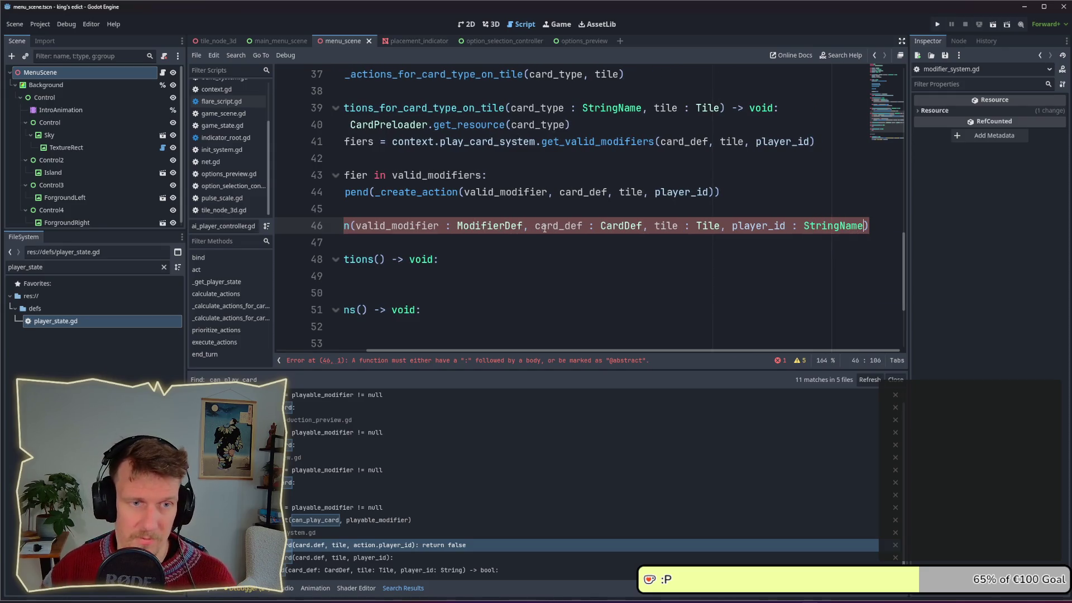
type(" -> v")
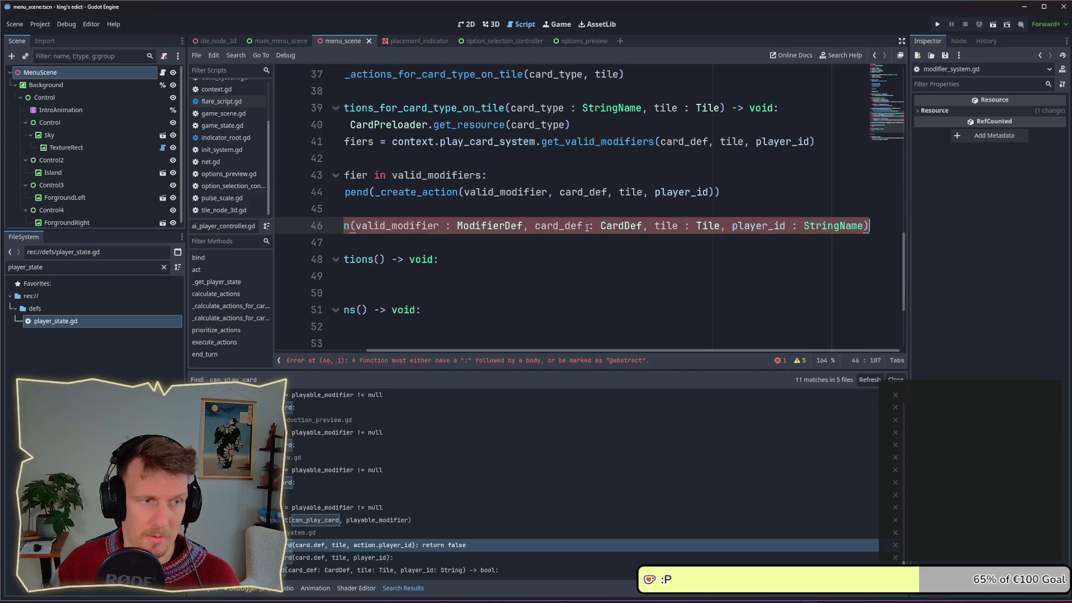
type("oid:")
key("Return")
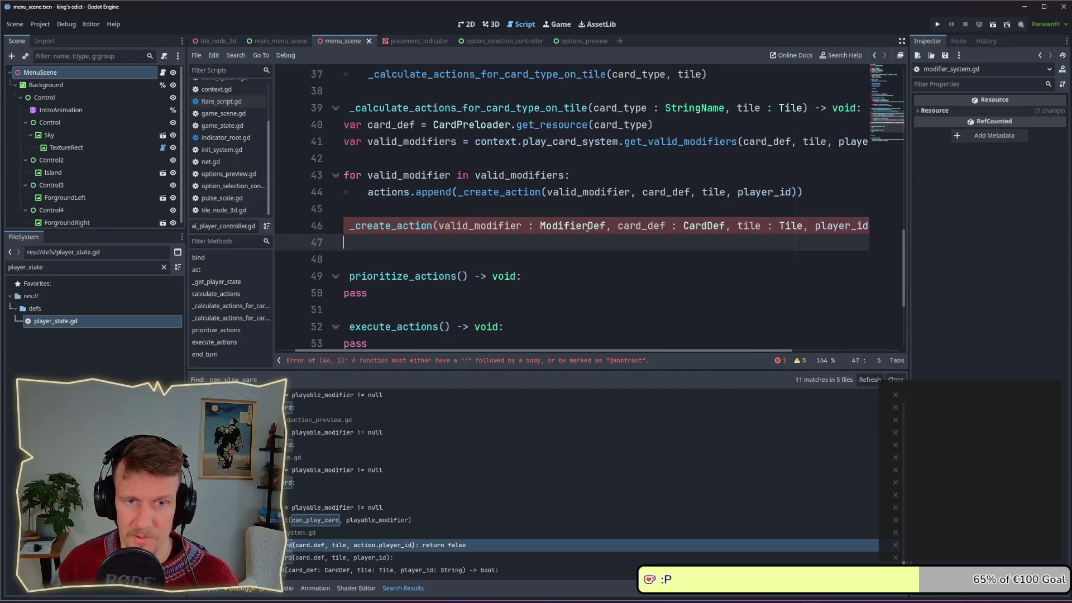
Change the _create_action return type from void to PlayerAction.
key("BackSpace")
key("Left")
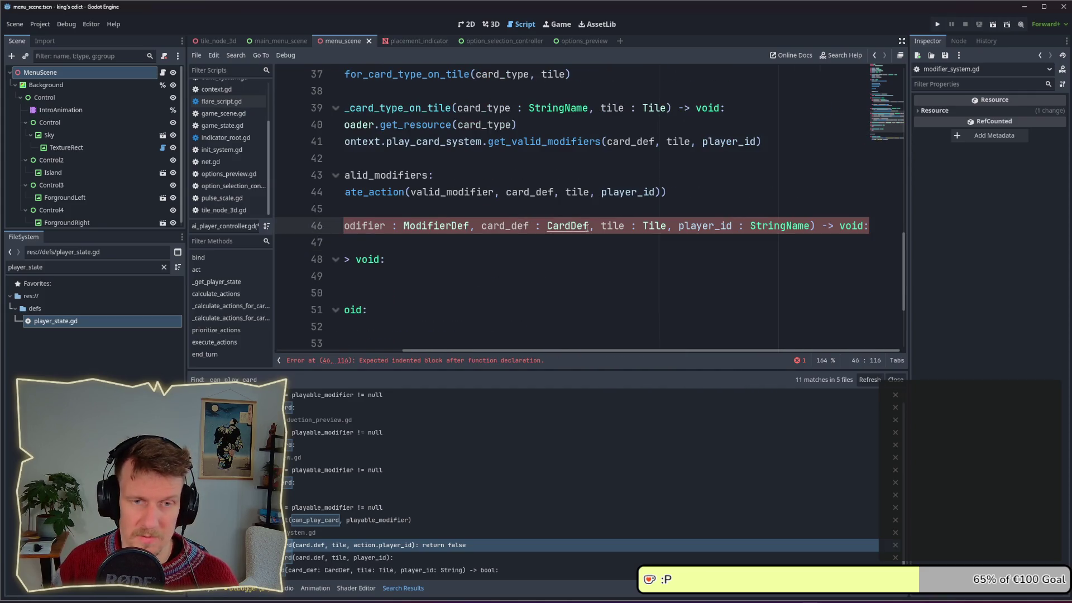
key("BackSpace")
key("BackSpace")
key("BackSpace")
type("Action")
key("BackSpace")
key("BackSpace")
key("BackSpace")
type("Play")
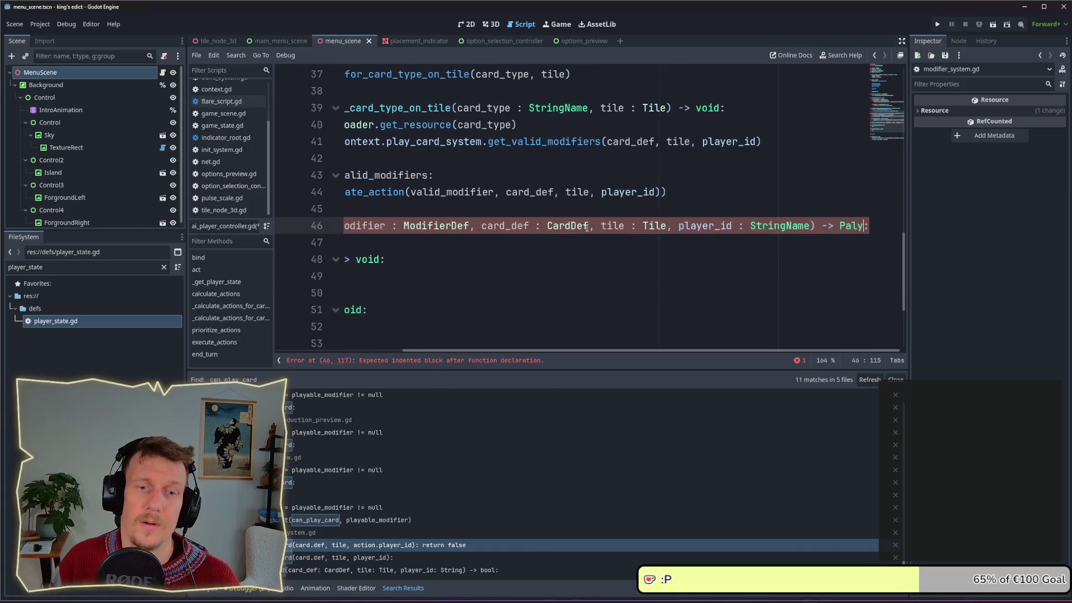
type("era")
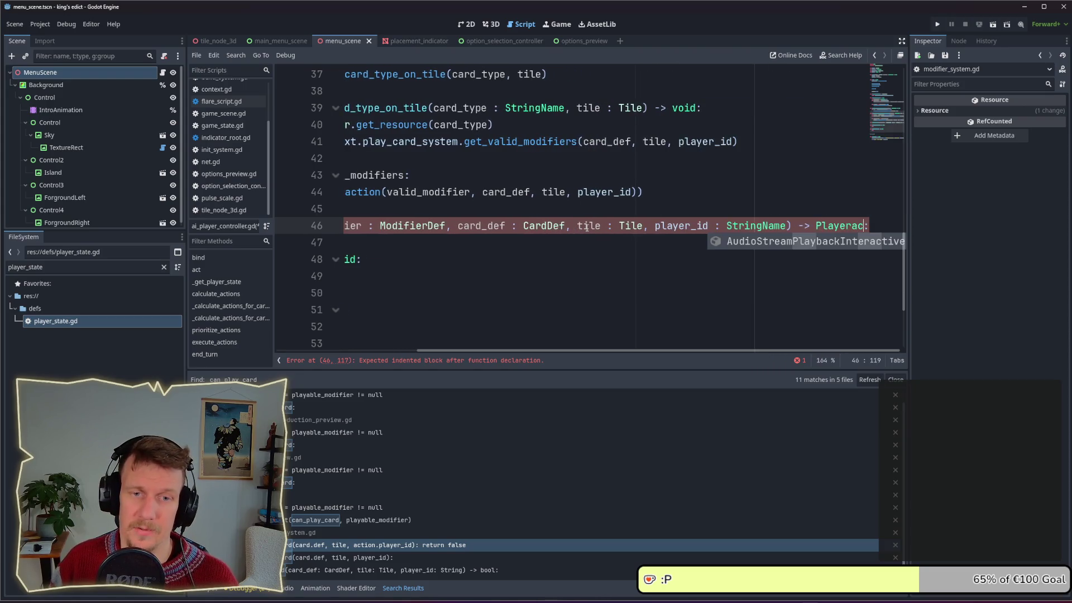
key("BackSpace")
type("AC")
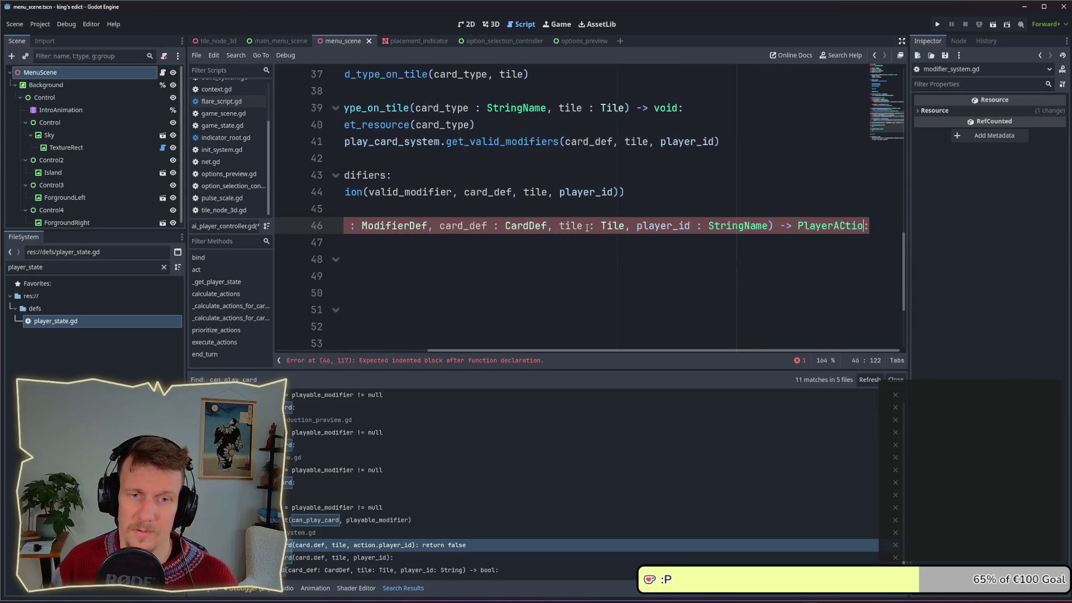
key("BackSpace")
type("ction")
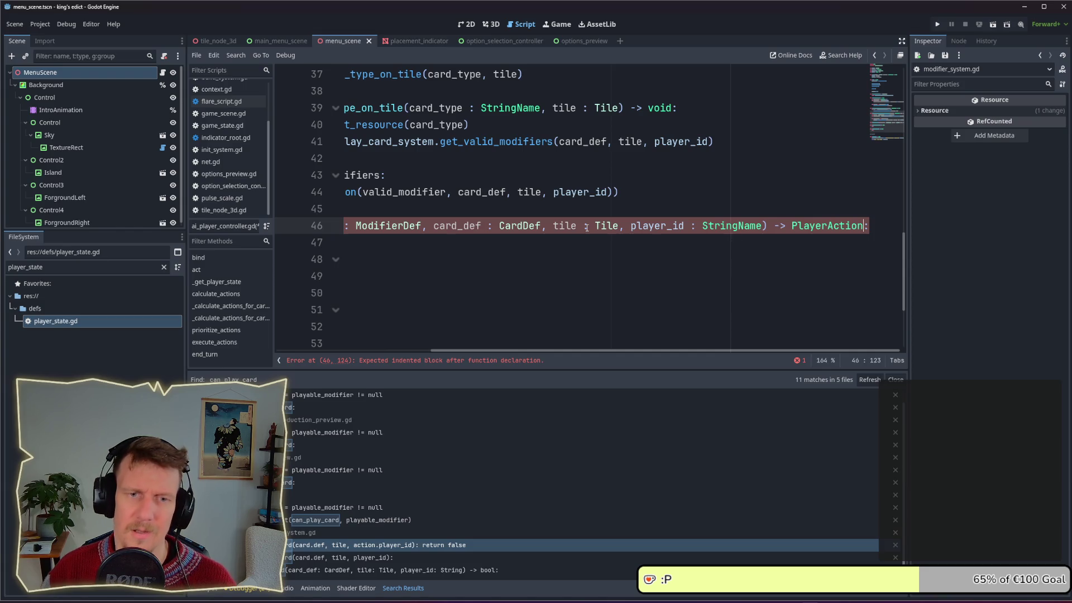
key("Left")
key("Left")
key("Left")
key("ctrl+BackSpace")
type("Car")
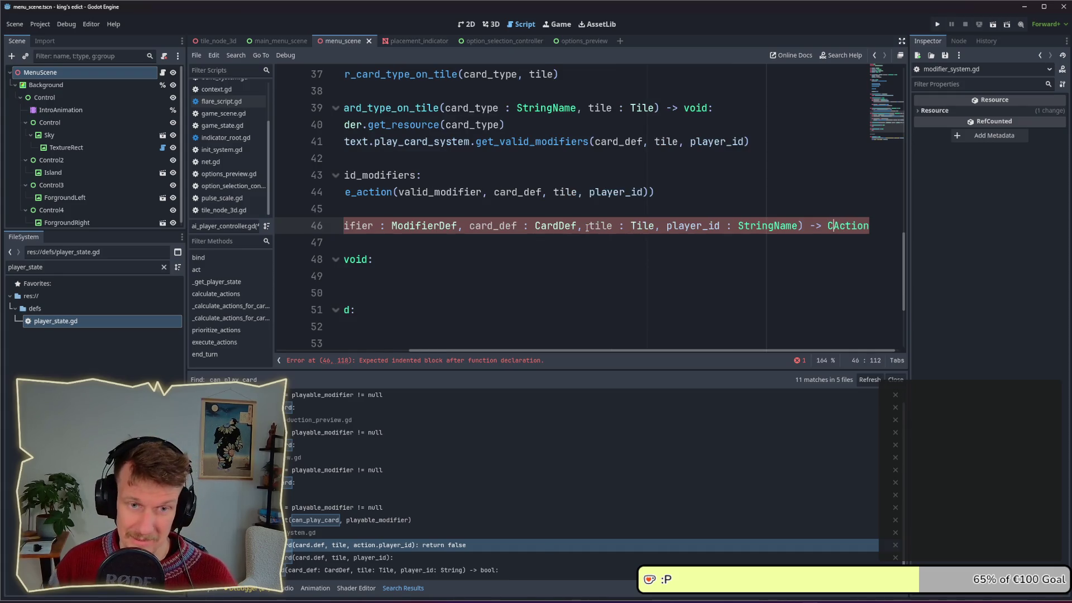
type("d")
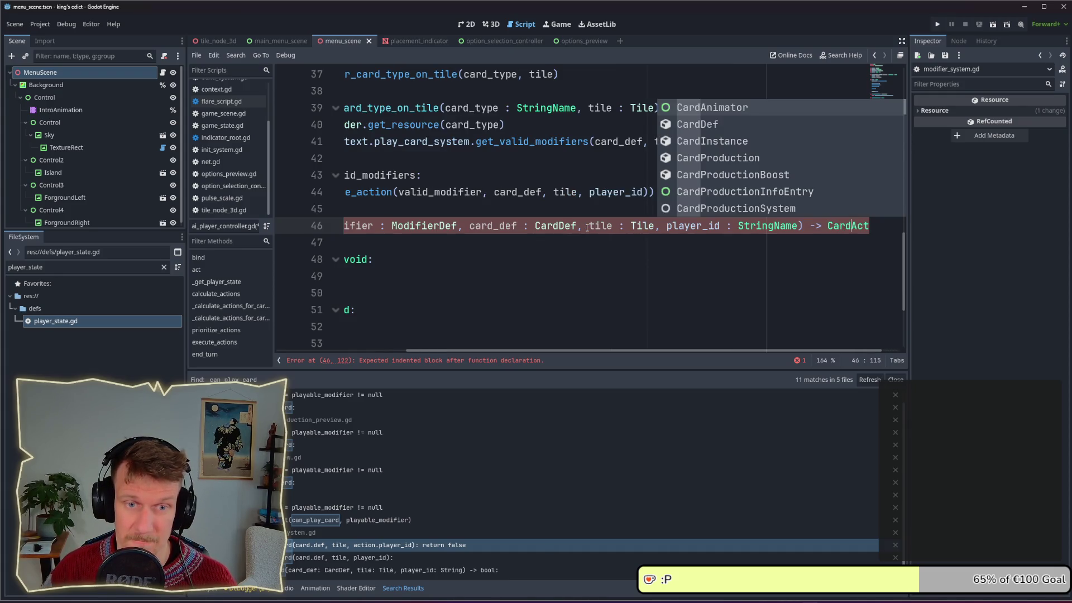
key("ctrl+BackSpace")
type("pi")
type("P")
type("layer")
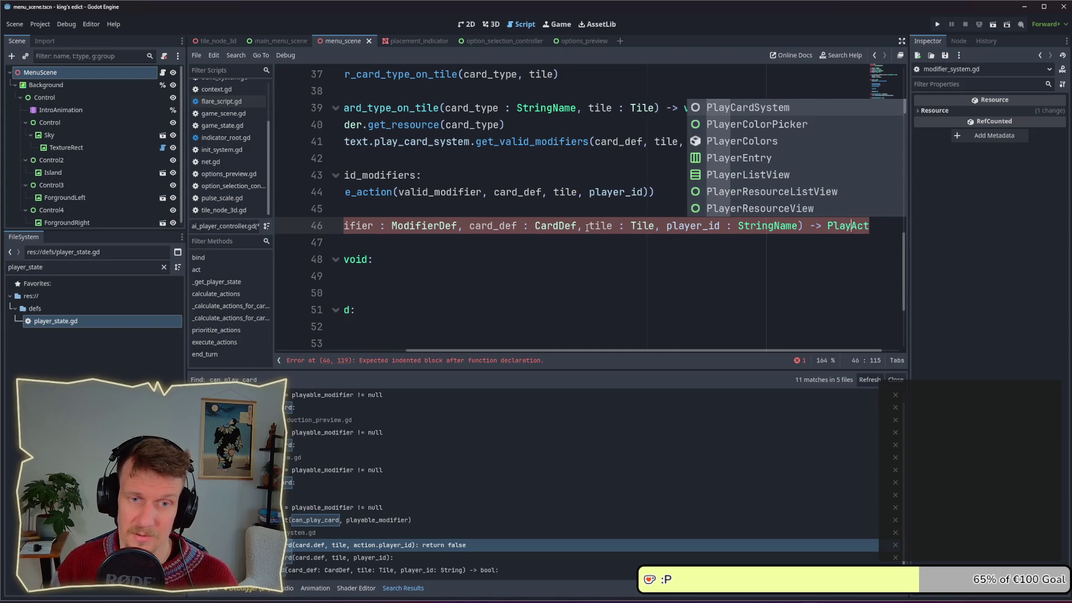
key("Escape")
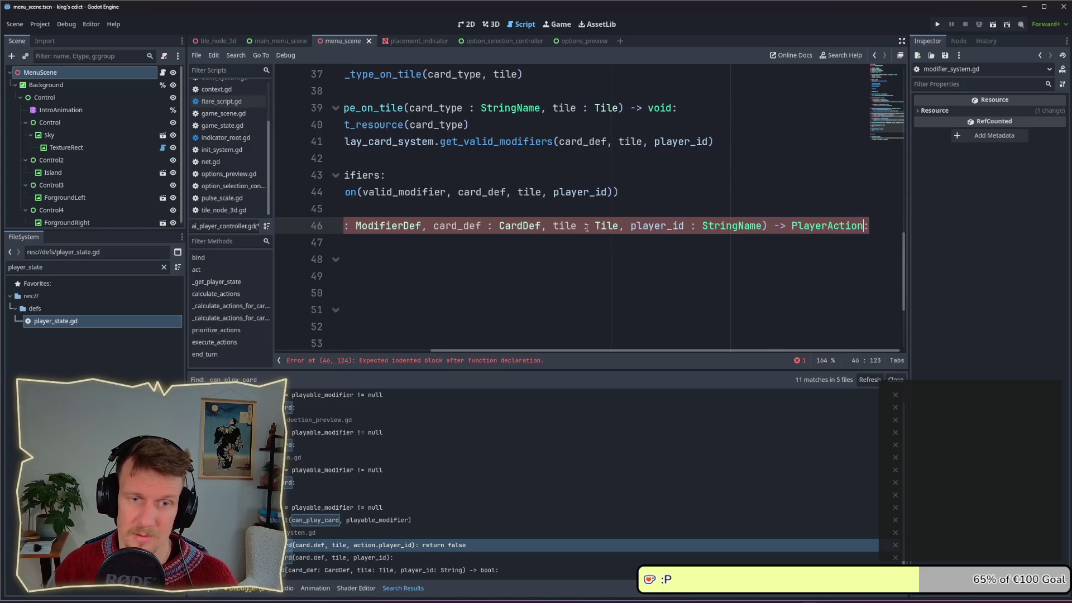
Indent the body line and write a bare 'return ' statement on line 47.
key("Down")
key("Tab")
type("re")
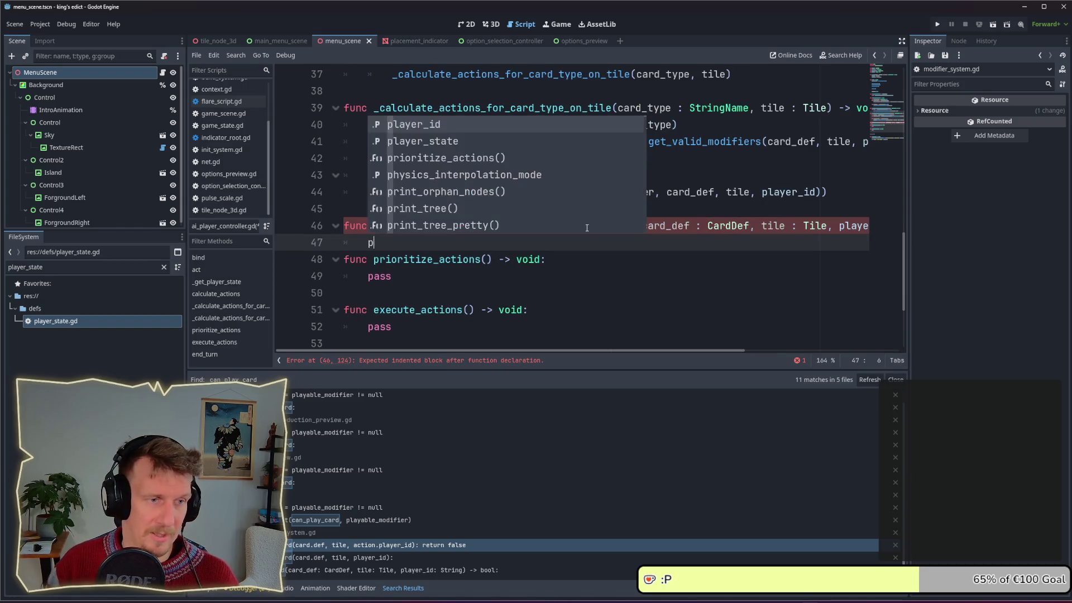
type("tur n")
key("BackSpace")
key("BackSpace")
key("BackSpace")
type("ur n")
key("BackSpace")
key("BackSpace")
type("n a")
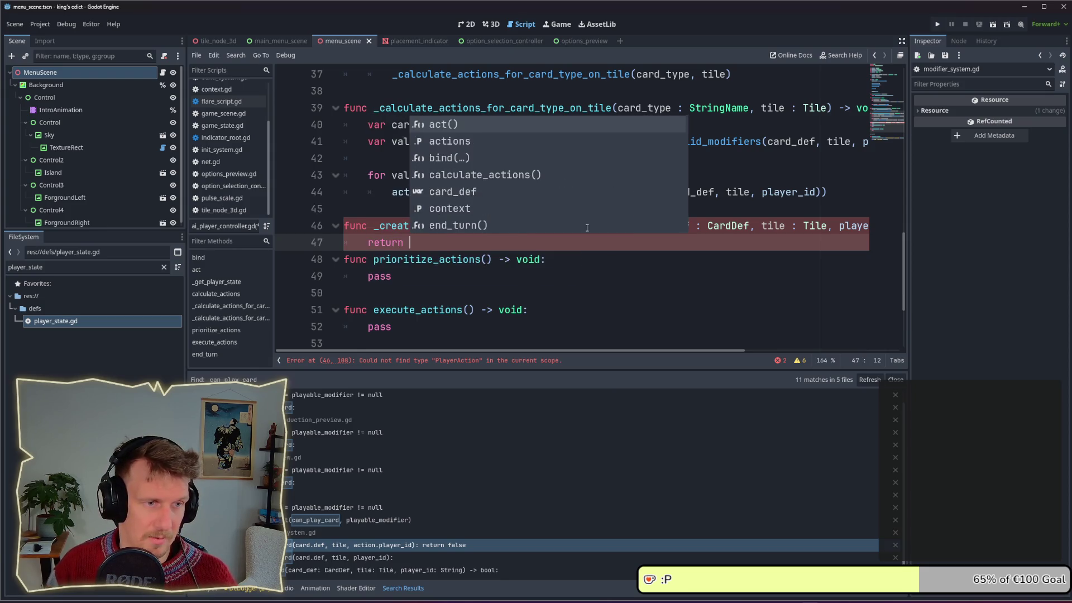
key("Return")
key("BackSpace")
key("BackSpace")
key("BackSpace")
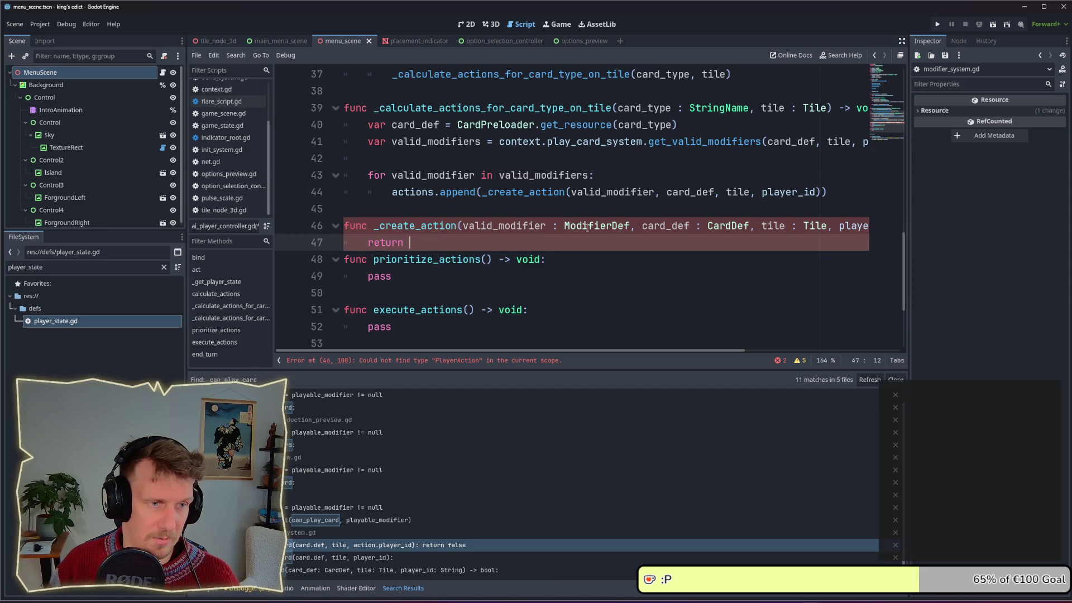
key("Return")
key("Up")
key("End")
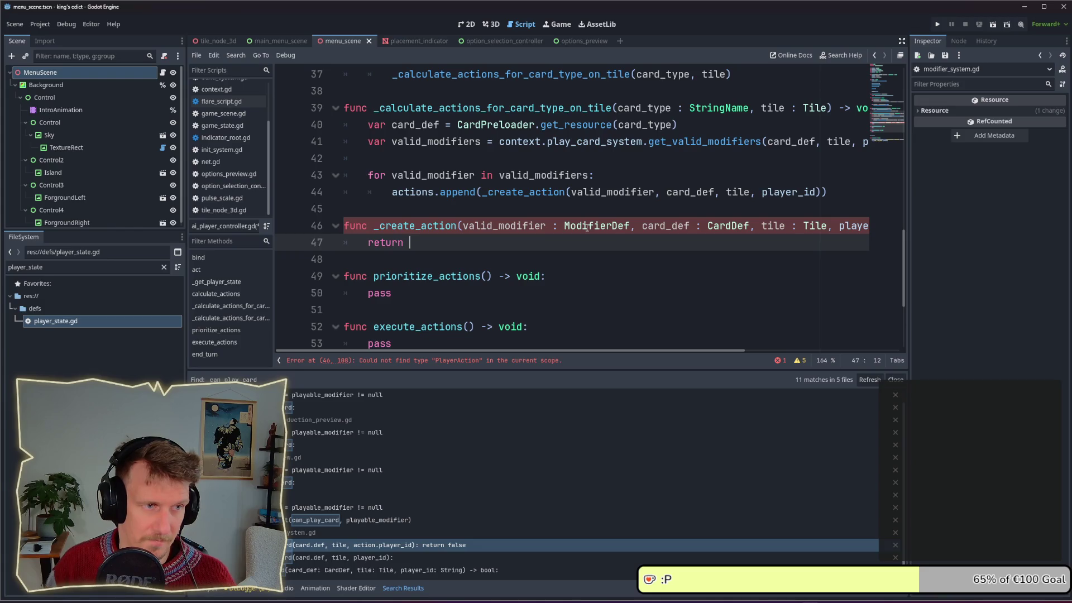
Clear the FileSystem filter, create player_action.gd in res://ai/, and open it in the script editor.
left_click(84, 267)
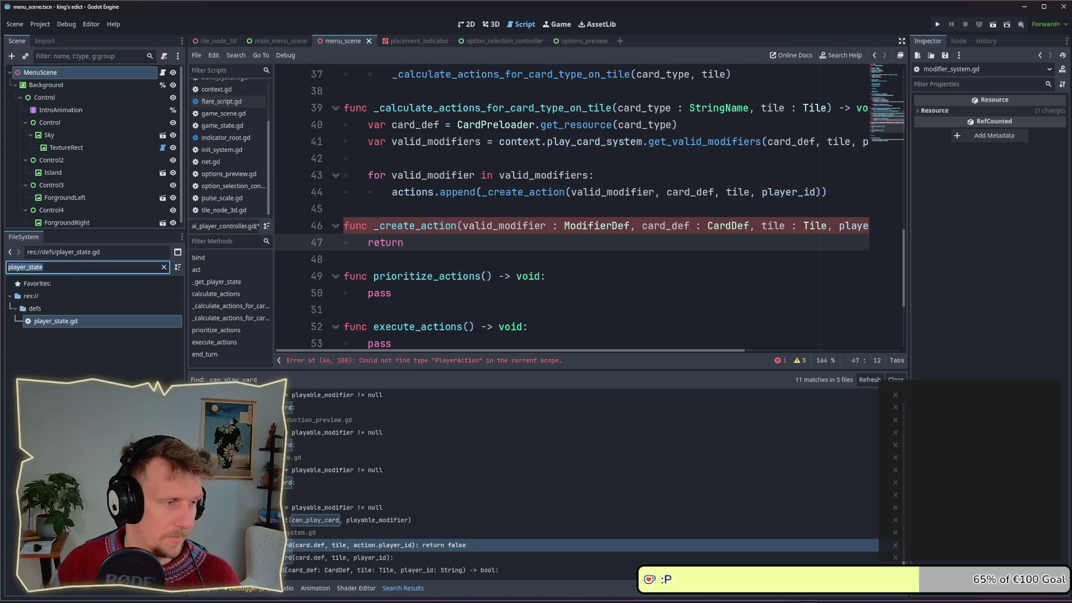
key("BackSpace")
scroll(95, 330, "up", 15)
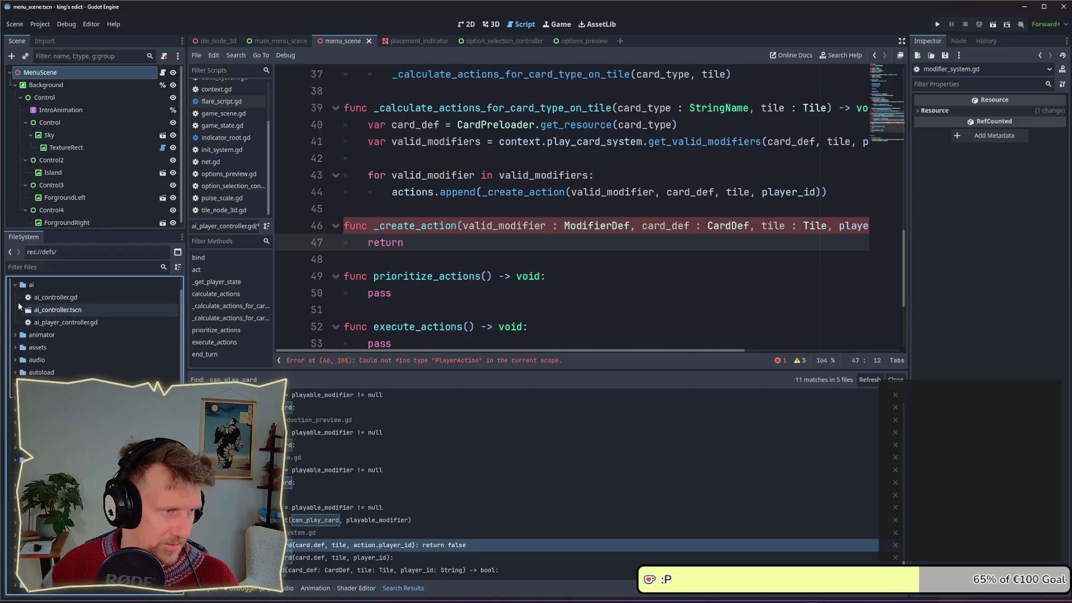
right_click(19, 285)
mouse_move(50, 294)
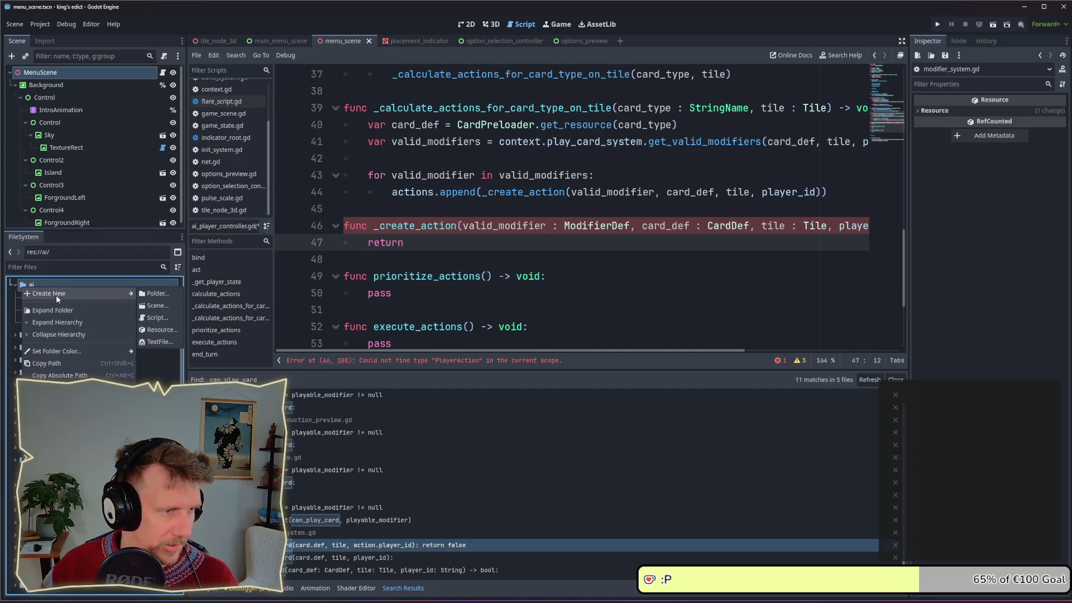
left_click(156, 317)
type("player_act")
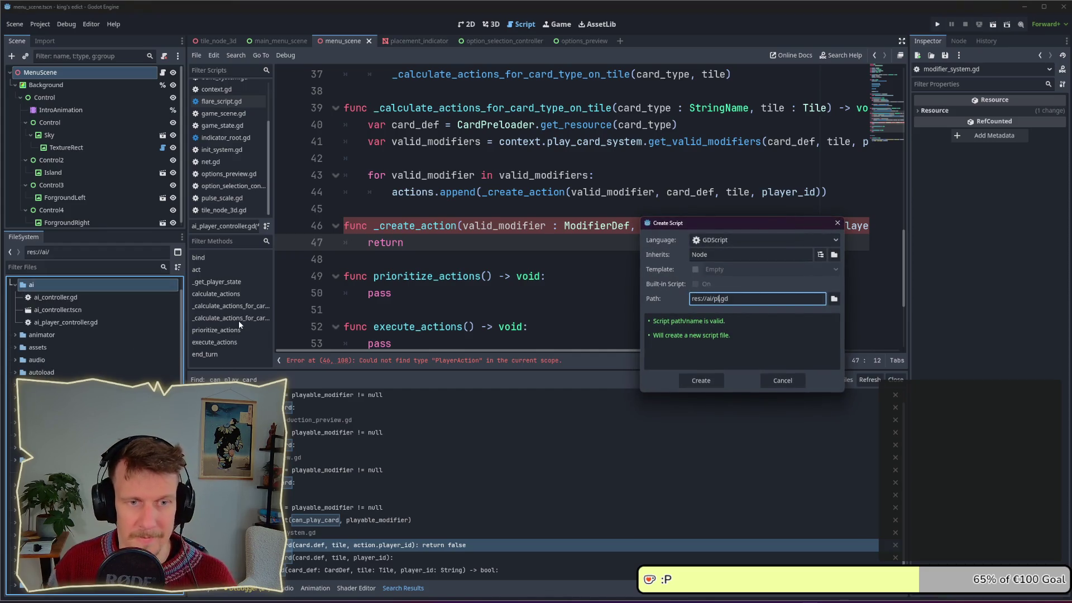
type("ion")
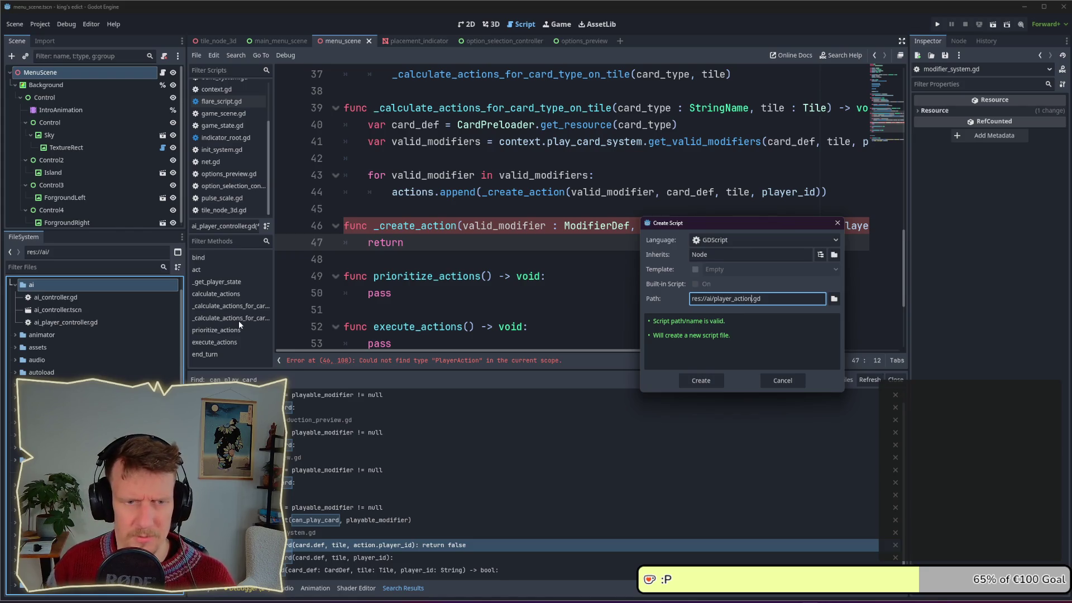
key("Return")
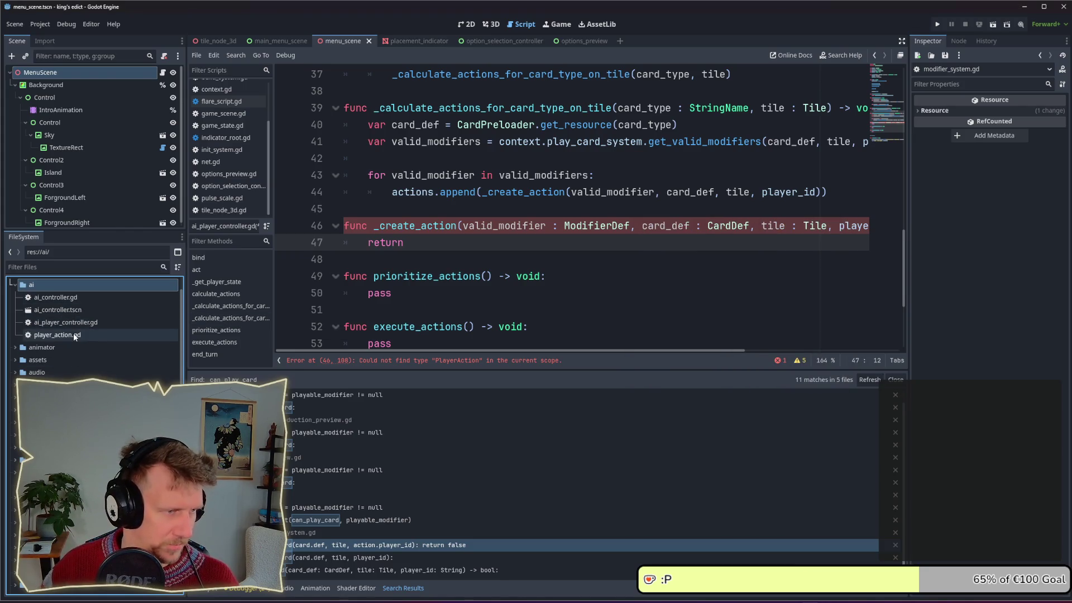
double_click(74, 334)
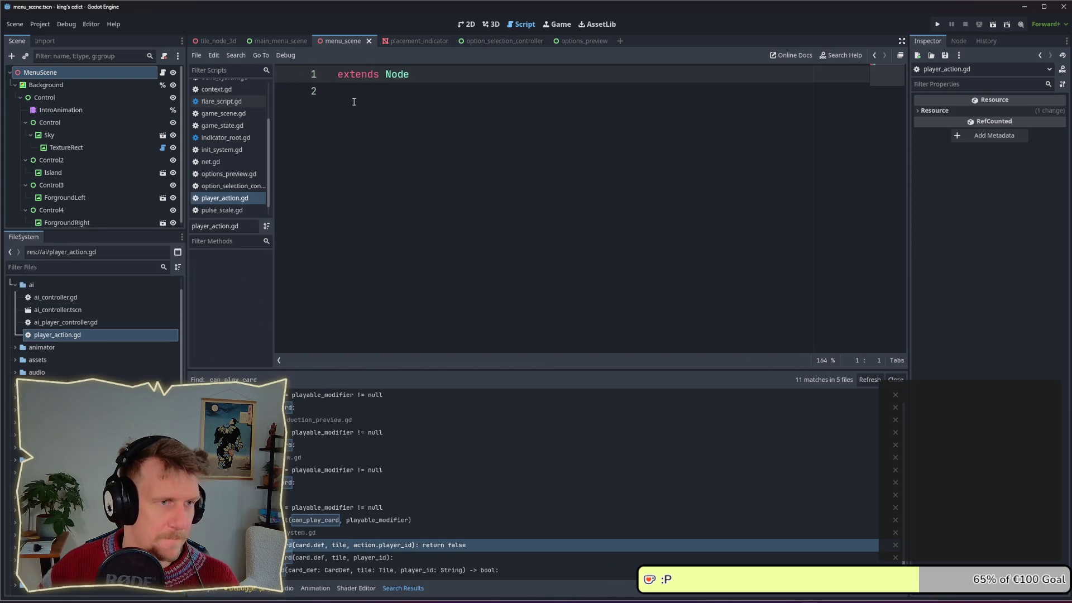
Replace the extends Node base type with RefCounted and open the RefCounted class reference.
double_click(396, 74)
type("ResourceAnimator")
key("BackSpace")
key("BackSpace")
key("BackSpace")
key("BackSpace")
key("BackSpace")
type("e")
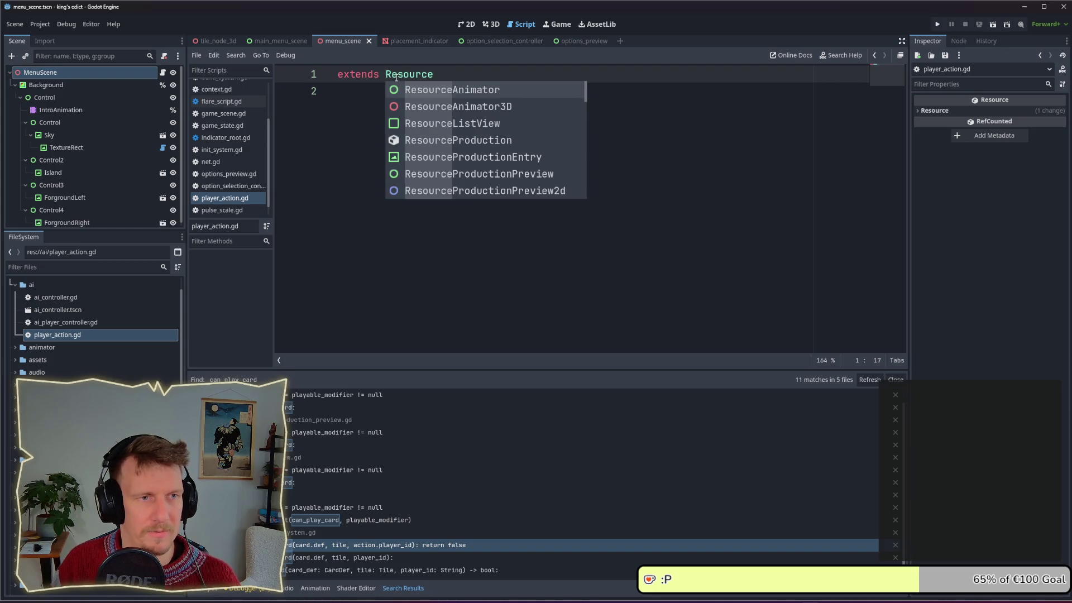
key("BackSpace")
key("BackSpace")
key("BackSpace")
key("BackSpace")
key("BackSpace")
key("BackSpace")
type("f")
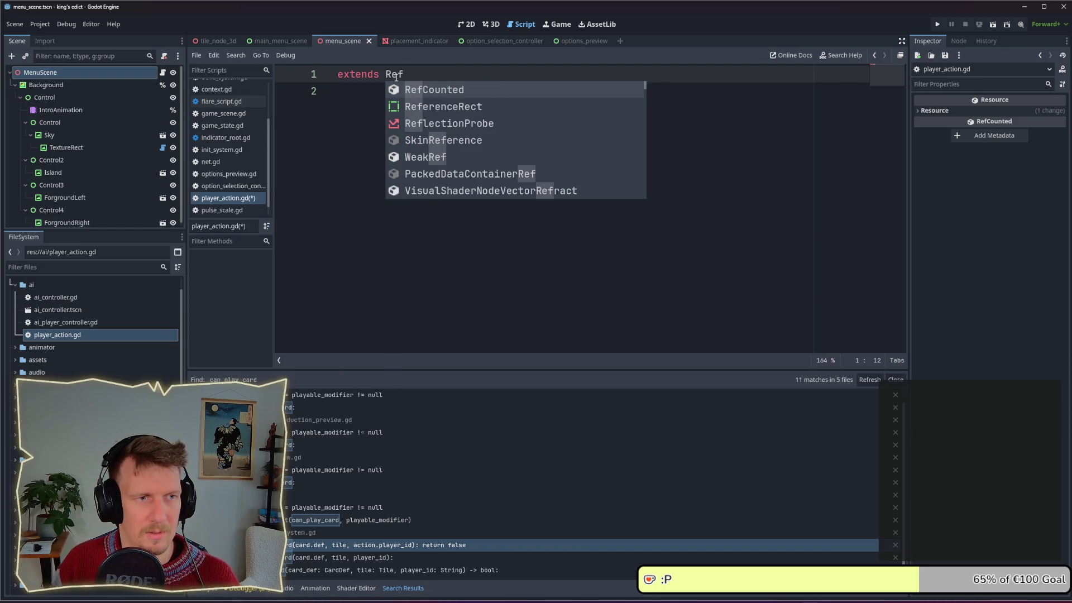
key("Return")
left_click(397, 77, "ctrl")
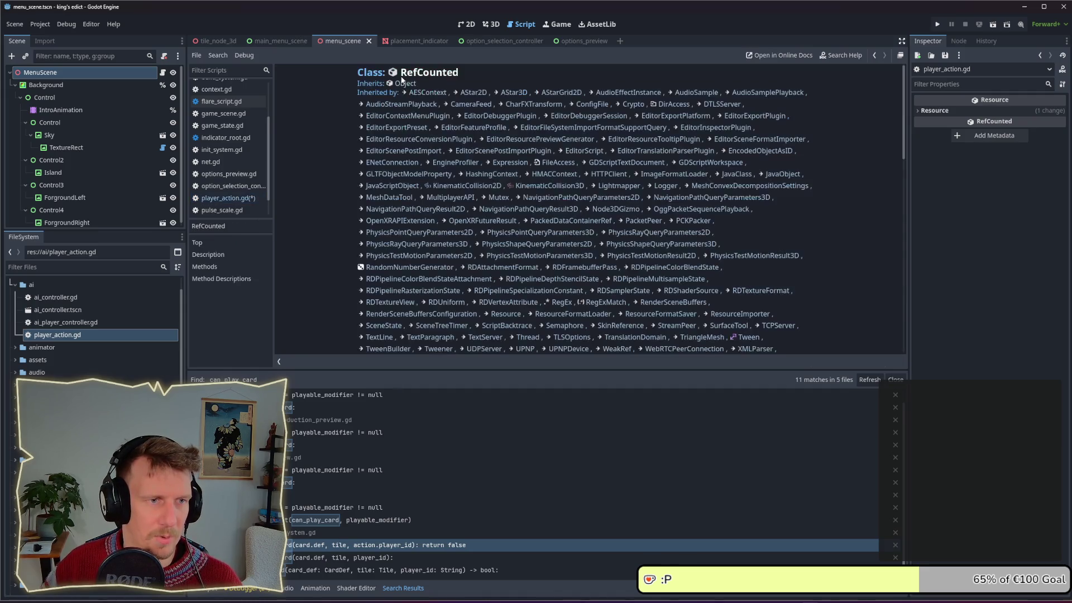
Scroll down to the RefCounted Description, then return to ai_player_controller.gd with Alt+Left.
scroll(491, 179, "down", 5)
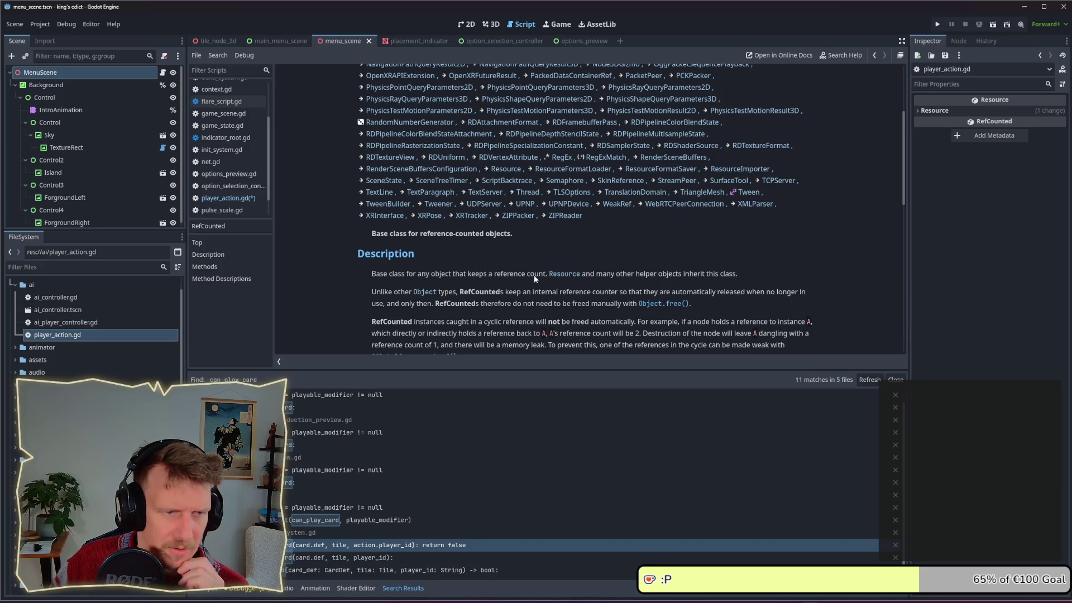
scroll(534, 275, "down", 1)
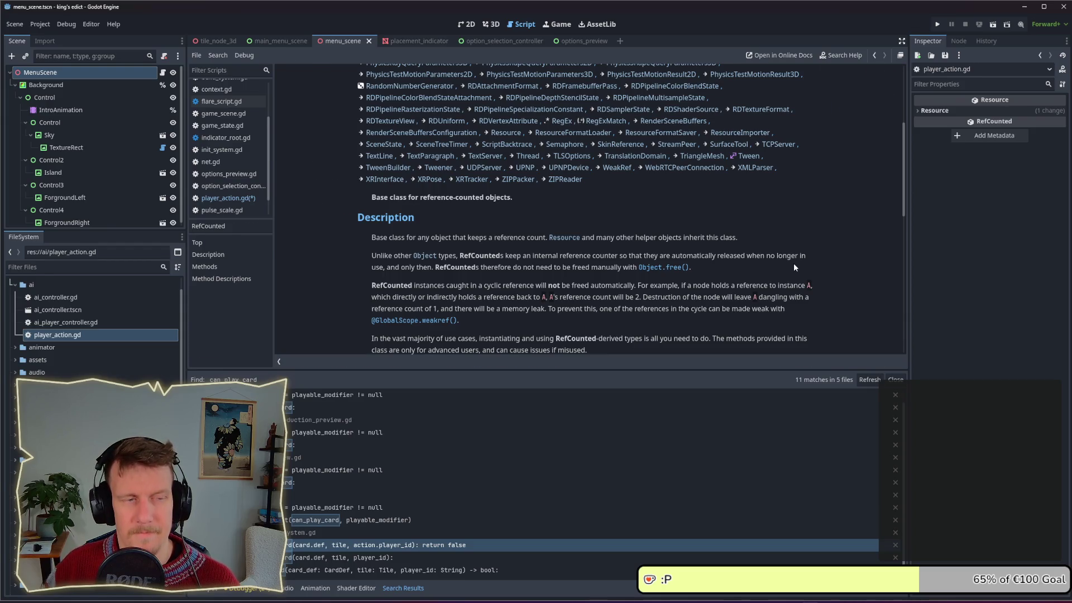
key("alt+Left")
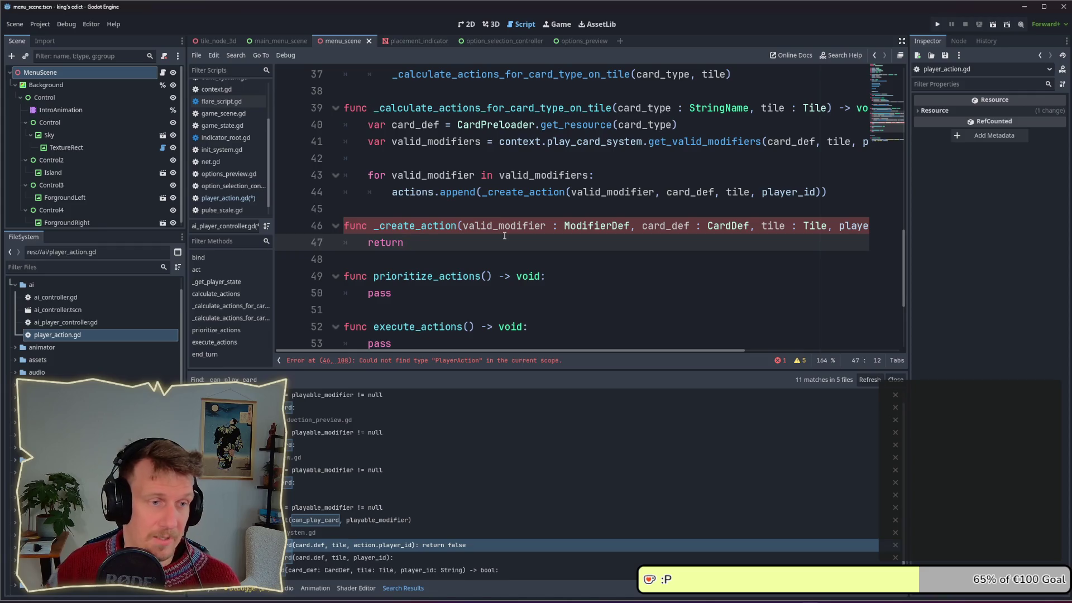
Reopen player_action.gd from the FileSystem dock and place the cursor on its empty line 2.
double_click(88, 335)
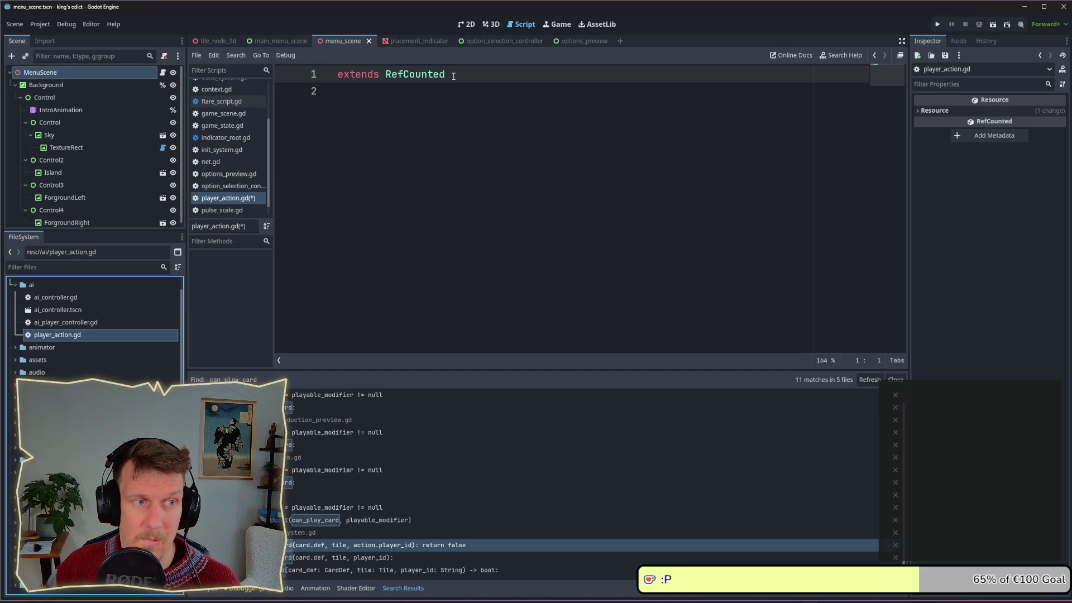
left_click(250, 199)
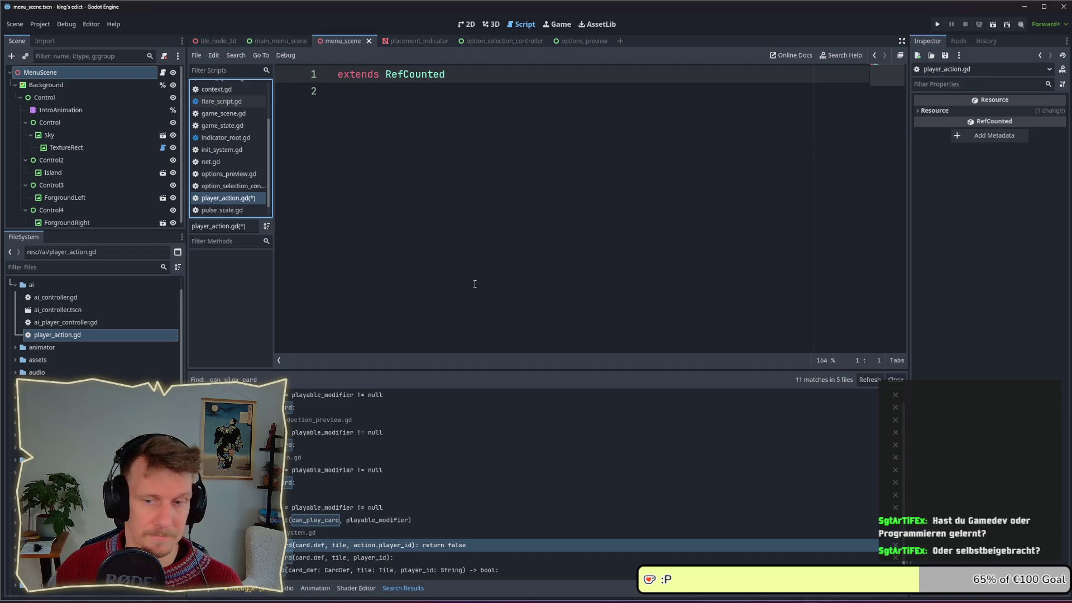
left_click(397, 102)
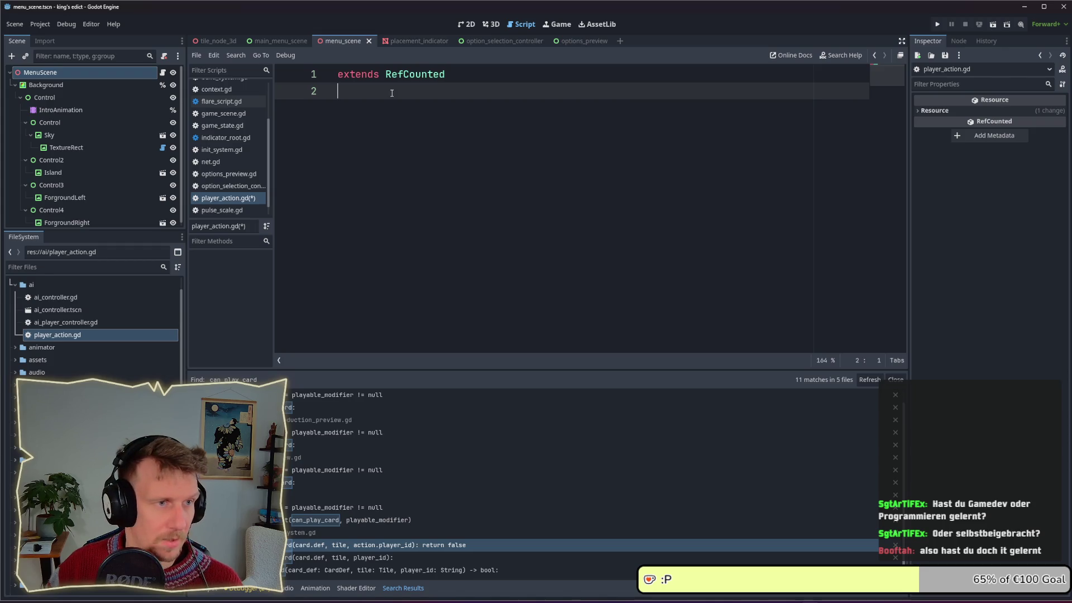
Write 'class_name PlayerAction' under extends RefCounted and save player_action.gd.
type("cl")
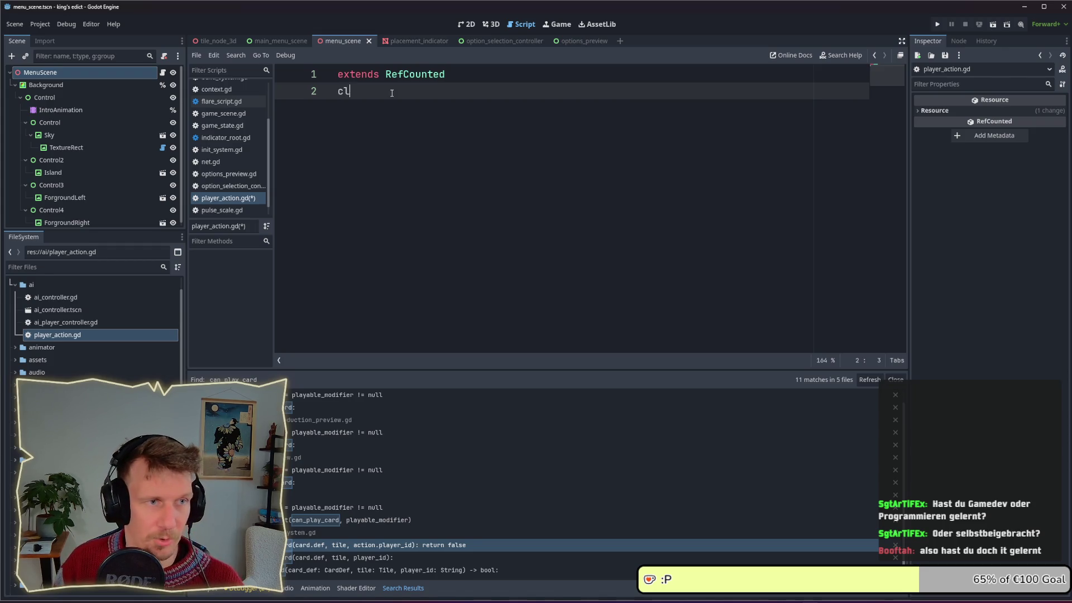
type("ass")
key("BackSpace")
key("BackSpace")
key("BackSpace")
key("Escape")
type("ass_na")
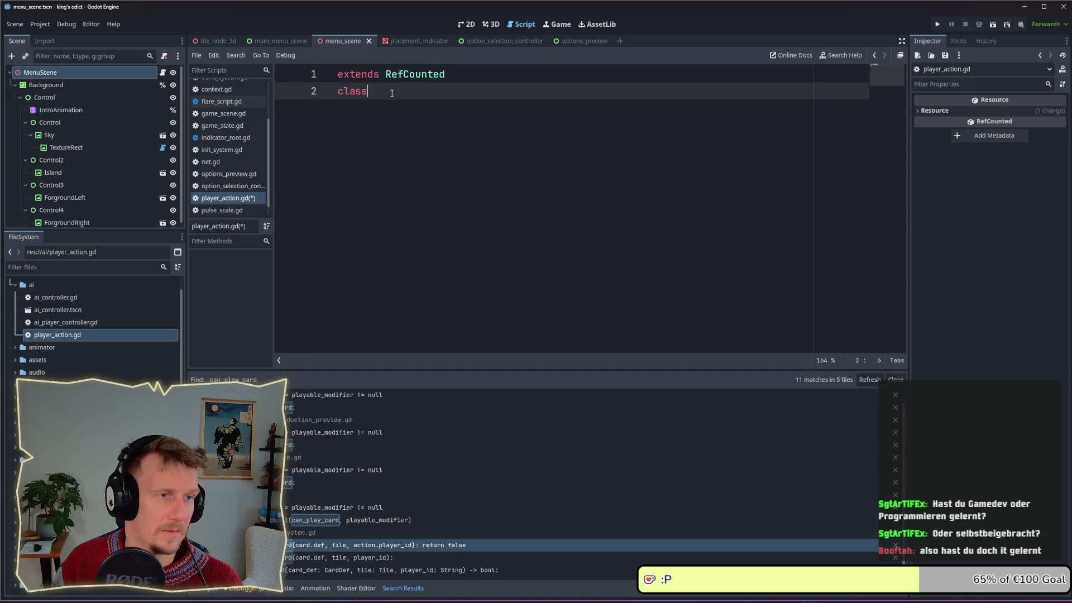
key("BackSpace")
key("BackSpace")
type("name P")
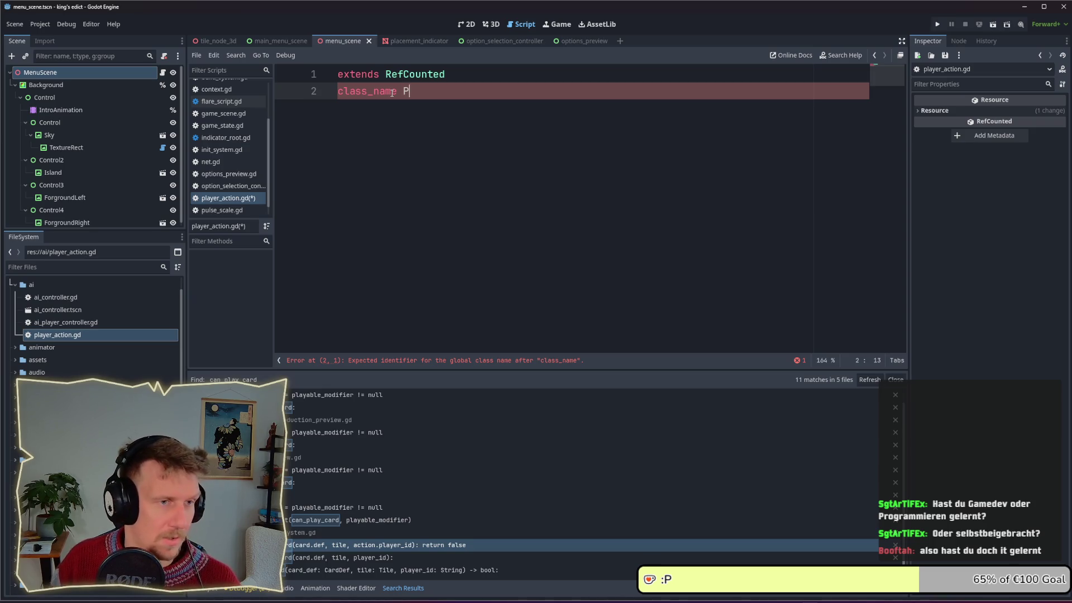
type("laye")
type("rAction")
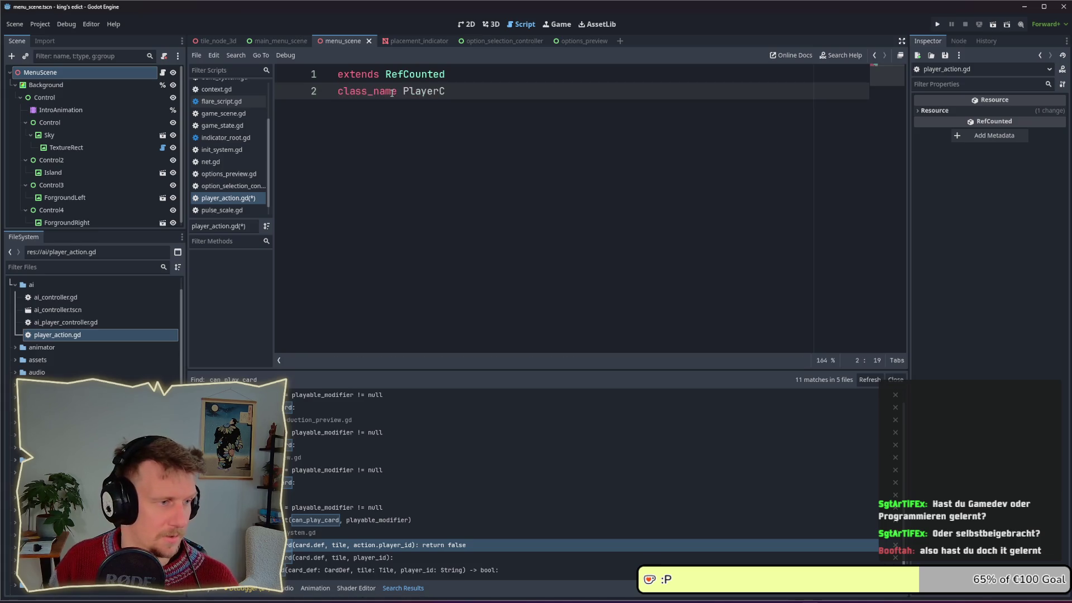
key("ctrl+s")
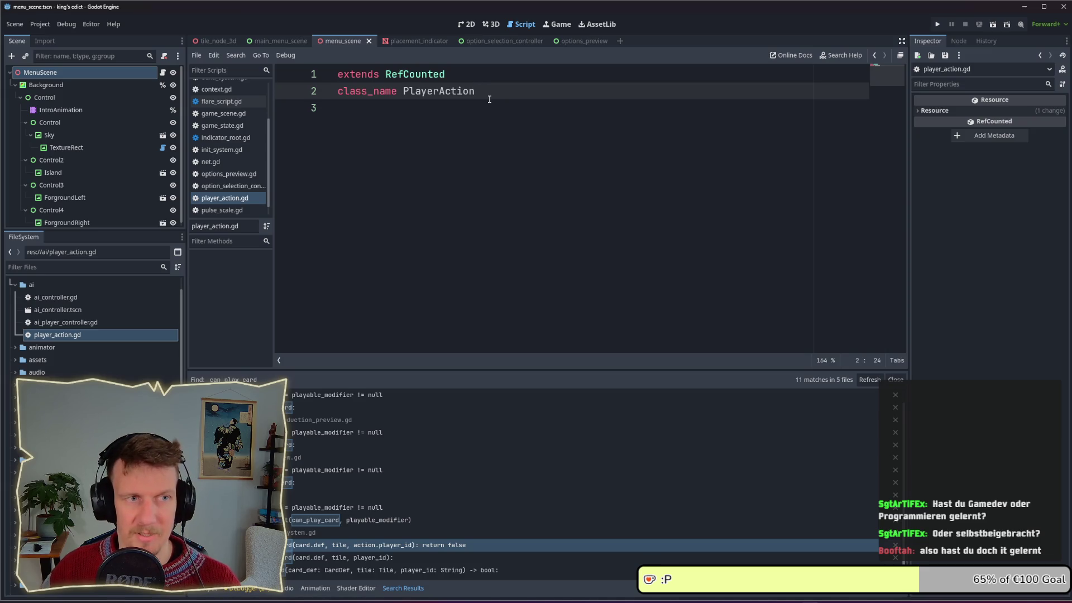
key("ctrl+s")
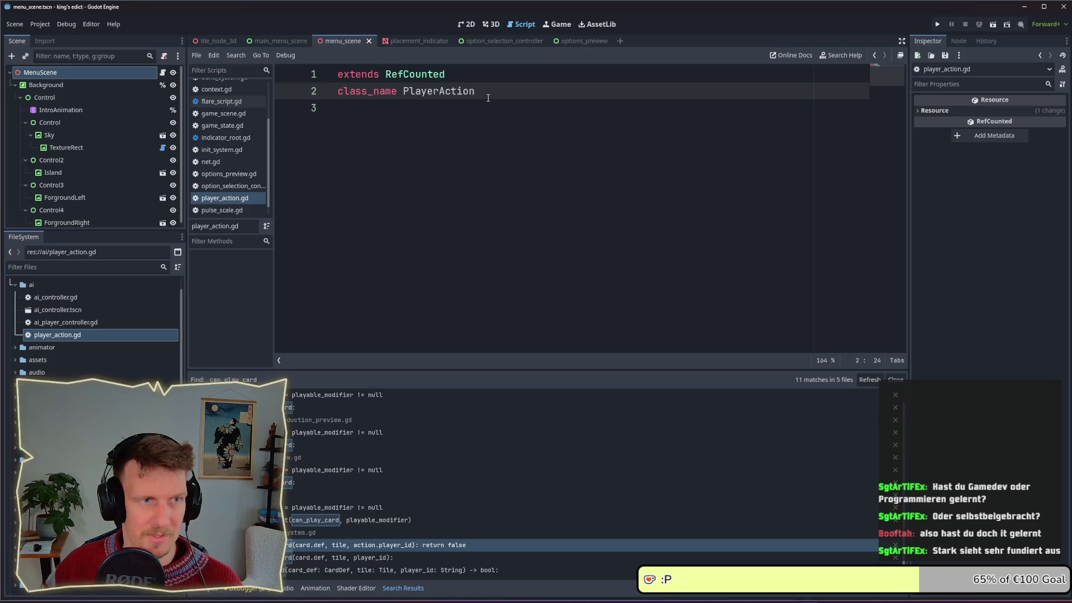
key("Down")
key("ctrl+s")
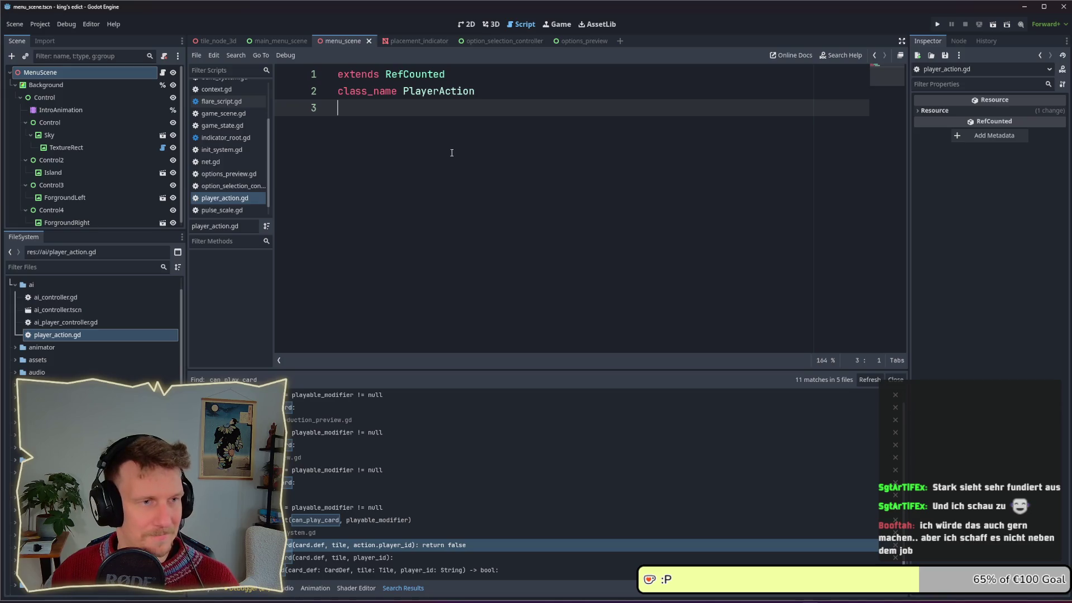
key("ctrl+s")
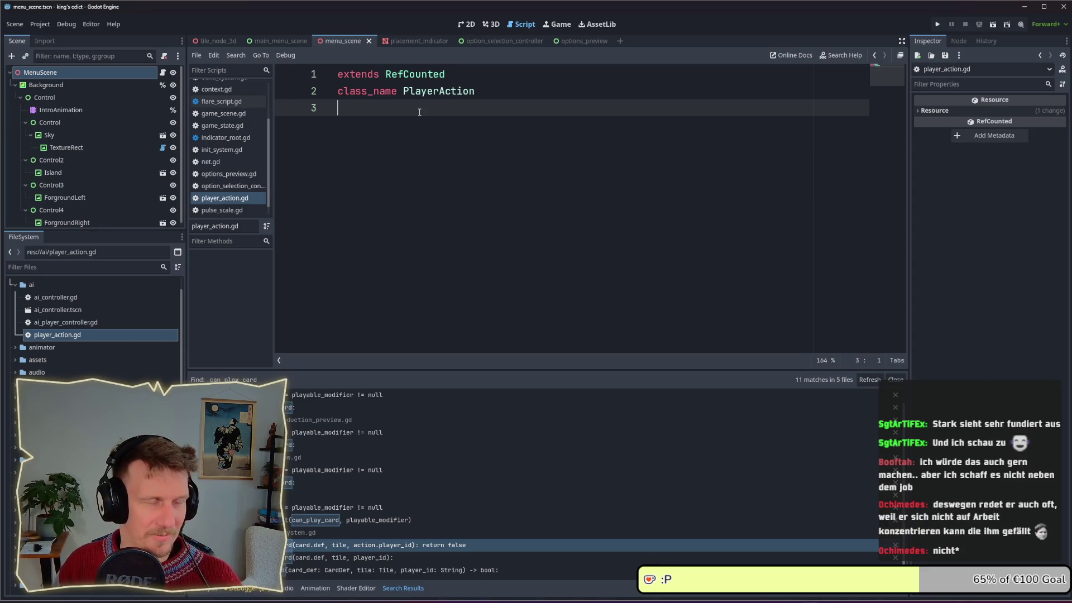
key("Return")
key("BackSpace")
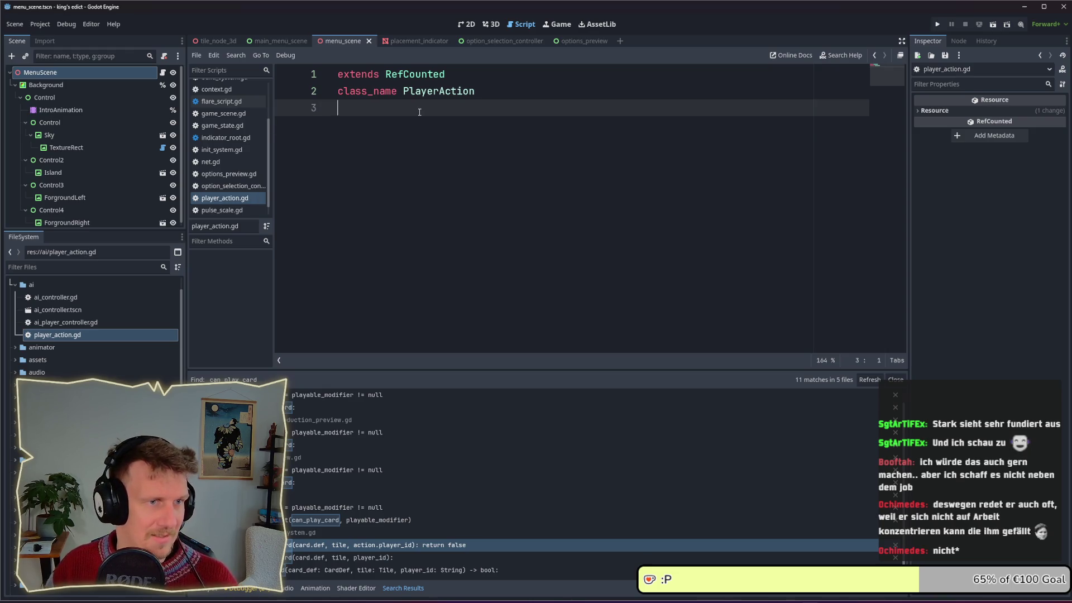
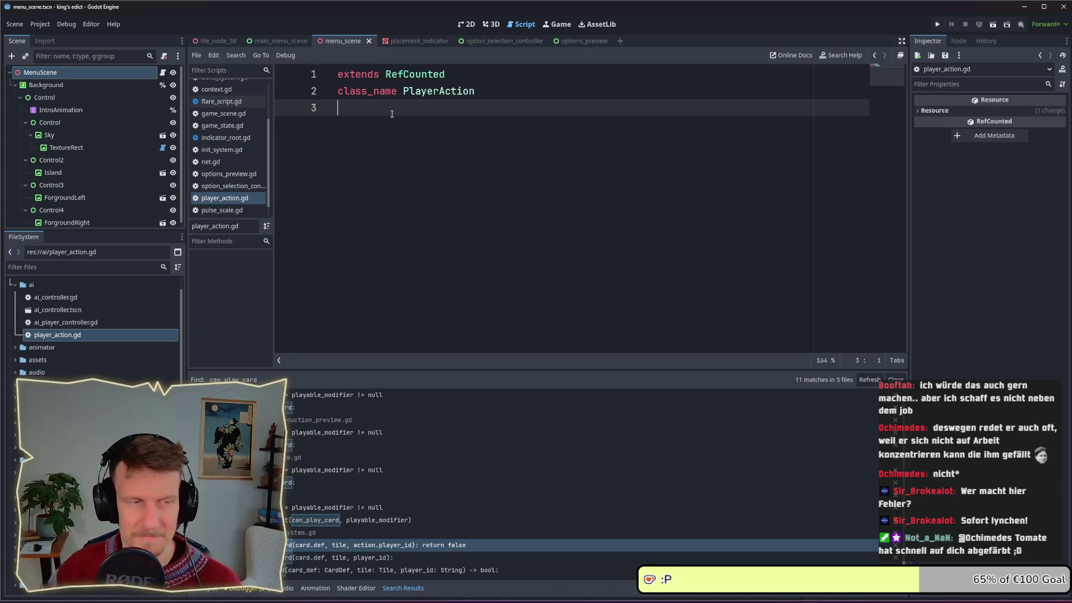
Save player_action.gd and open ai_player_controller.gd for editing.
key("ctrl+s")
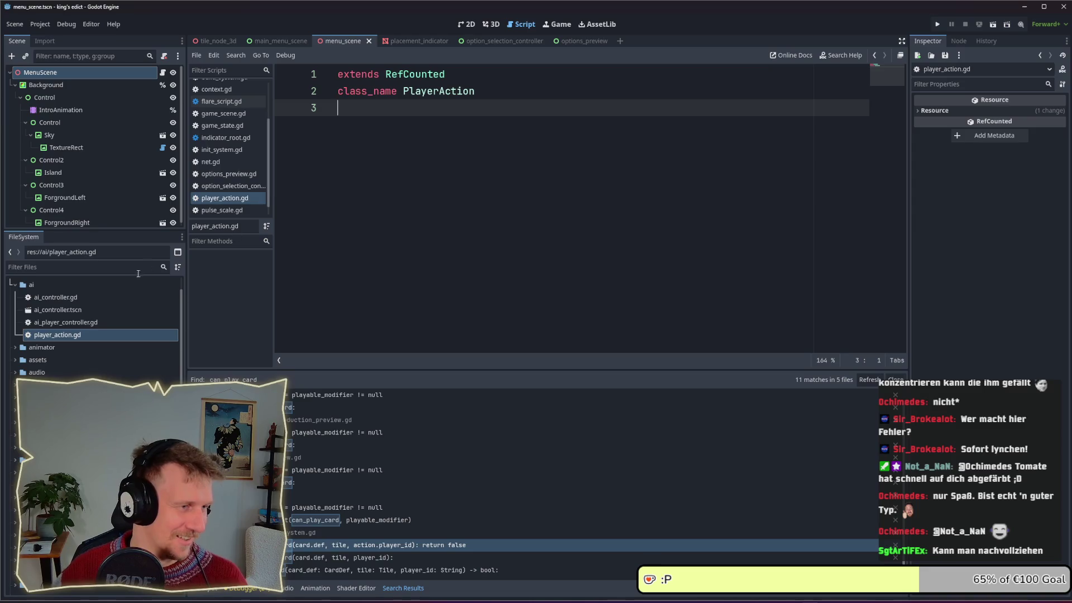
left_click(99, 322)
double_click(67, 310)
Add 'var action = PlayerAction.new()' above the return in _create_action.
double_click(67, 322)
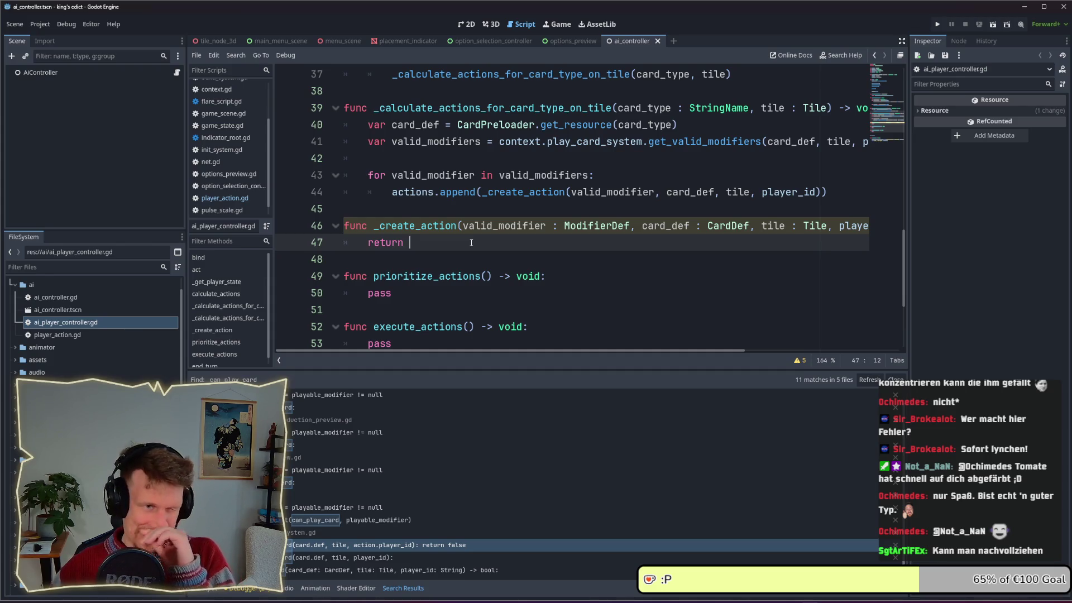
left_click(368, 243)
key("Return")
key("Return")
key("Return")
key("Up")
key("Up")
key("Up")
type("var")
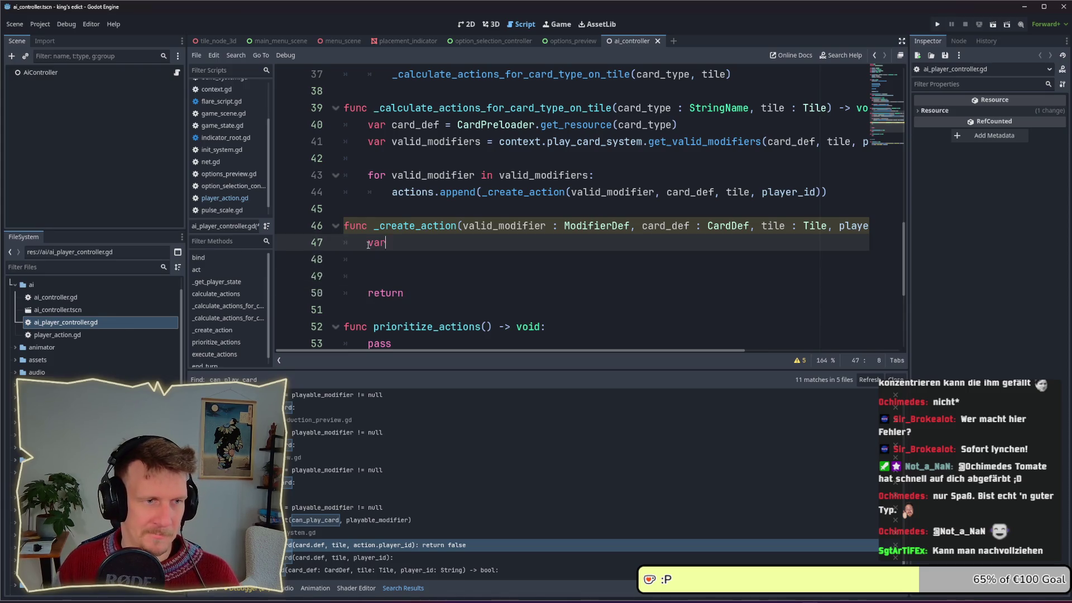
type(" action = Pla")
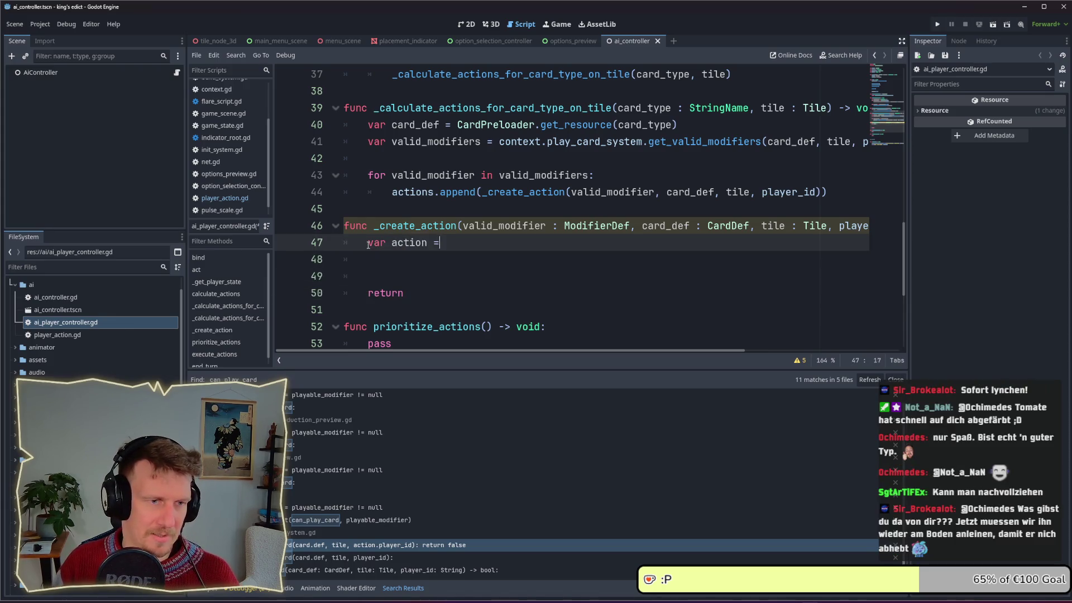
key("BackSpace")
key("BackSpace")
type("layerAction")
key("BackSpace")
key("BackSpace")
key("BackSpace")
type("ion")
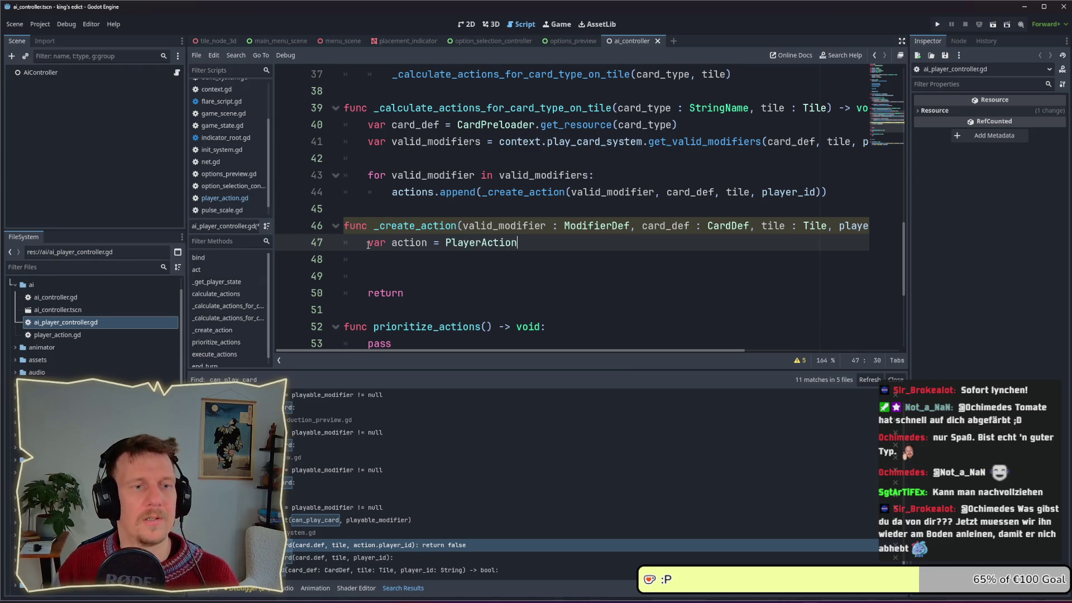
key("Return")
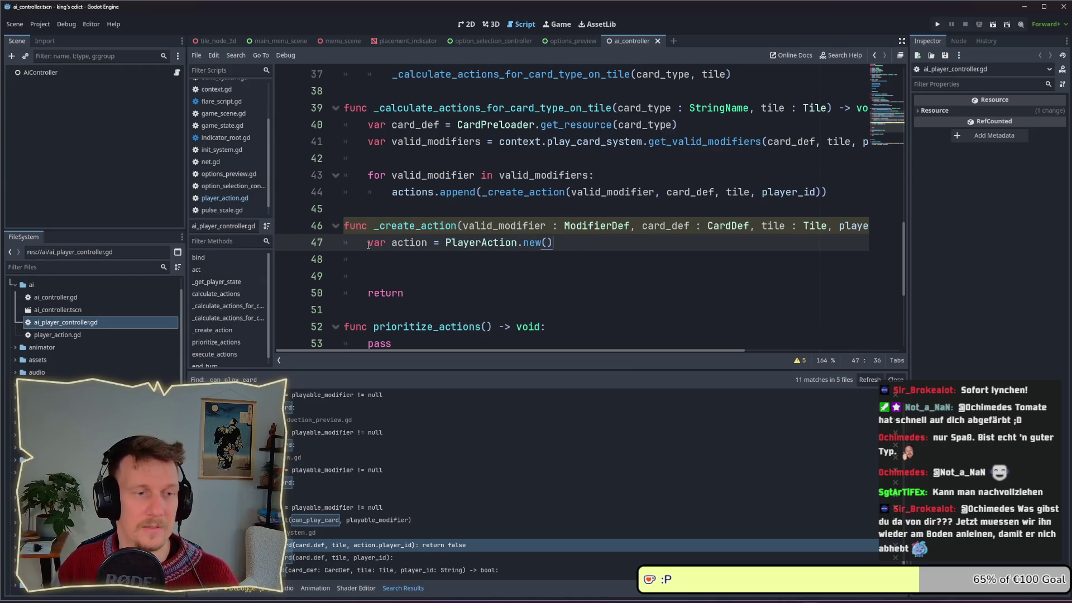
key("Return")
Assign 'action.modifier = modifier' and rename the valid_modifier parameter to modifier.
type("action")
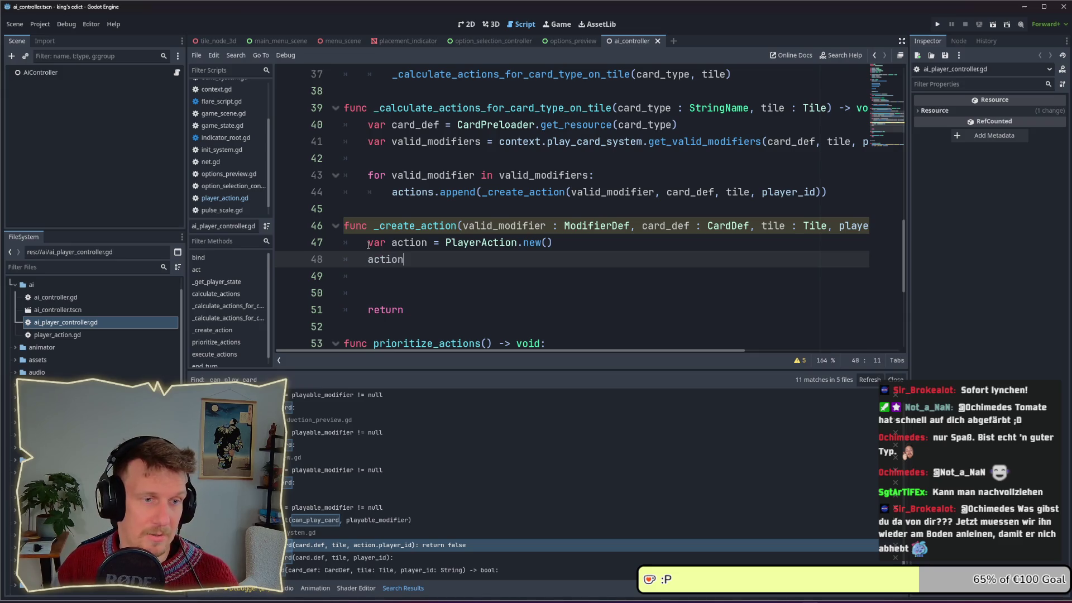
type(".modifi")
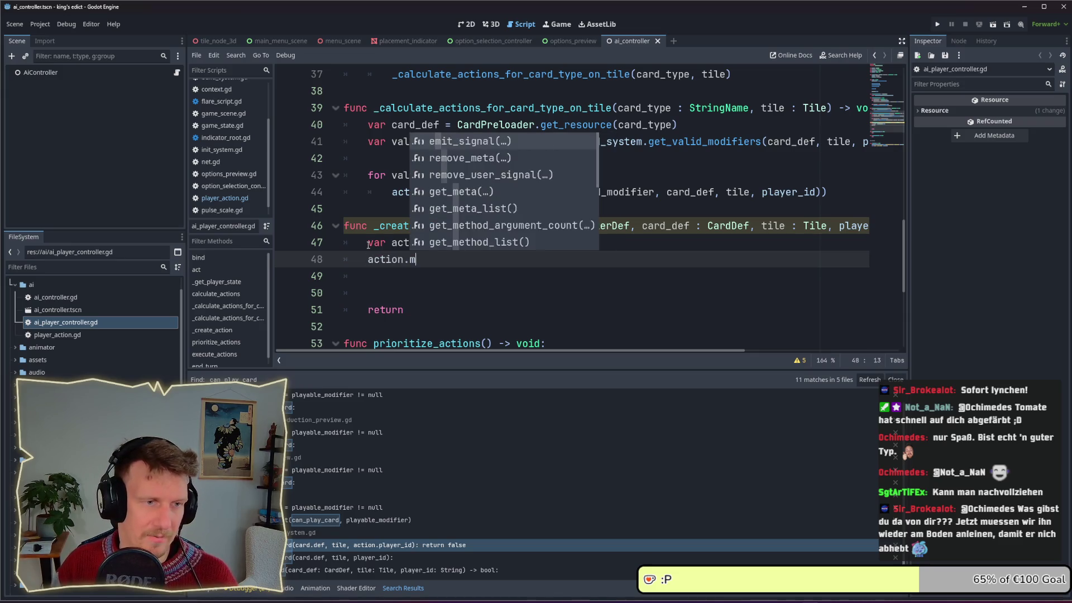
type("er = ")
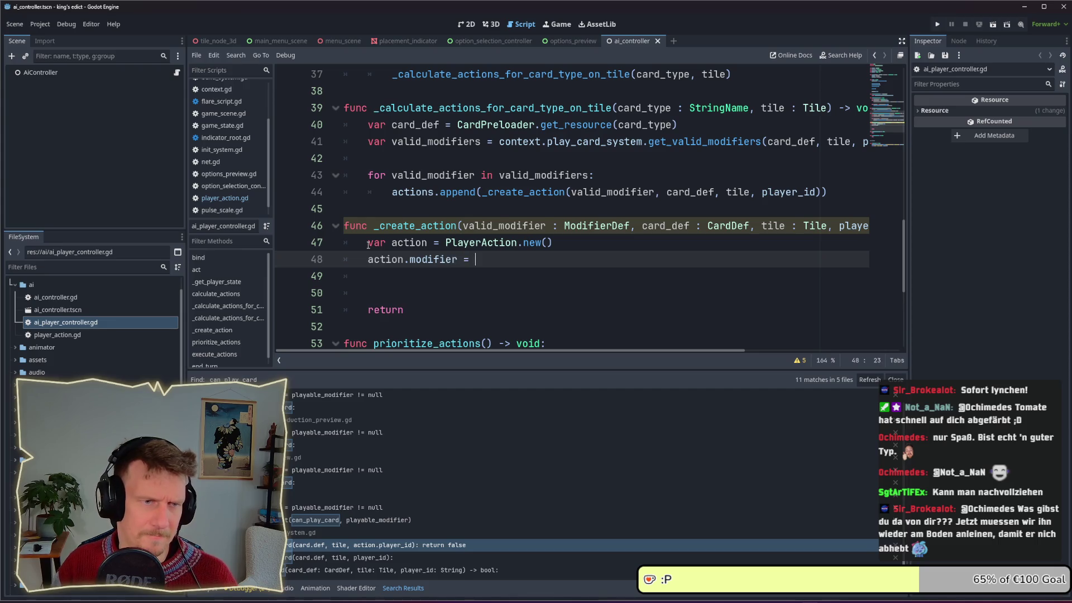
type("m")
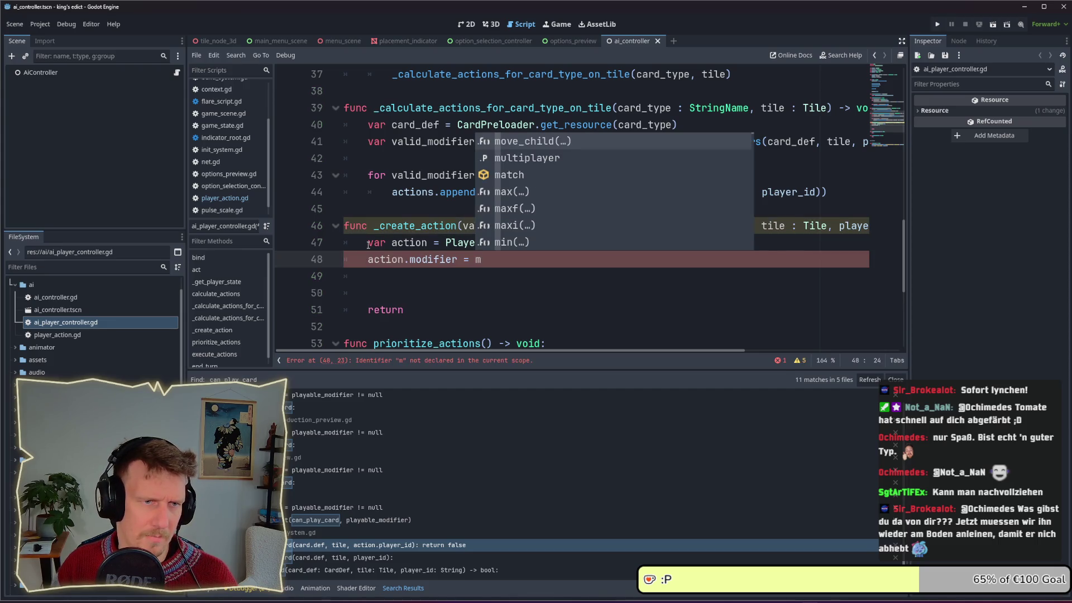
type("o")
key("BackSpace")
key("BackSpace")
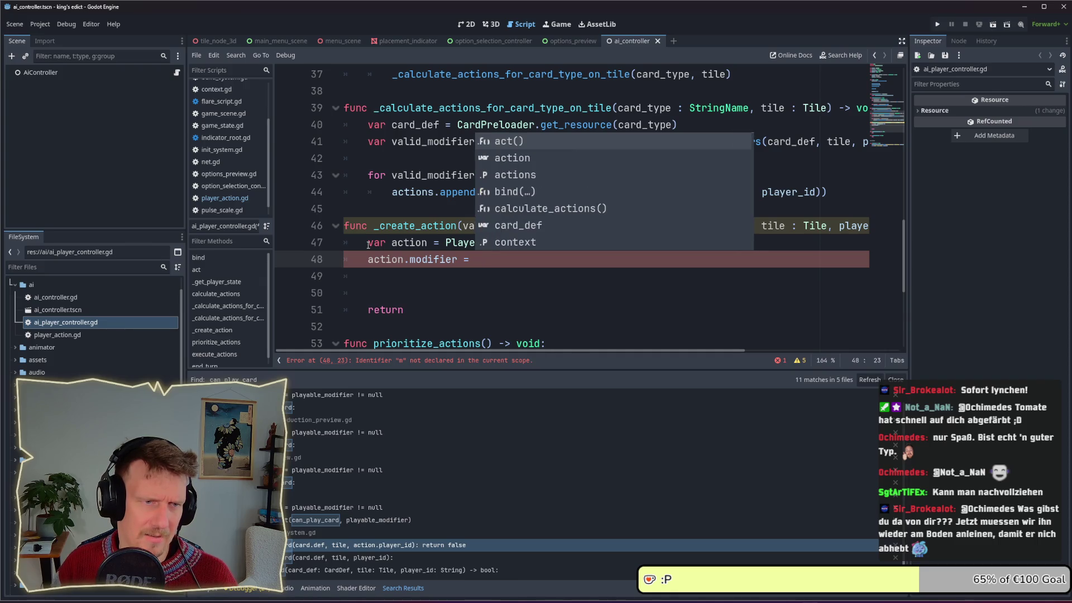
type("v")
key("BackSpace")
type("modifier")
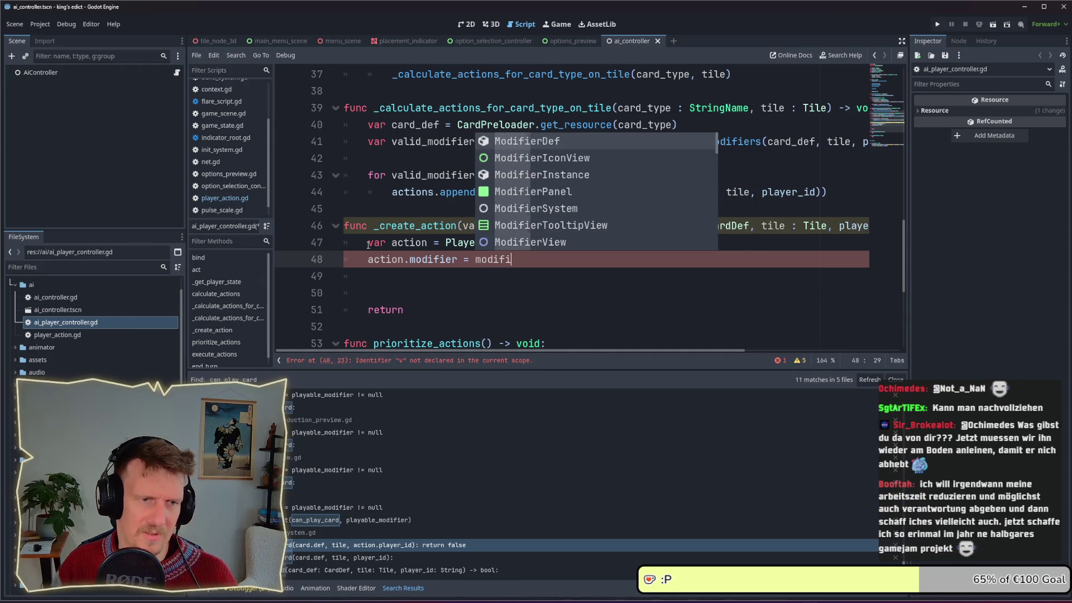
key("Escape")
left_click_drag(495, 229, 462, 230)
key("BackSpace")
Assign action.card_def = card_def, action.tile = tile and action.player_id = player_id.
left_click(550, 259)
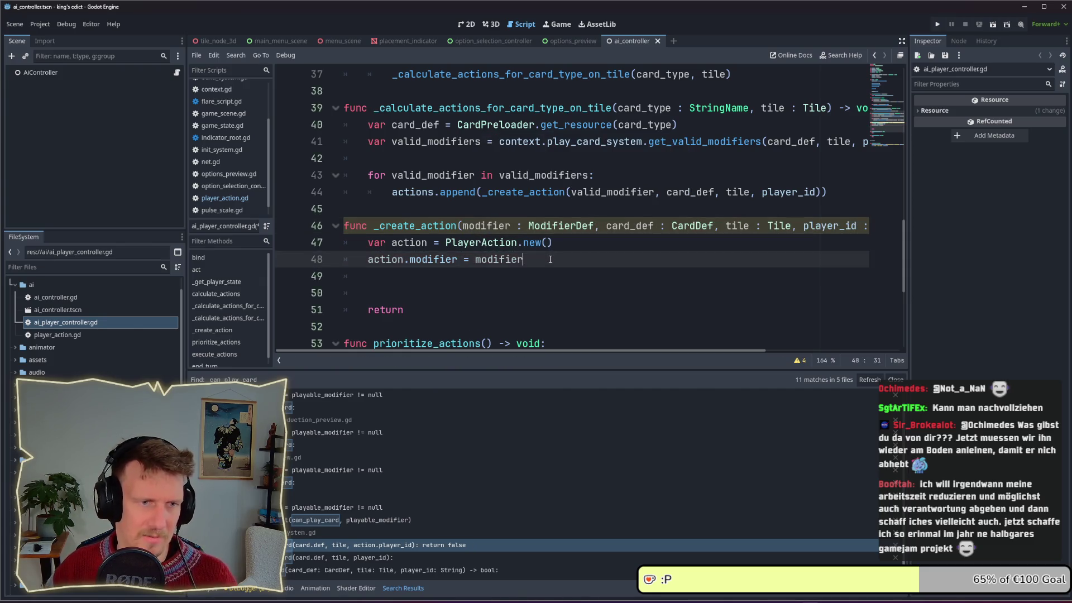
key("Return")
type("action.")
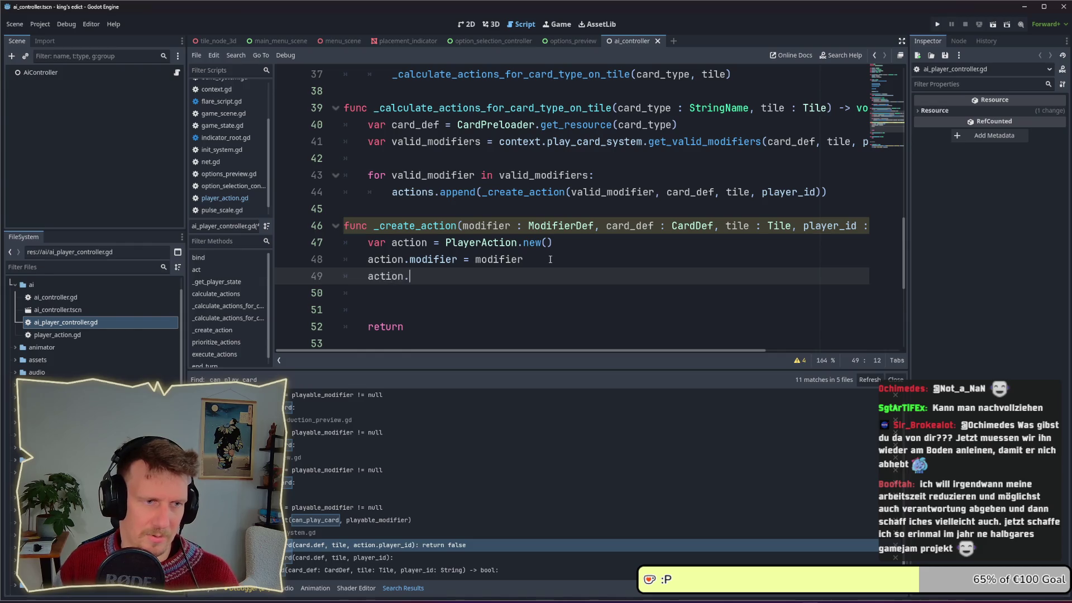
type("card")
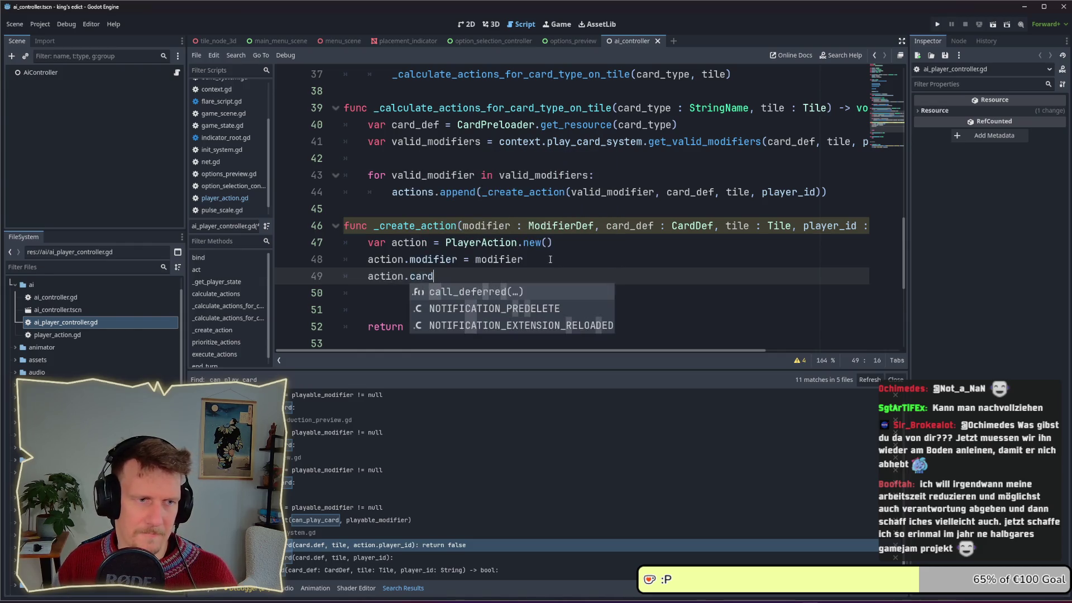
type("_def = cd")
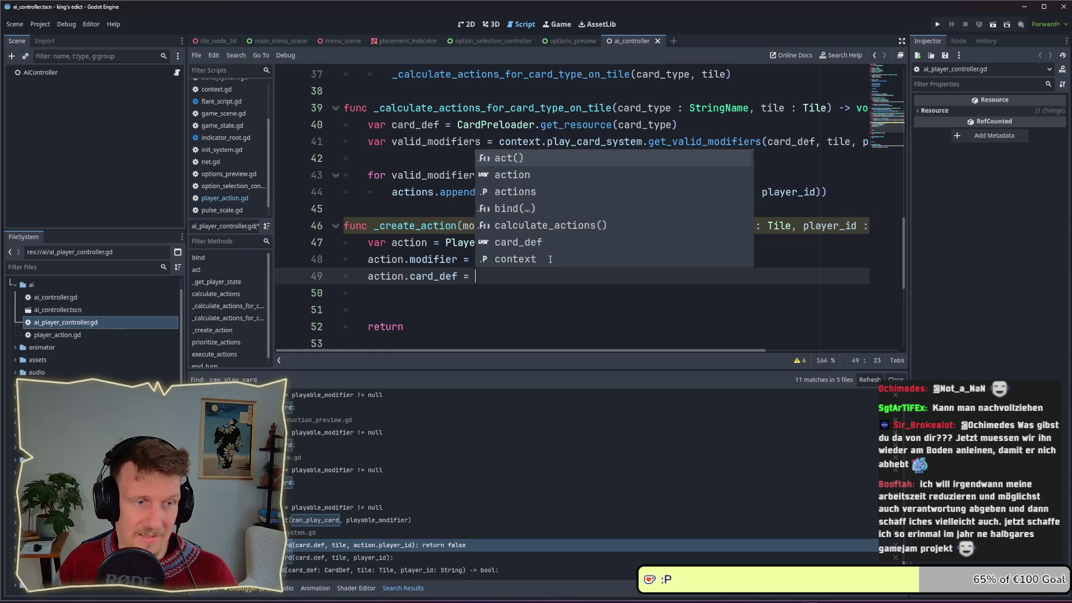
key("BackSpace")
type("ar")
key("Return")
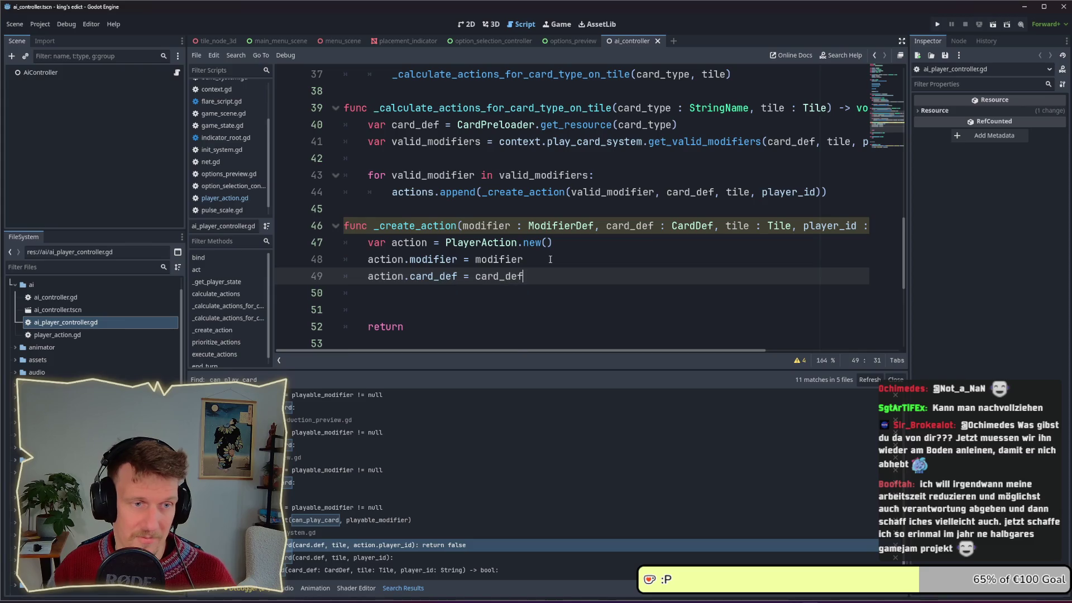
key("Return")
type("action.tile ")
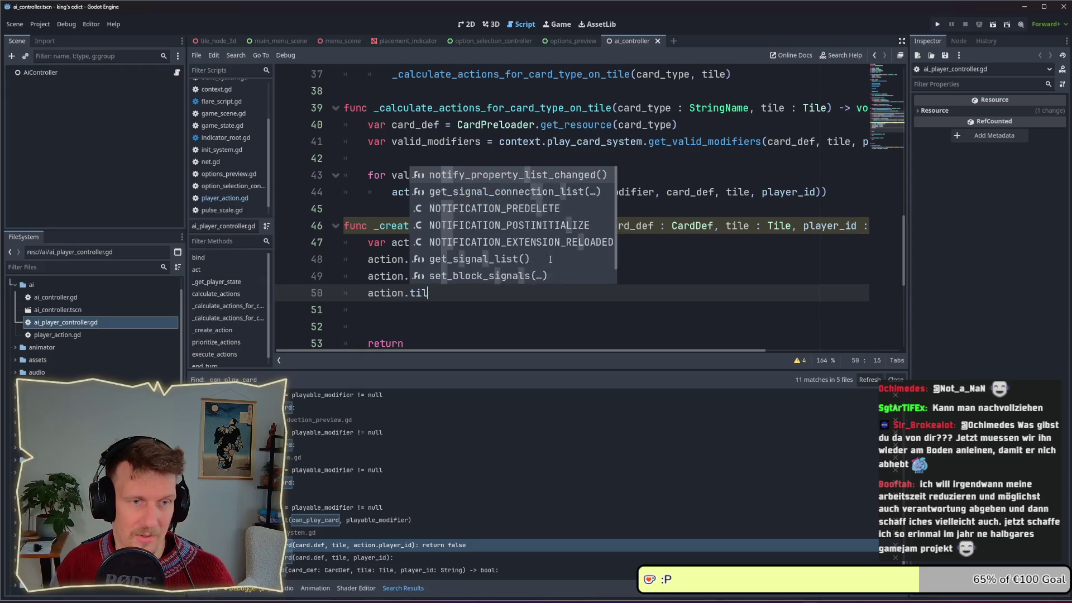
type("=")
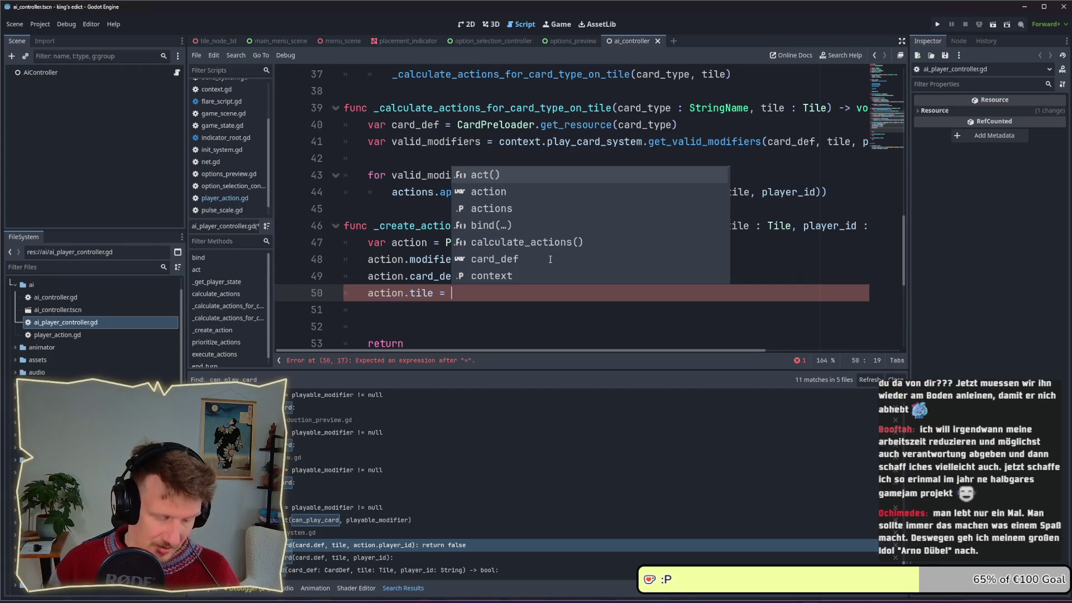
key("Escape")
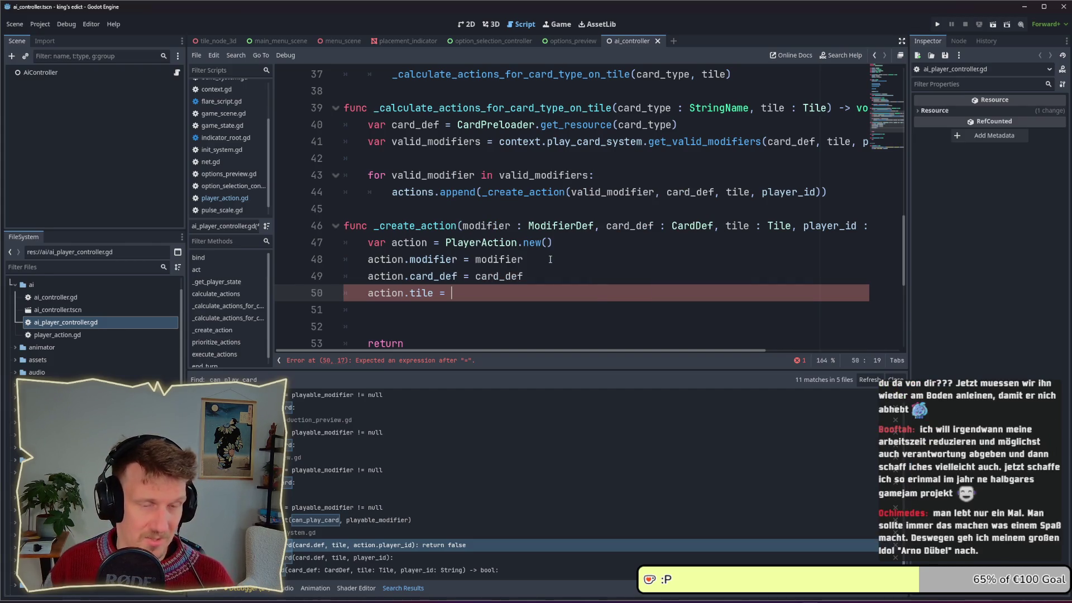
type("tile")
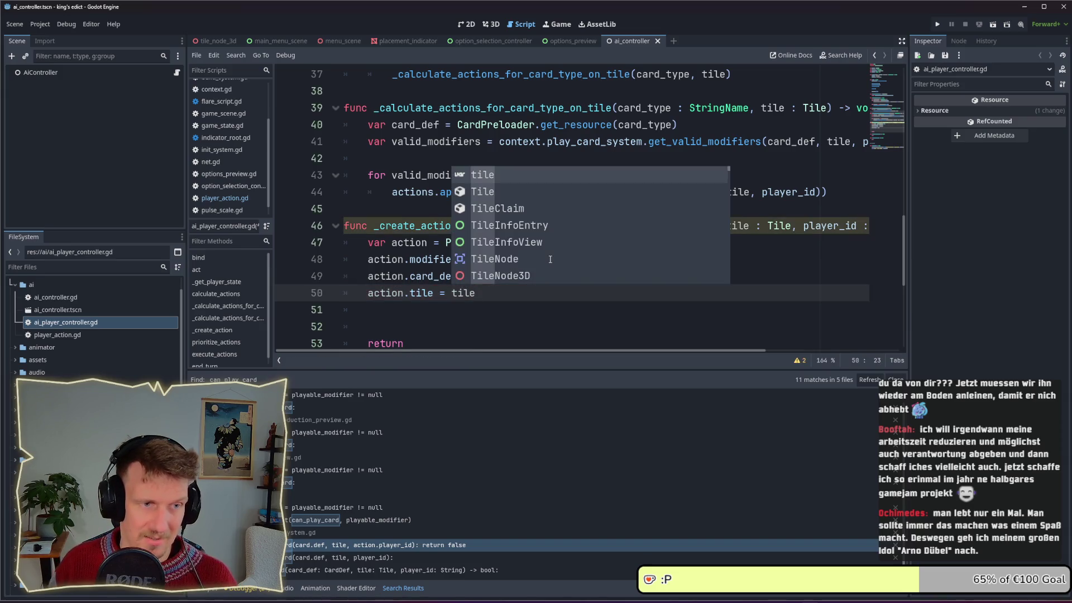
key("Return")
key("Return")
type("action")
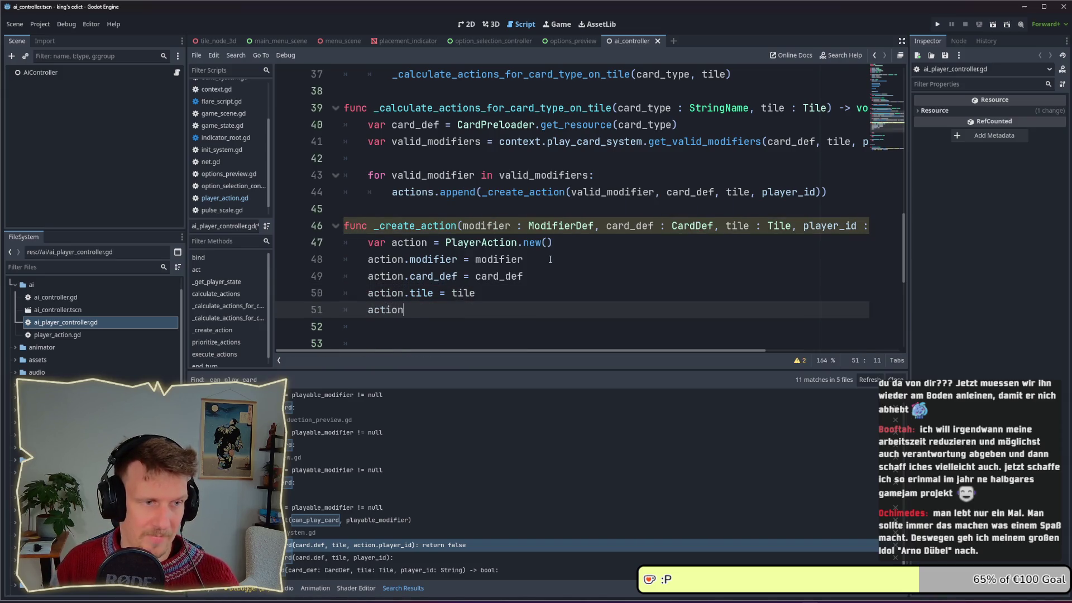
type(".player")
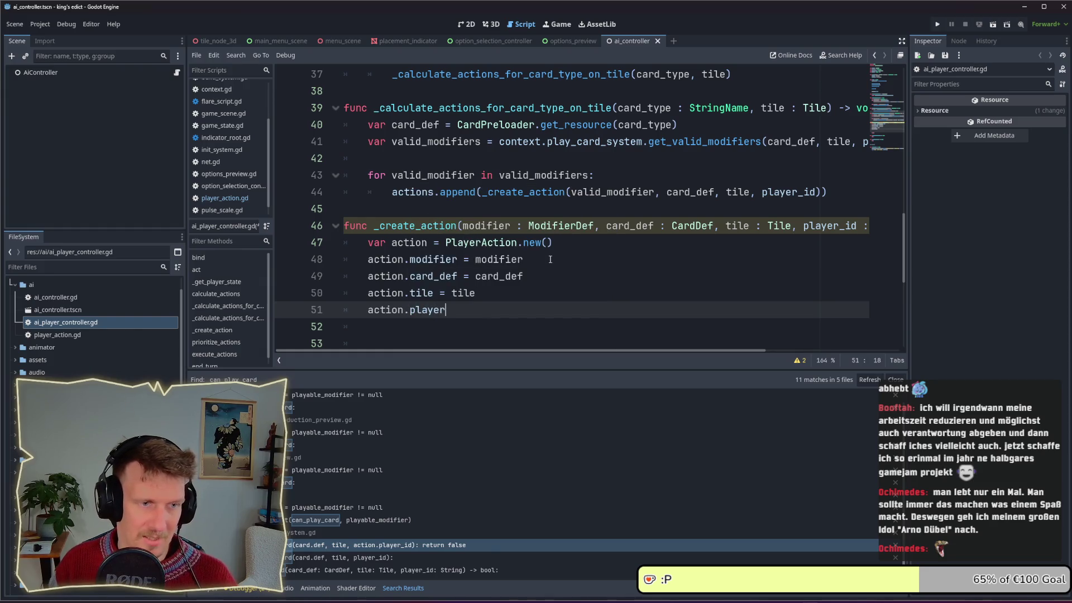
type("_id = pa")
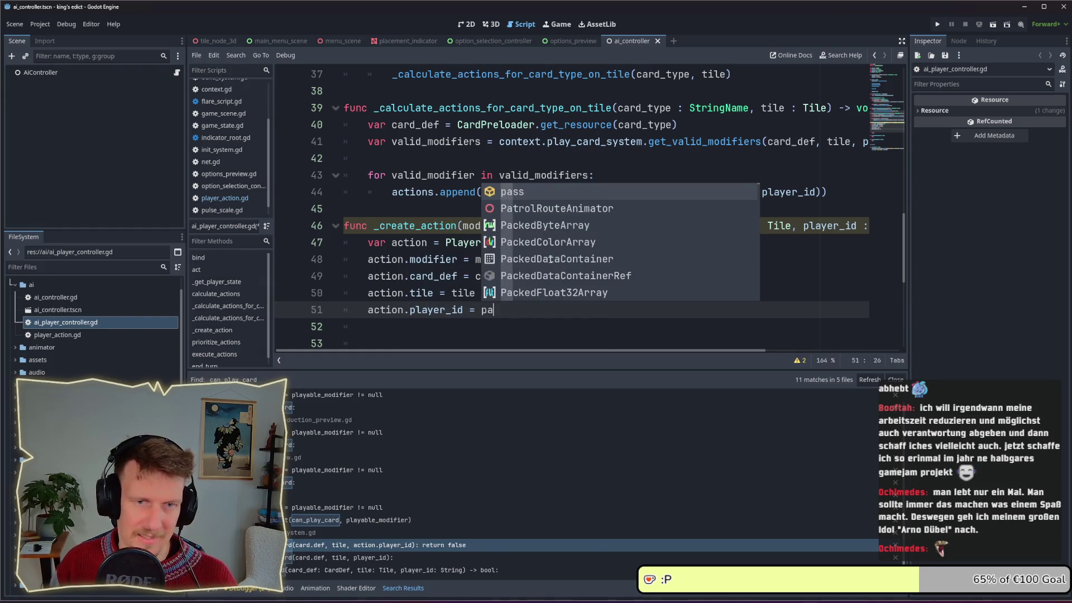
key("BackSpace")
type("layer_id")
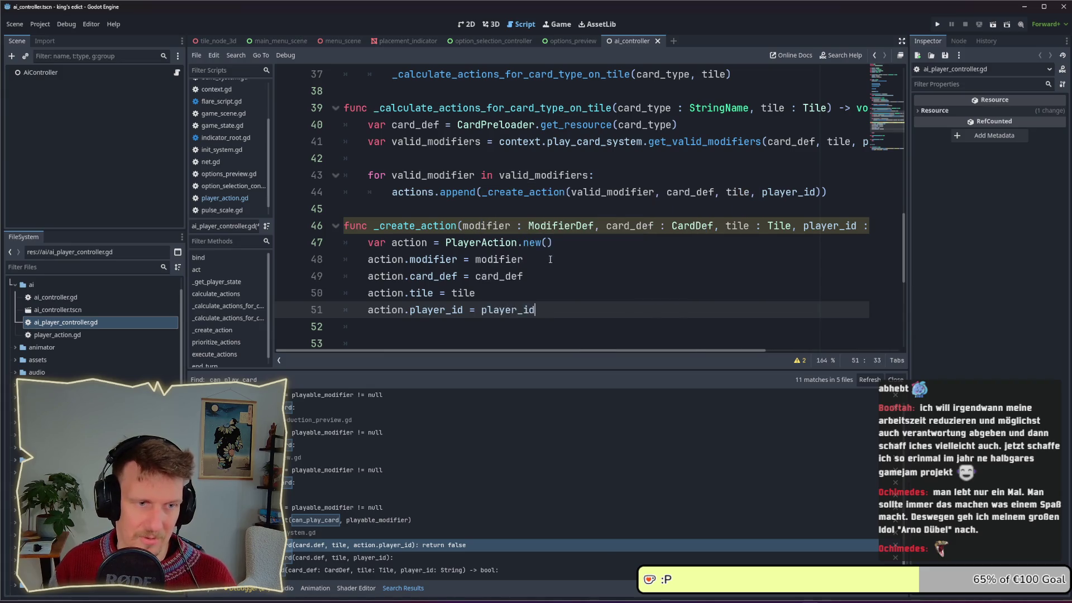
scroll(550, 259, "down", 2)
Finish the function with 'return action', drop the extra blank line, and save the script.
left_click(434, 243)
left_click(436, 259)
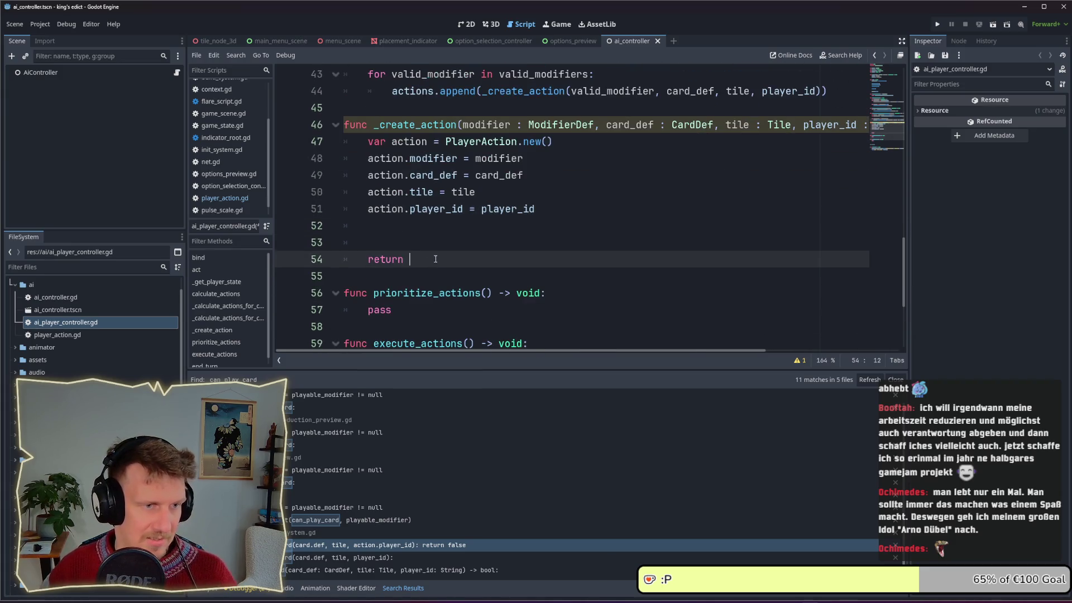
type("action")
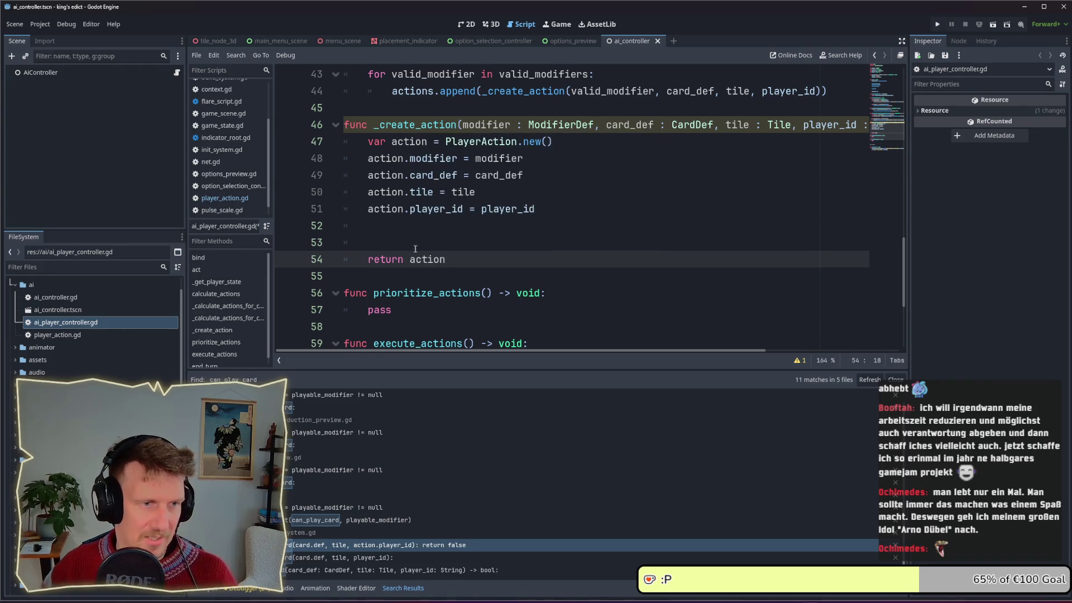
left_click(387, 242)
key("BackSpace")
key("BackSpace")
key("BackSpace")
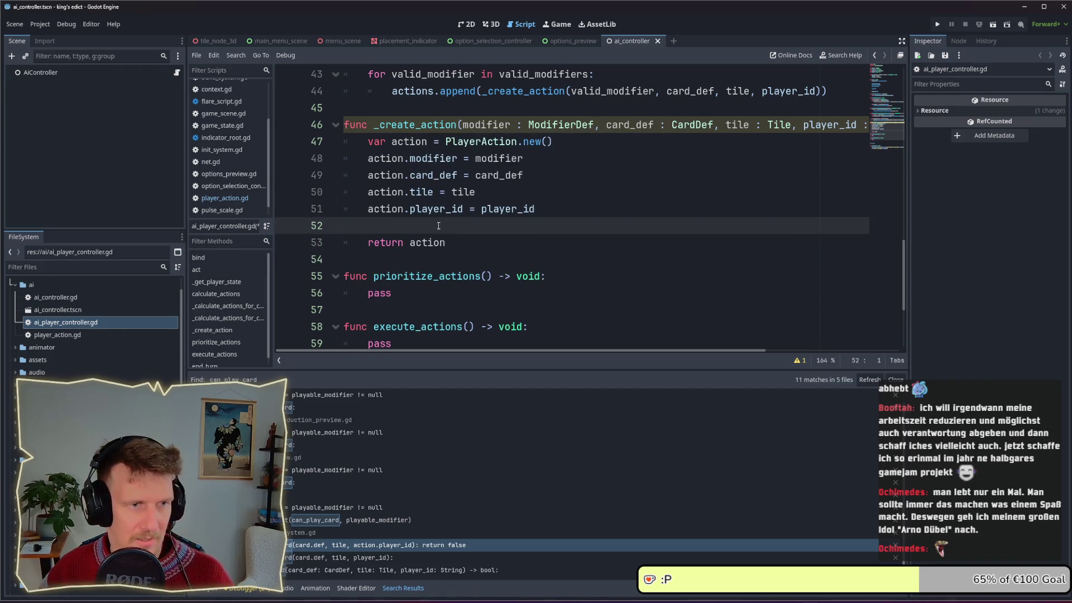
key("ctrl+s")
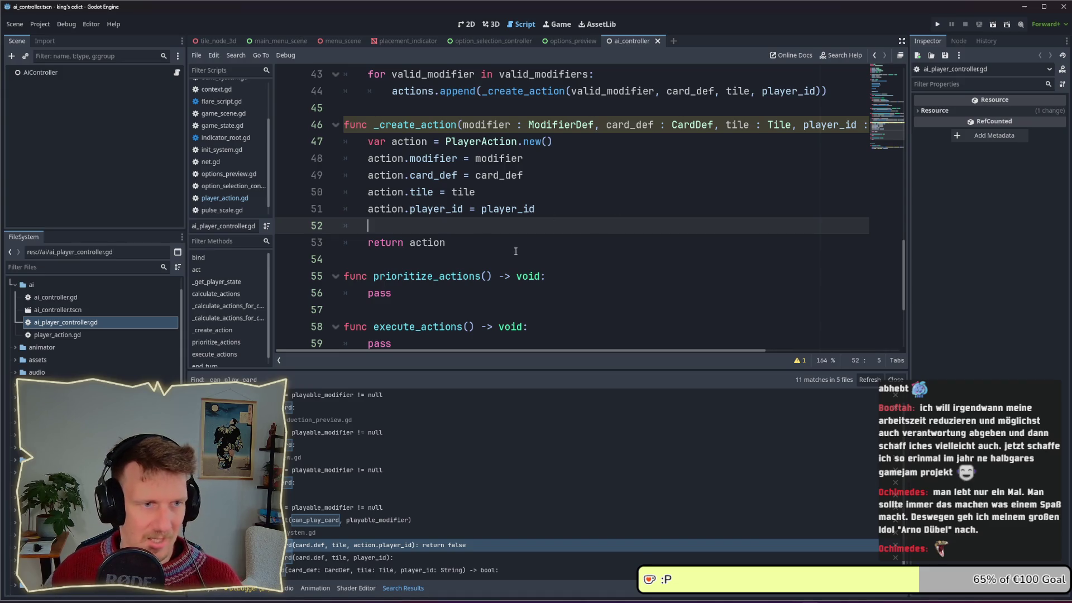
Run the project with F5 to check for script warnings.
mouse_move(511, 352)
left_mouse_down()
mouse_move(671, 357)
mouse_move(505, 343)
left_mouse_up()
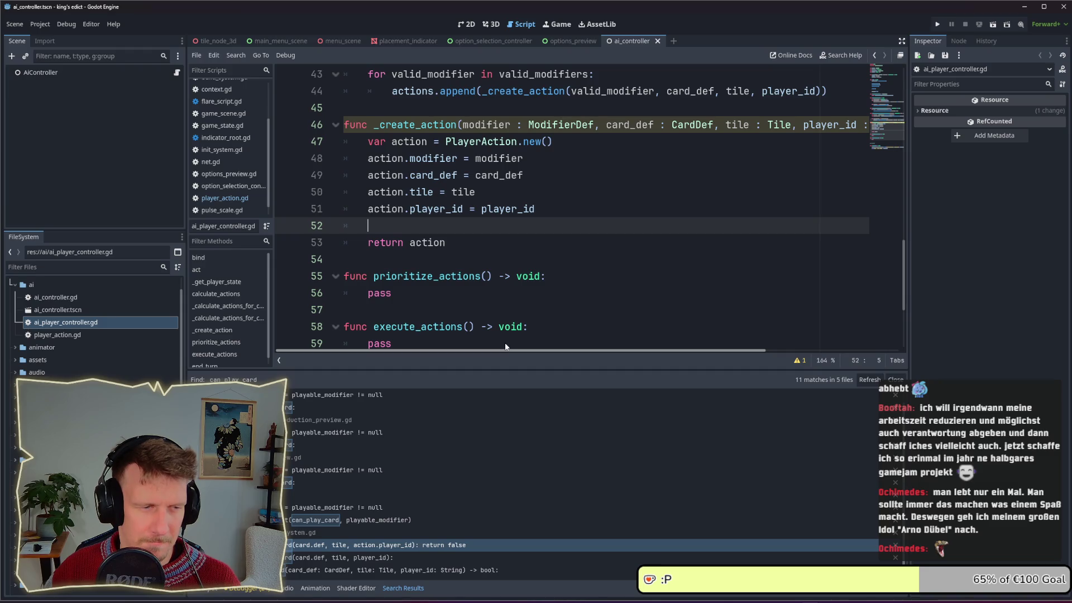
key("alt+Left")
key("F5")
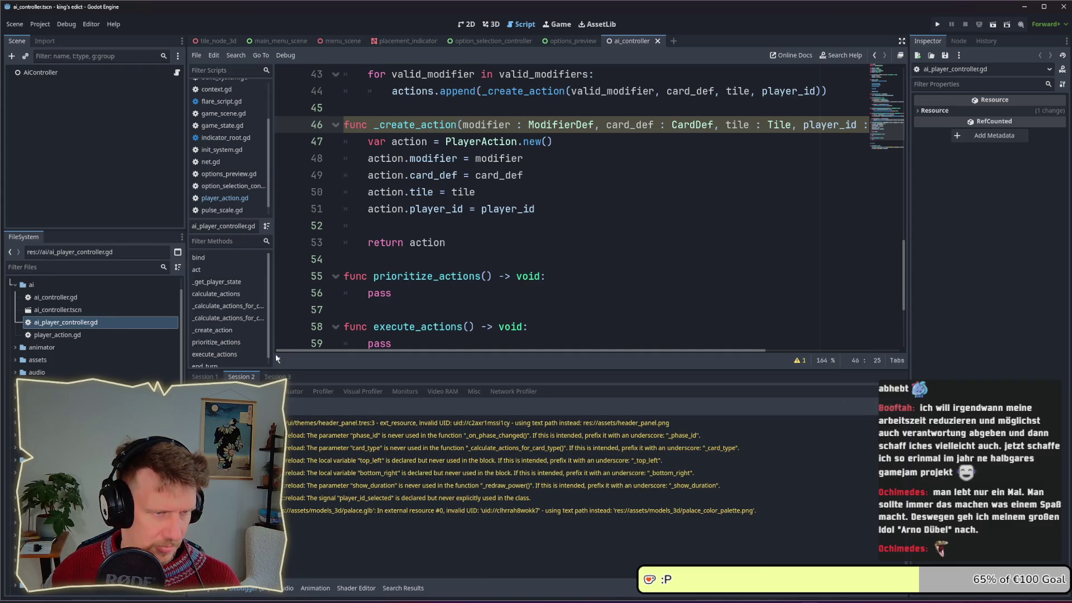
Open the script warnings list to inspect the player_id shadowing warning.
scroll(589, 207, "up", 2)
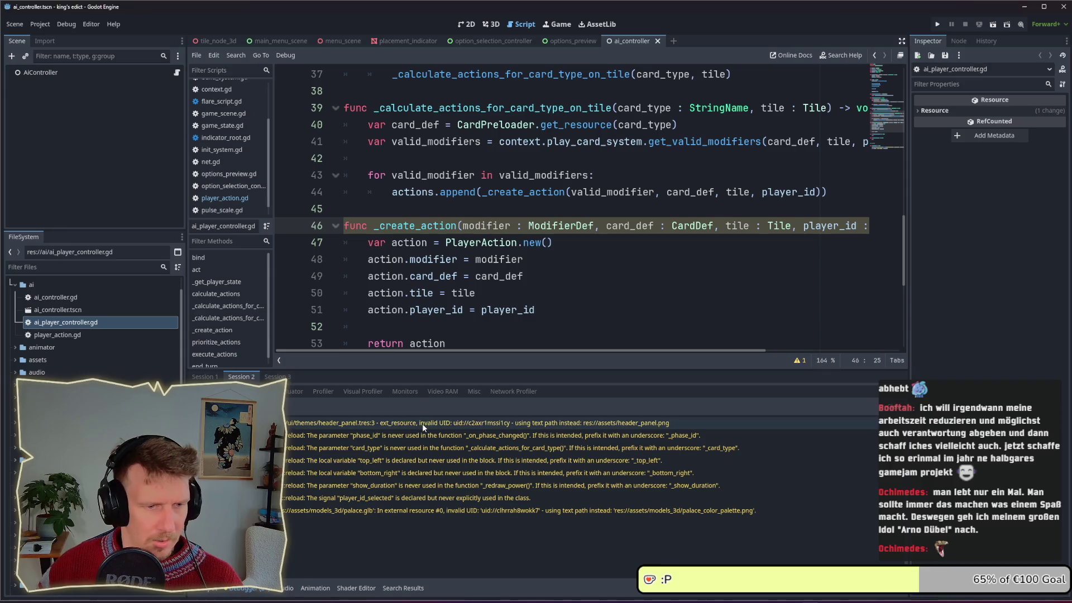
left_click(426, 225)
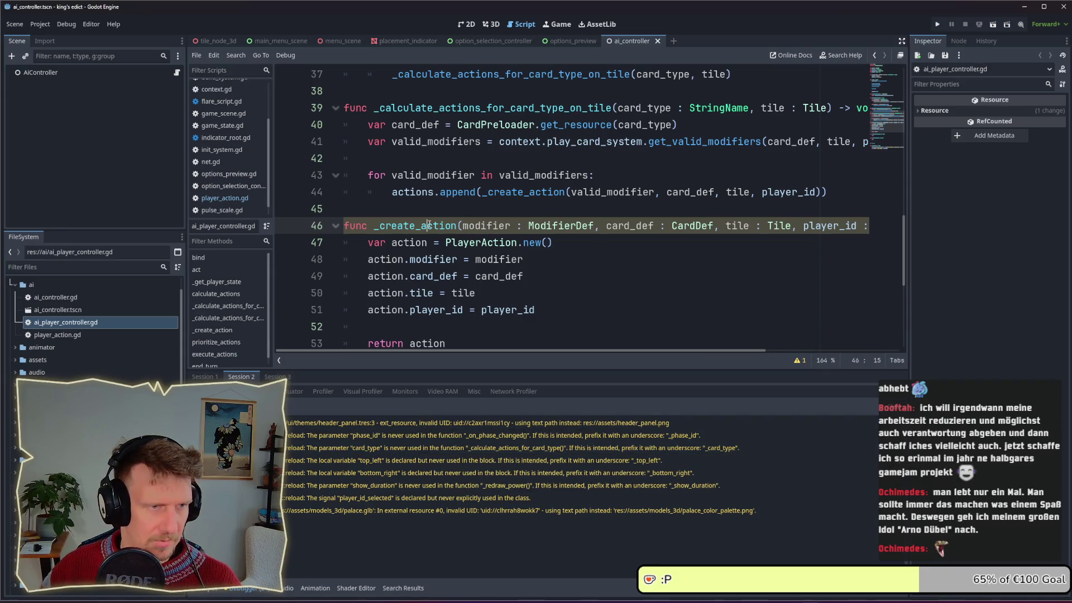
left_click(798, 363)
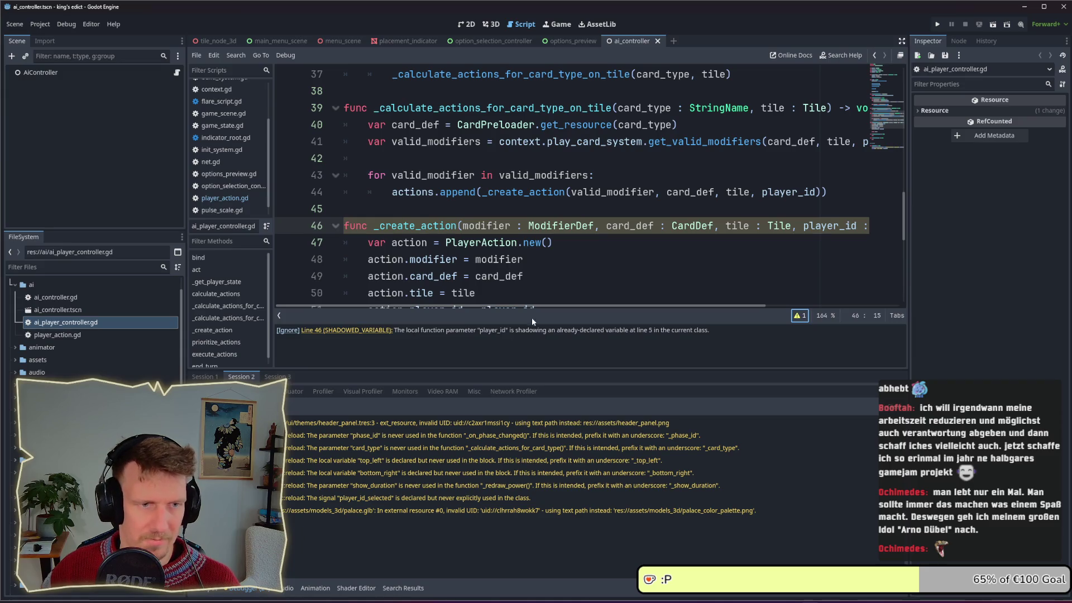
mouse_move(535, 305)
left_mouse_down()
mouse_move(636, 302)
mouse_move(593, 302)
left_mouse_up()
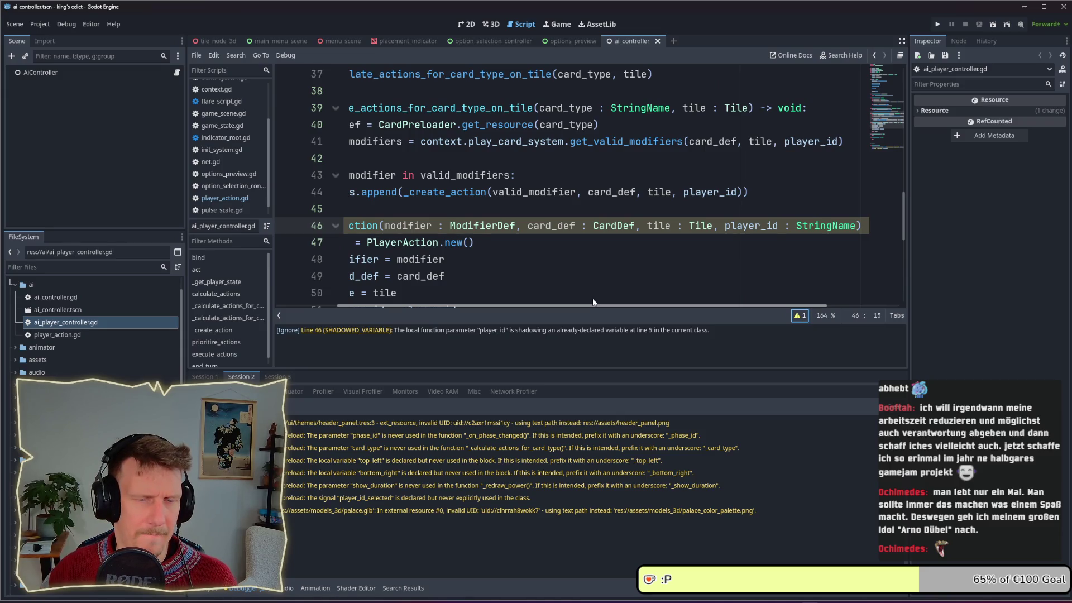
Rename the _create_action parameter player_id to active_player_id.
left_click(725, 226)
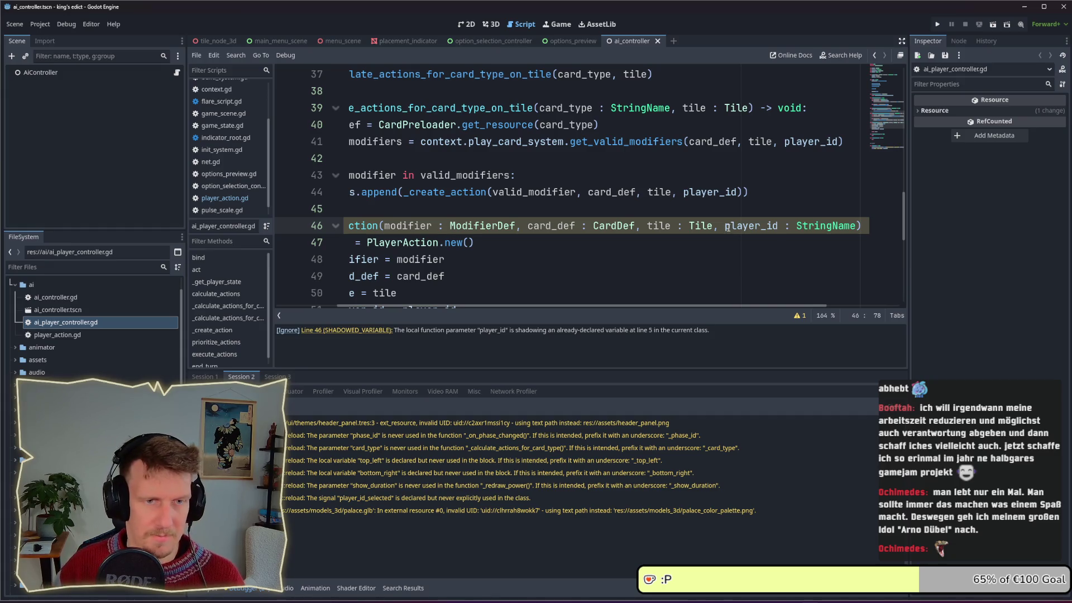
left_click_drag(695, 306, 634, 308)
scroll(627, 283, "down", 1)
scroll(626, 283, "down", 1)
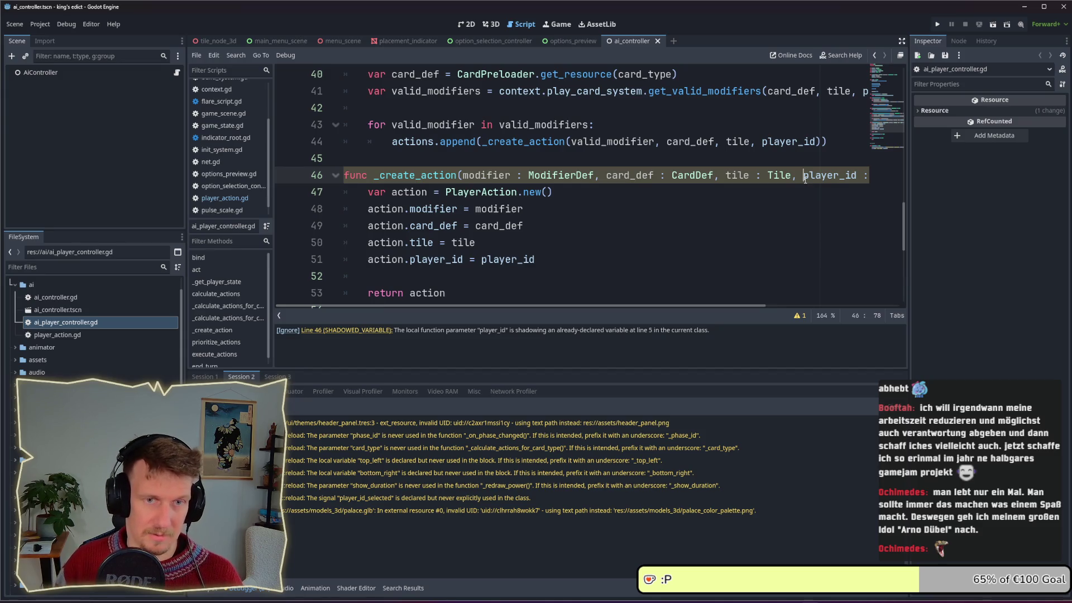
type("_")
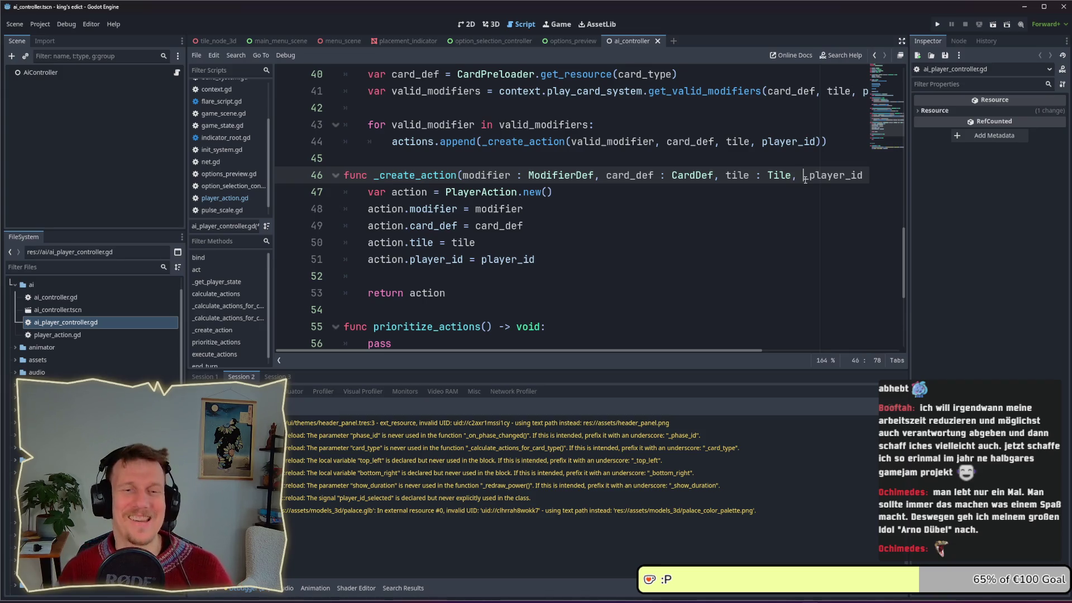
key("BackSpace")
type("_")
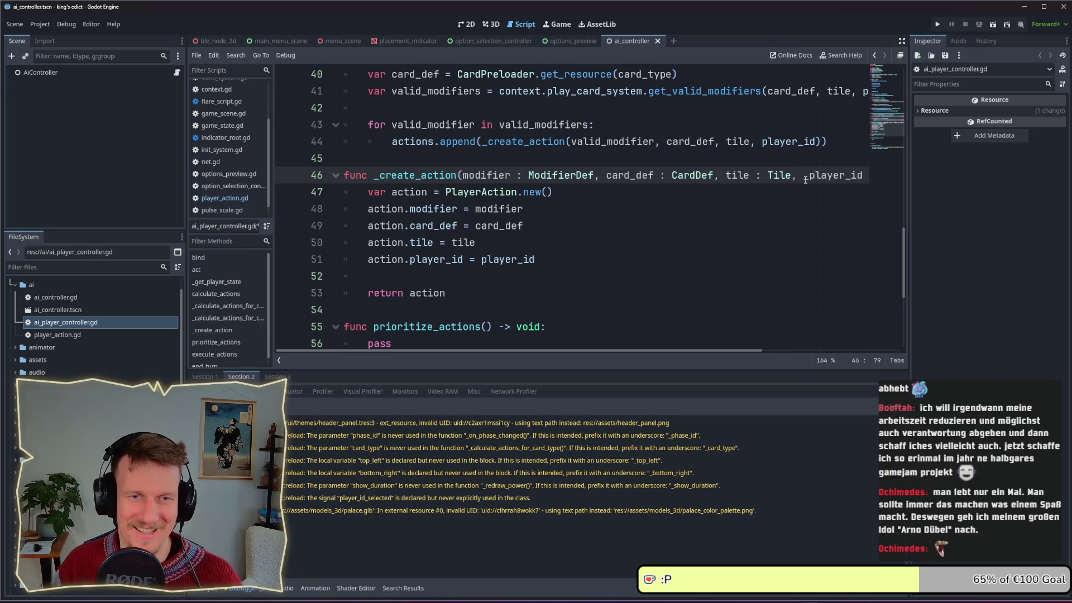
left_click(805, 178)
type("active_")
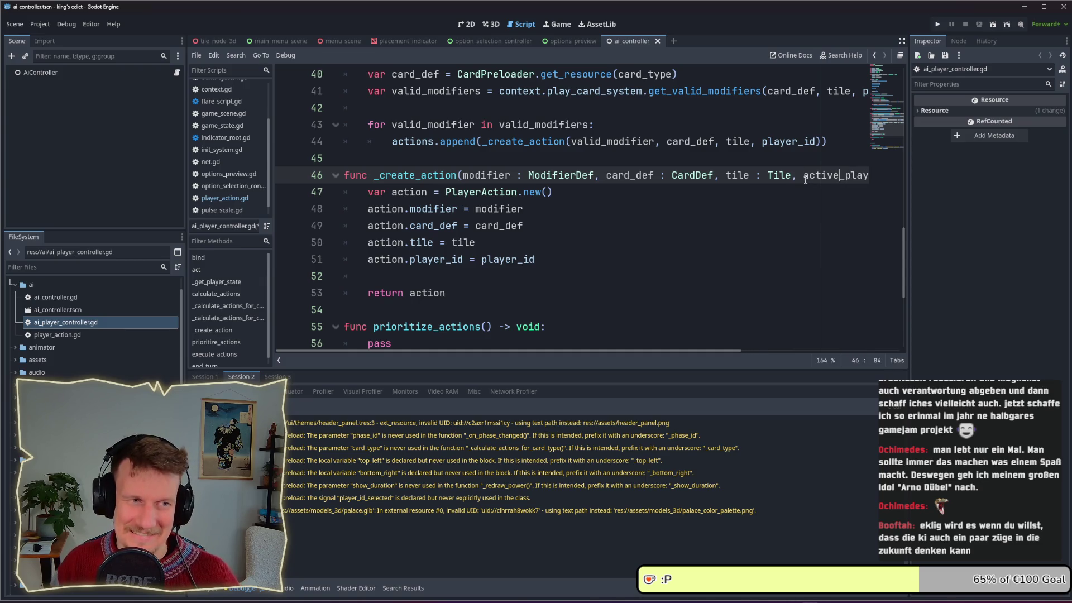
Replace player_id on line 51 with active_player_id in the player_id assignment.
double_click(807, 178)
key("ctrl+c")
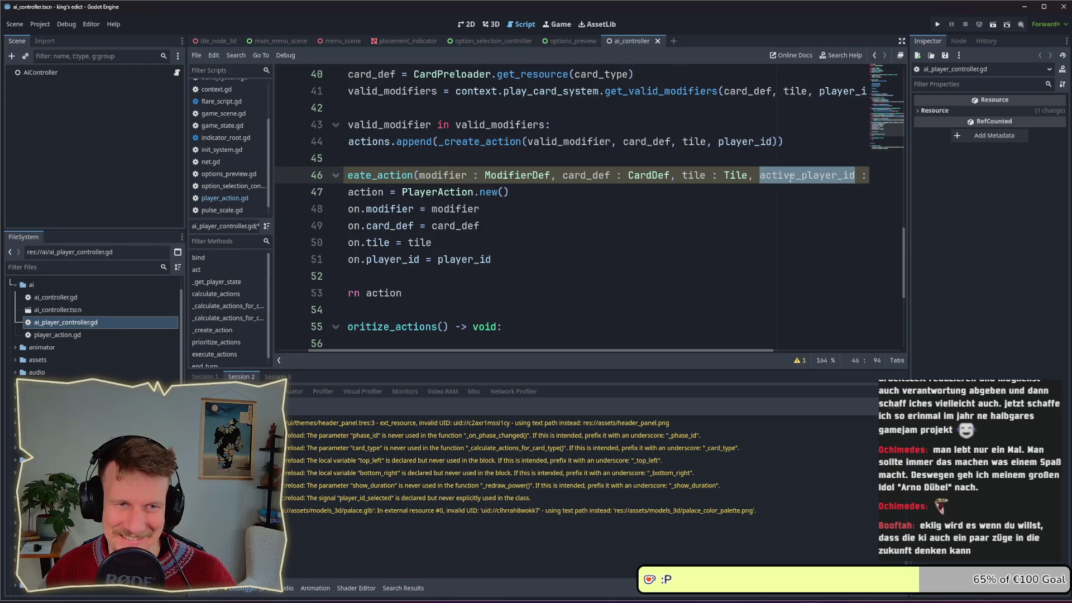
double_click(473, 259)
key("ctrl+v")
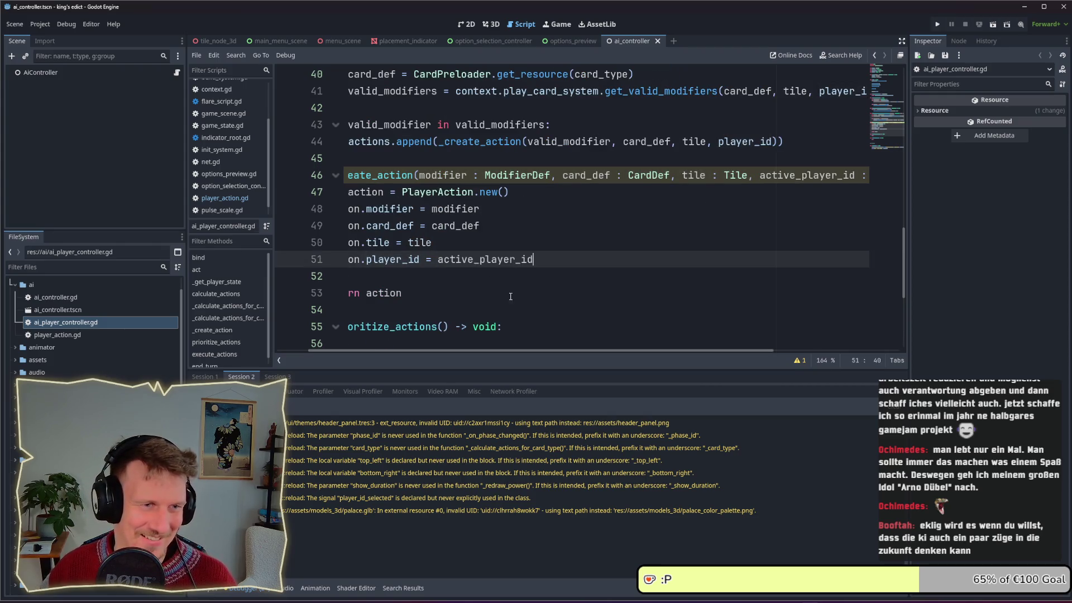
left_click_drag(525, 351, 491, 351)
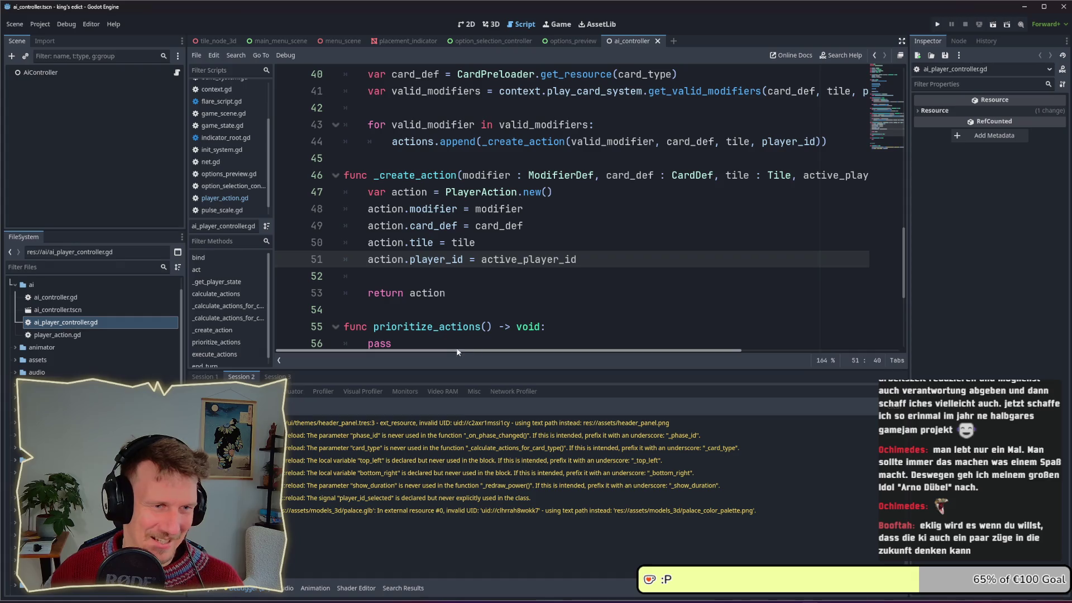
left_click(543, 246)
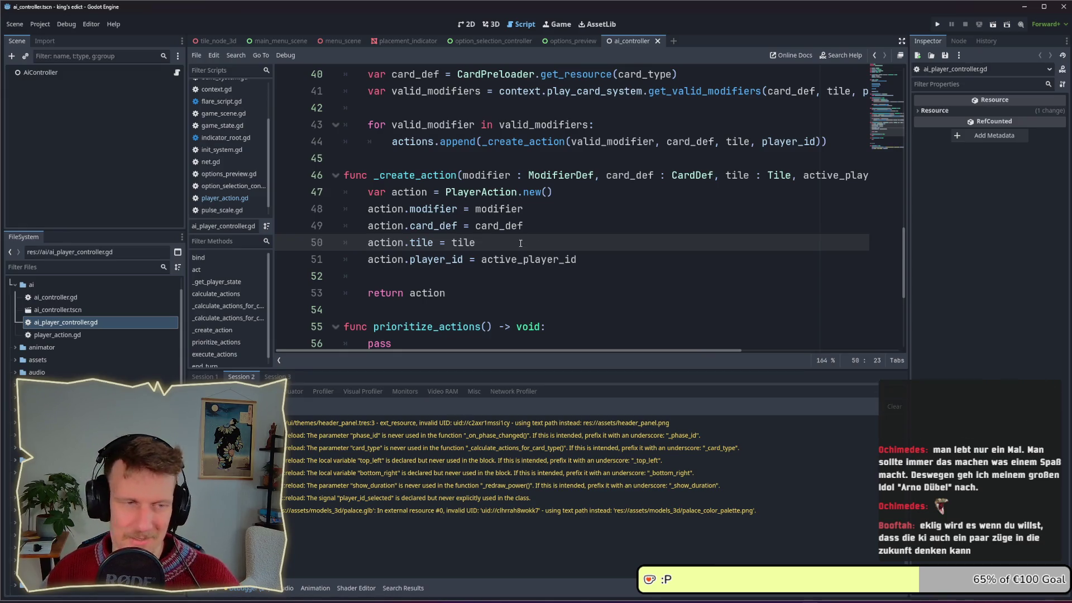
scroll(521, 244, "down", 1)
Look over the prioritize_actions and execute_actions stubs, then bring up the window switcher.
scroll(519, 250, "down", 1)
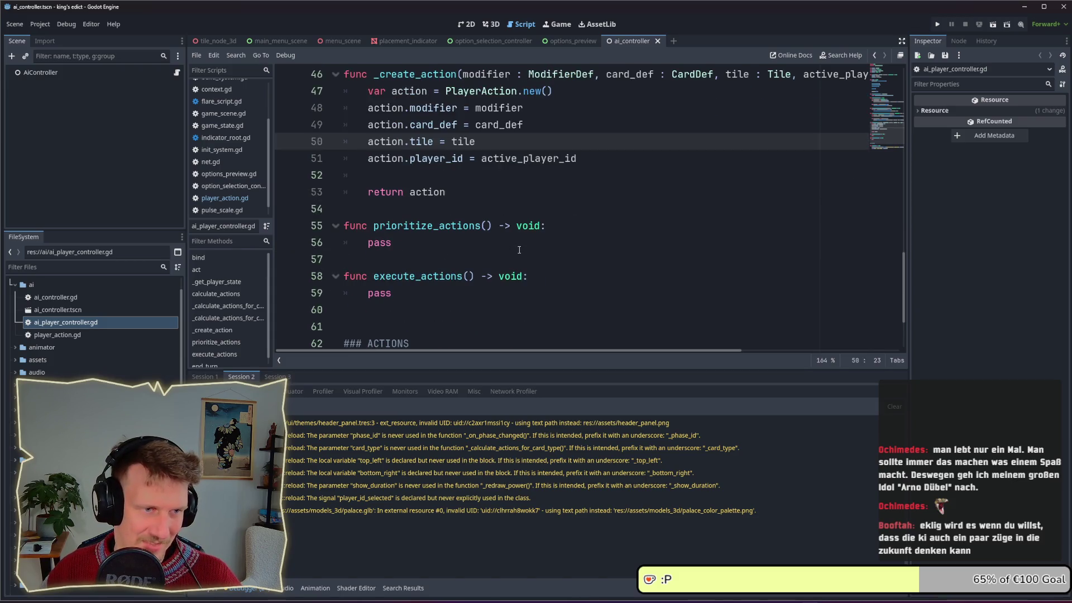
scroll(520, 249, "down", 1)
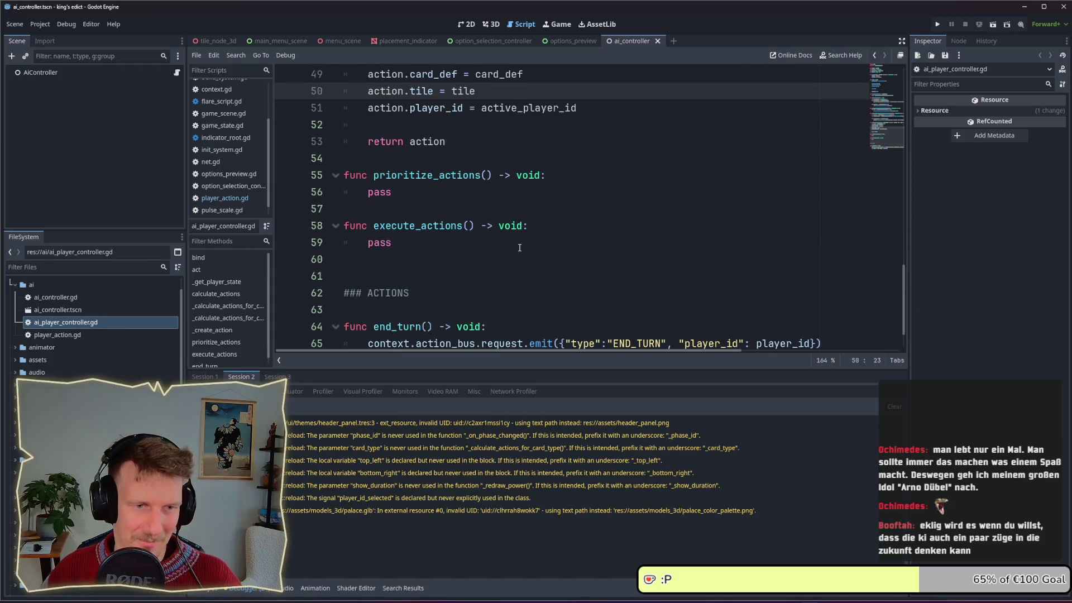
scroll(519, 248, "up", 1)
scroll(519, 247, "up", 1)
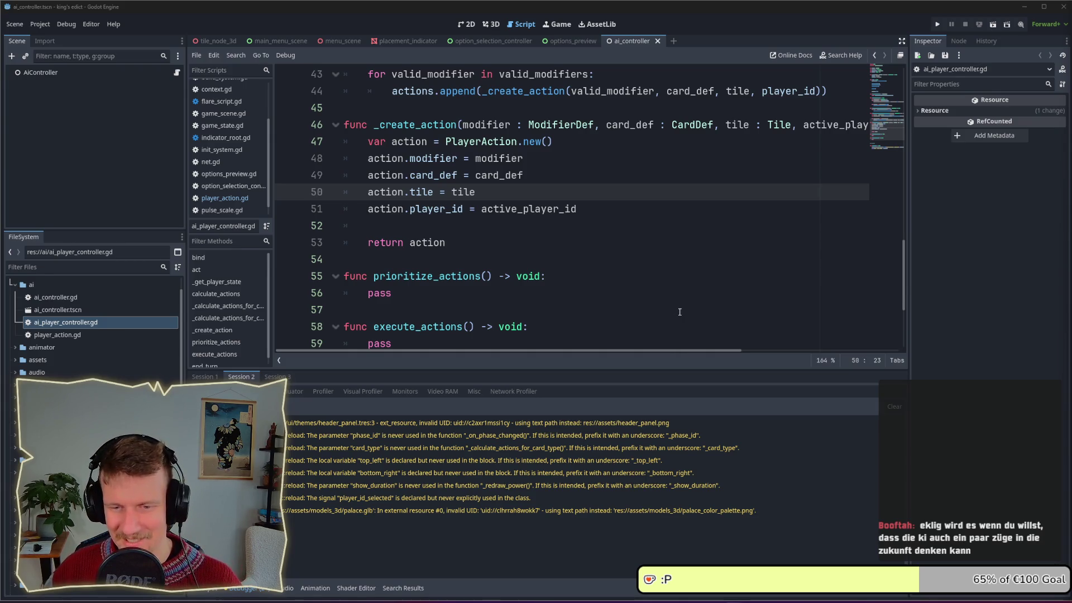
left_click(633, 300)
left_click(564, 276)
left_click(560, 258)
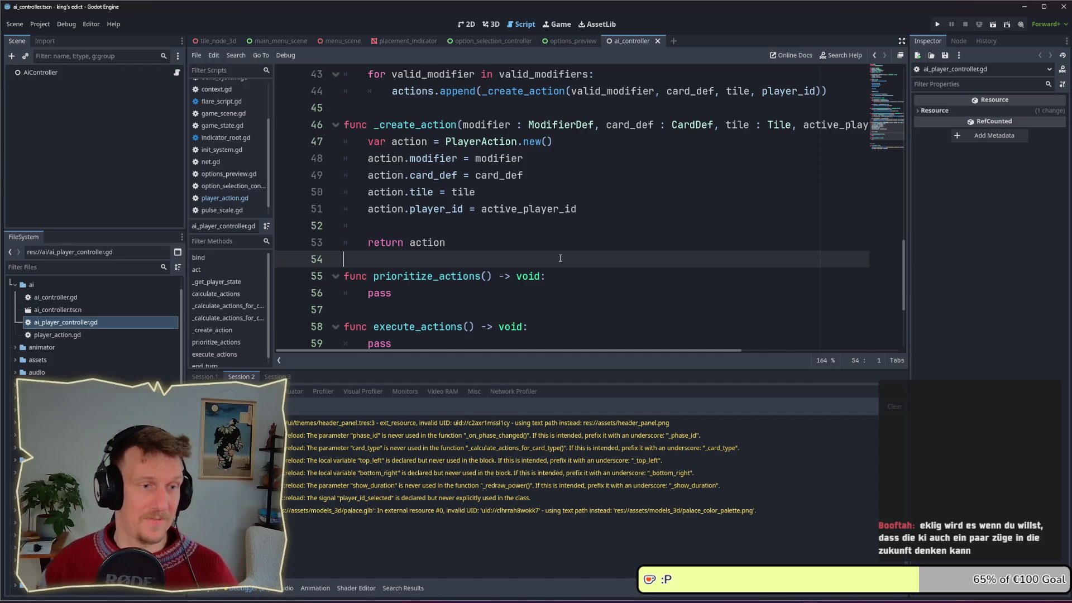
left_click(531, 243)
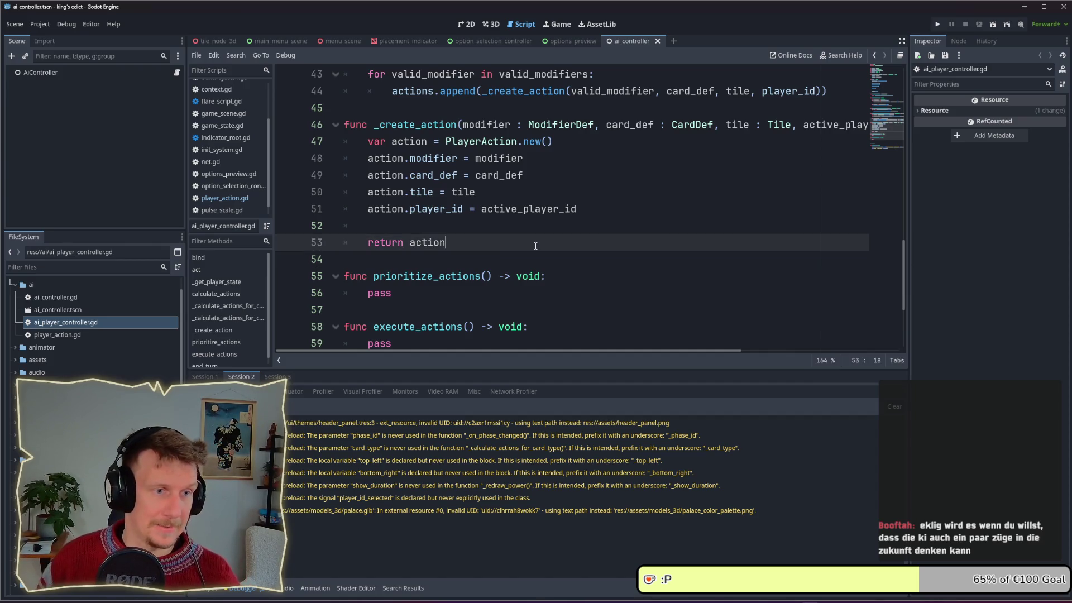
key("alt+Tab")
key("alt+Tab")
key("alt+Tab")
key("alt+Tab")
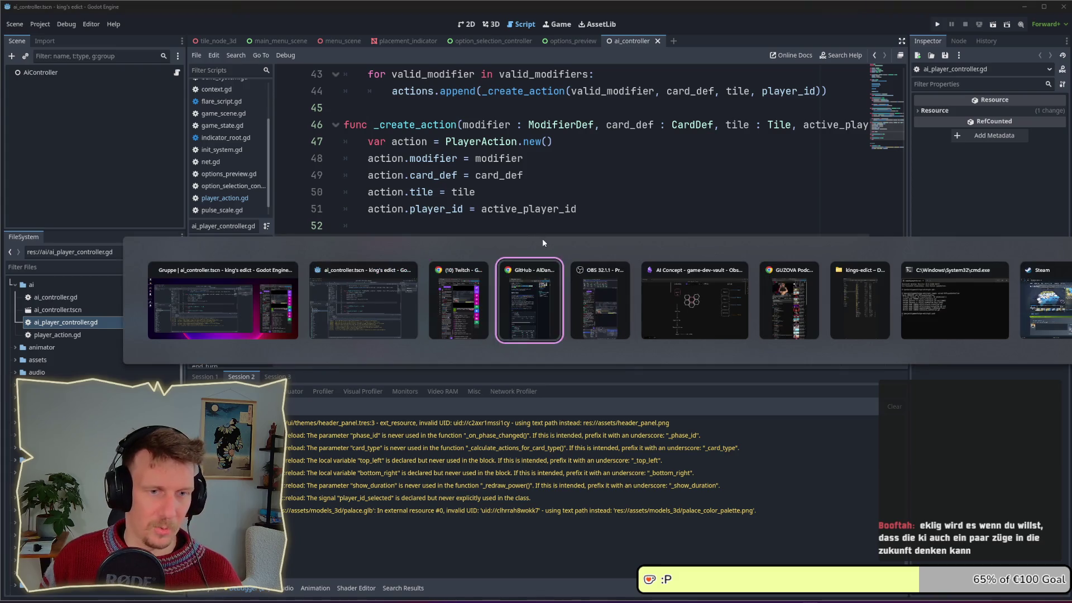
Inspect the Ziel diamond, its goal boxes and arrow in the AI Concept drawing.
scroll(552, 291, "up", 5)
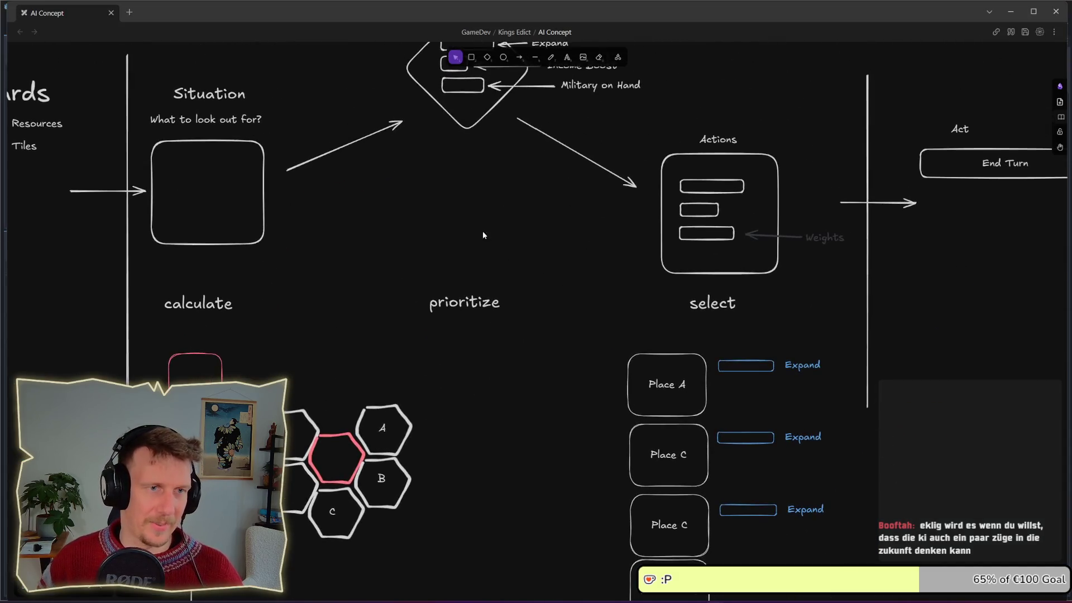
mouse_move(404, 119)
left_mouse_down()
mouse_move(531, 239)
mouse_move(529, 257)
left_mouse_up()
left_click(534, 262)
left_click_drag(394, 123, 535, 263)
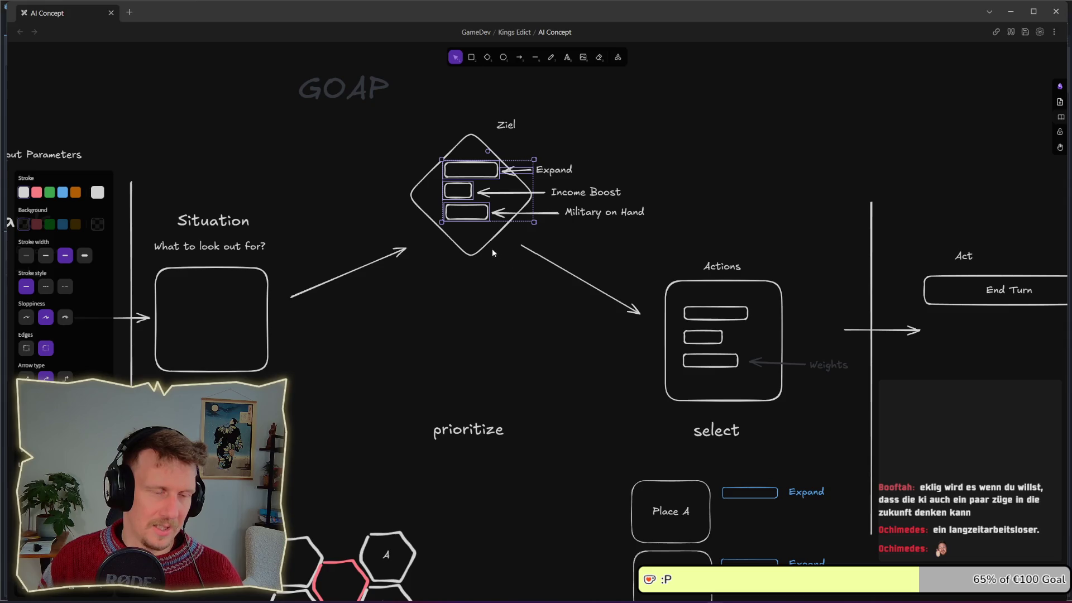
left_click(472, 222)
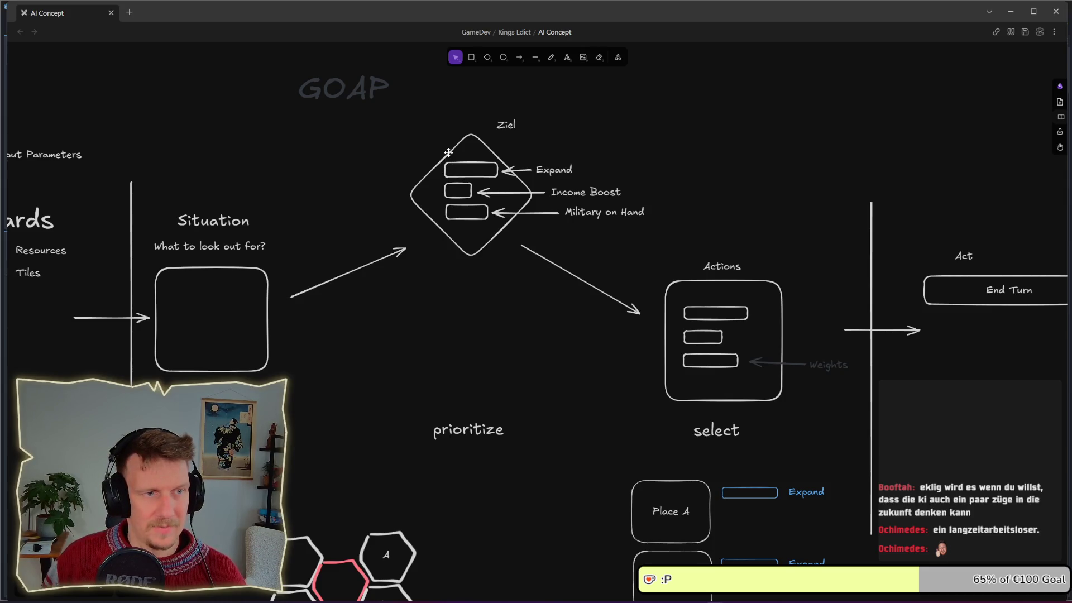
left_click(450, 154)
double_click(452, 162)
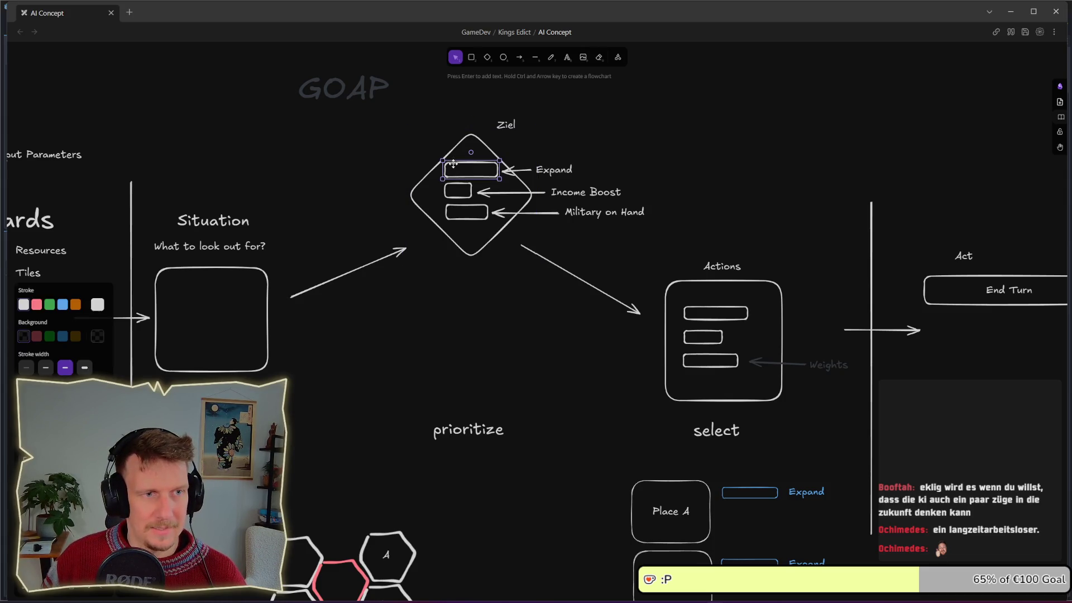
mouse_move(396, 124)
left_mouse_down()
mouse_move(478, 220)
mouse_move(537, 263)
left_mouse_up()
left_click(618, 143)
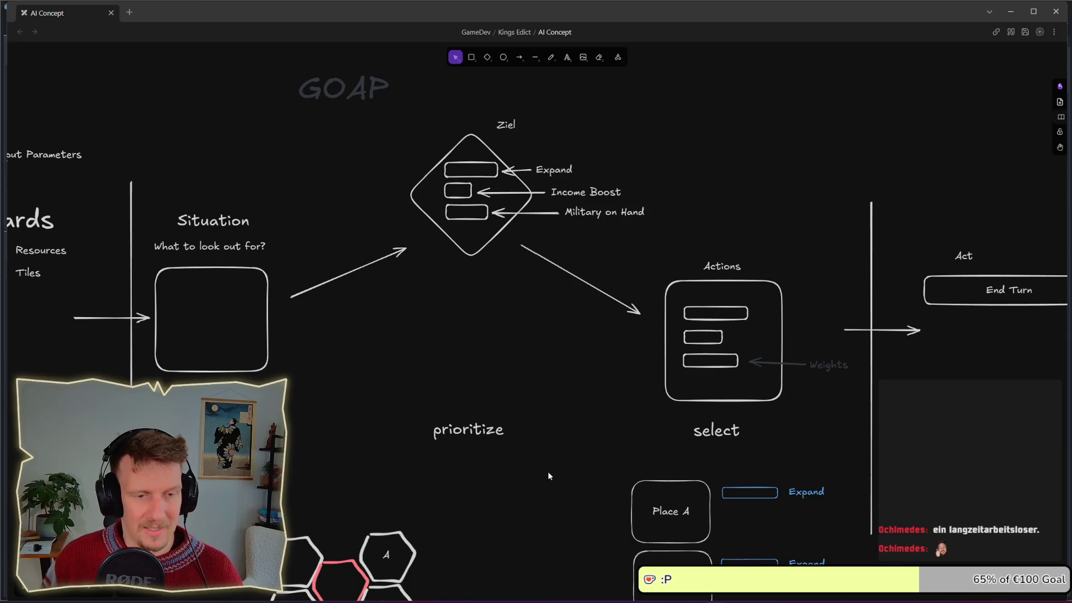
scroll(548, 474, "down", 3)
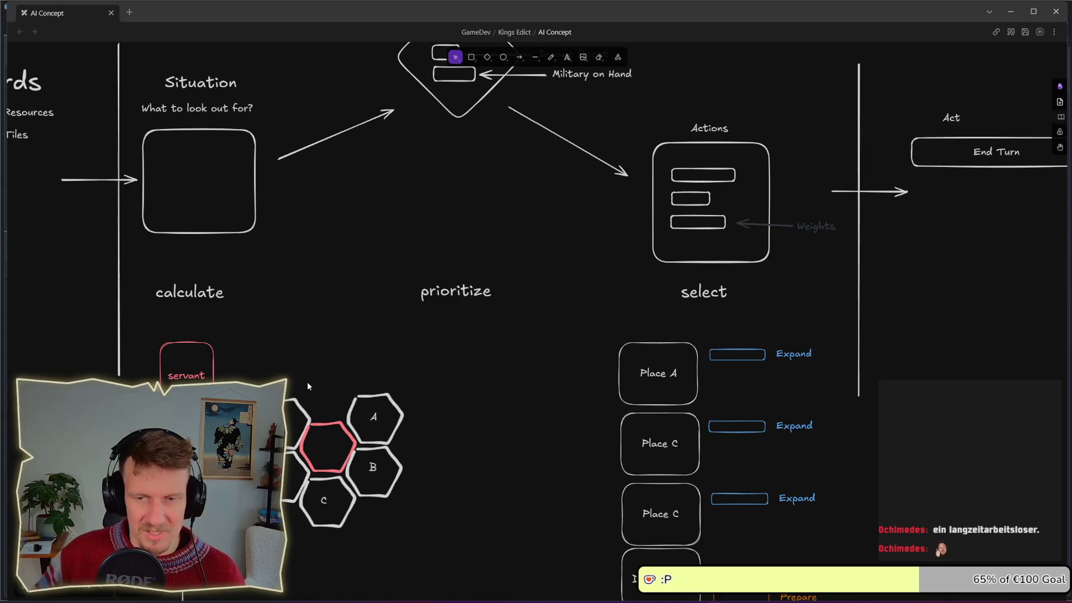
scroll(462, 154, "up", 3)
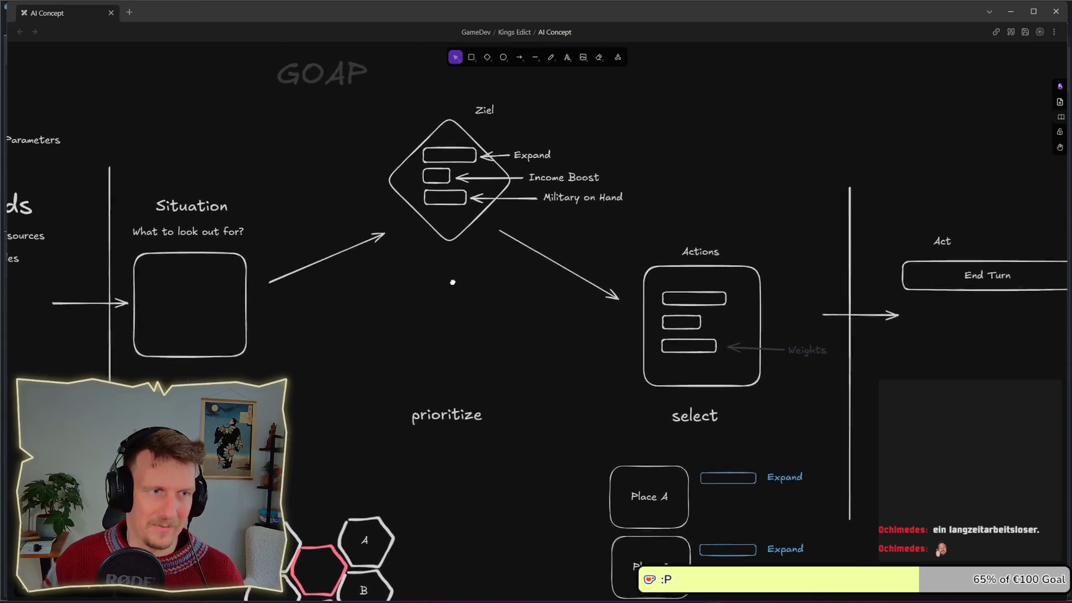
left_click_drag(366, 141, 509, 280)
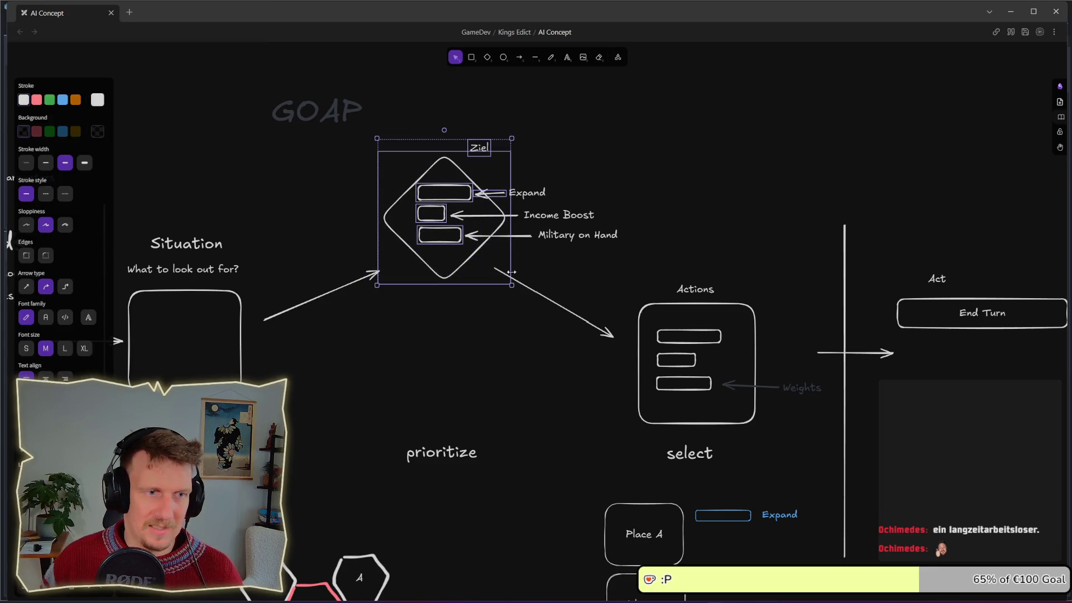
left_click(461, 115)
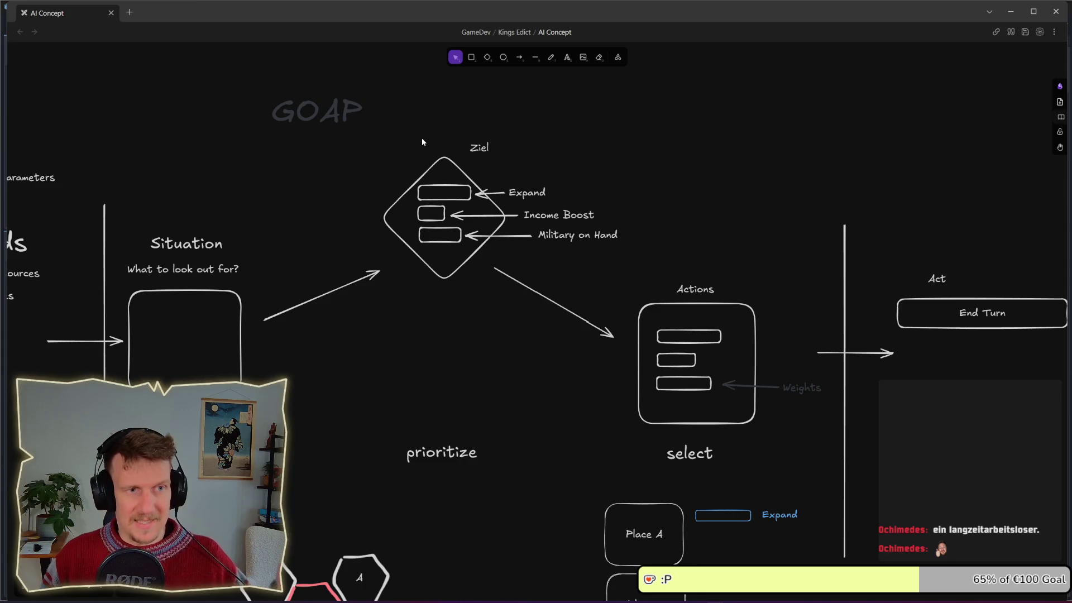
scroll(446, 178, "up", 2)
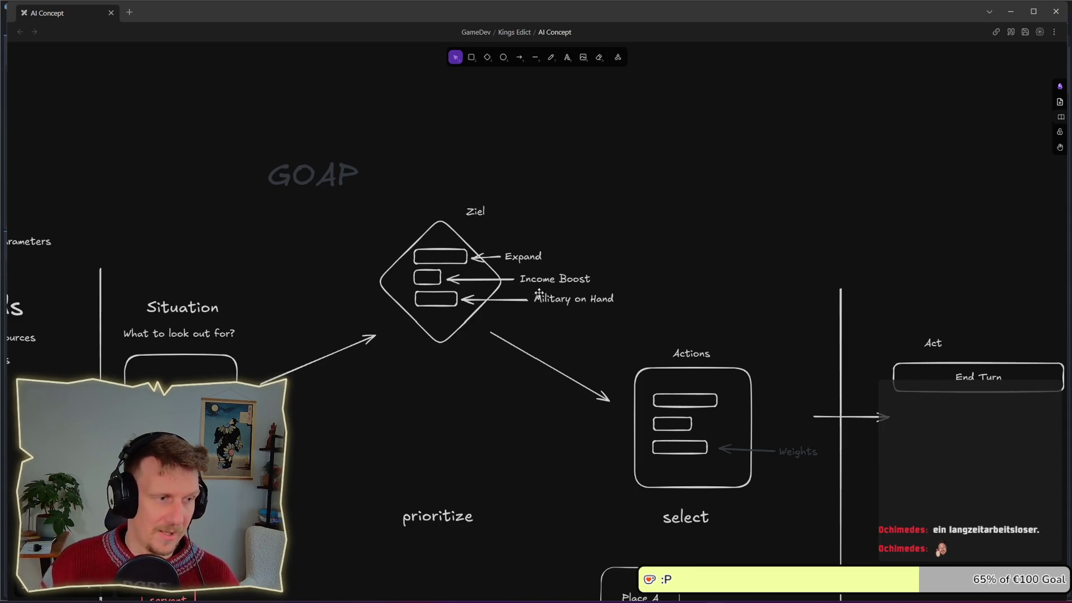
left_click_drag(478, 397, 491, 285)
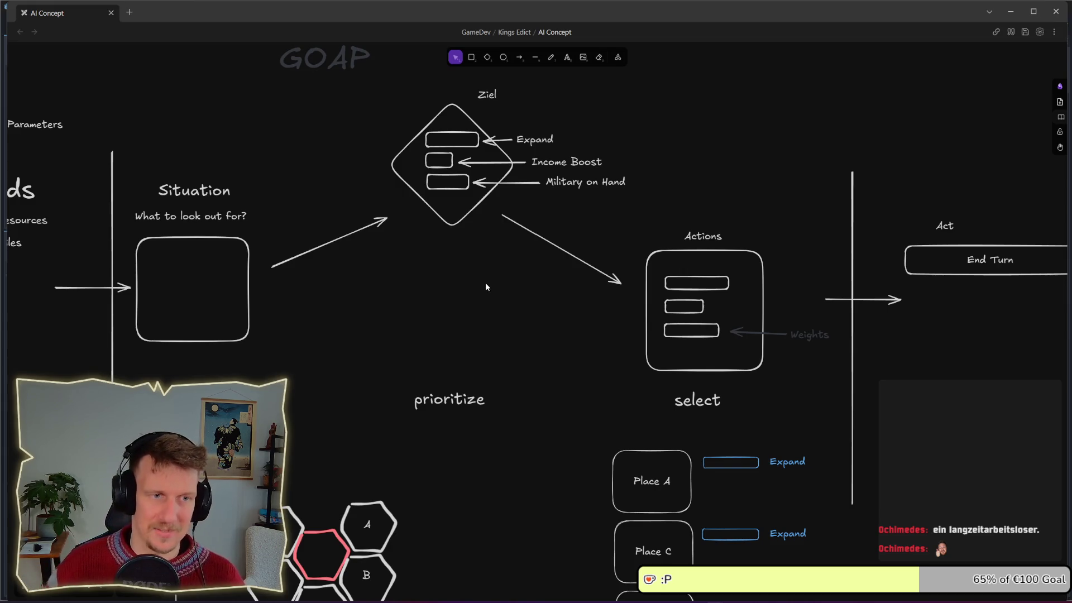
scroll(458, 289, "down", 2)
scroll(458, 290, "left", 2)
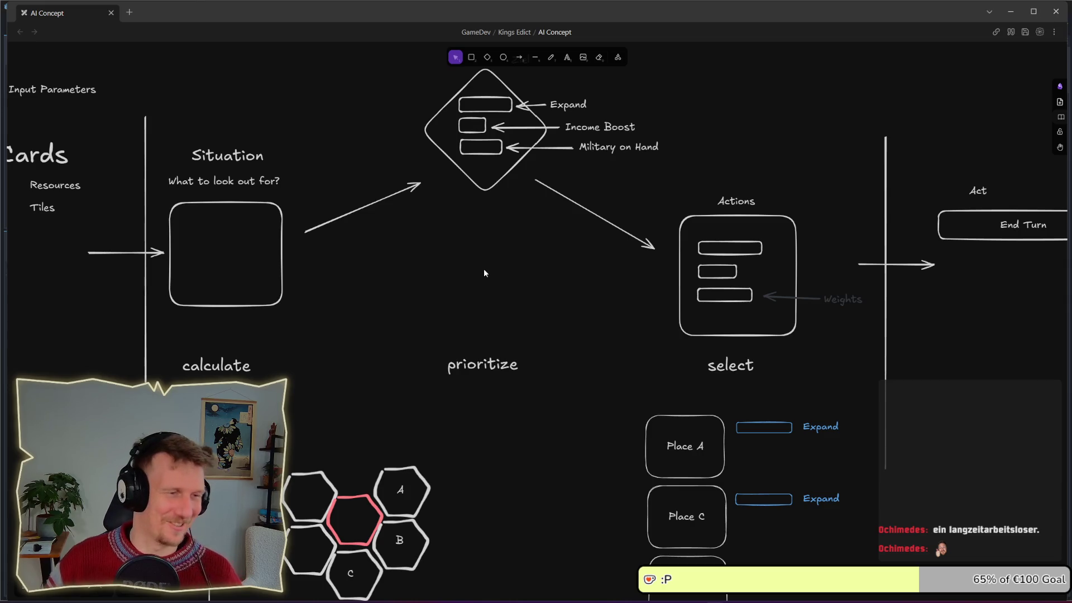
key("alt+Tab")
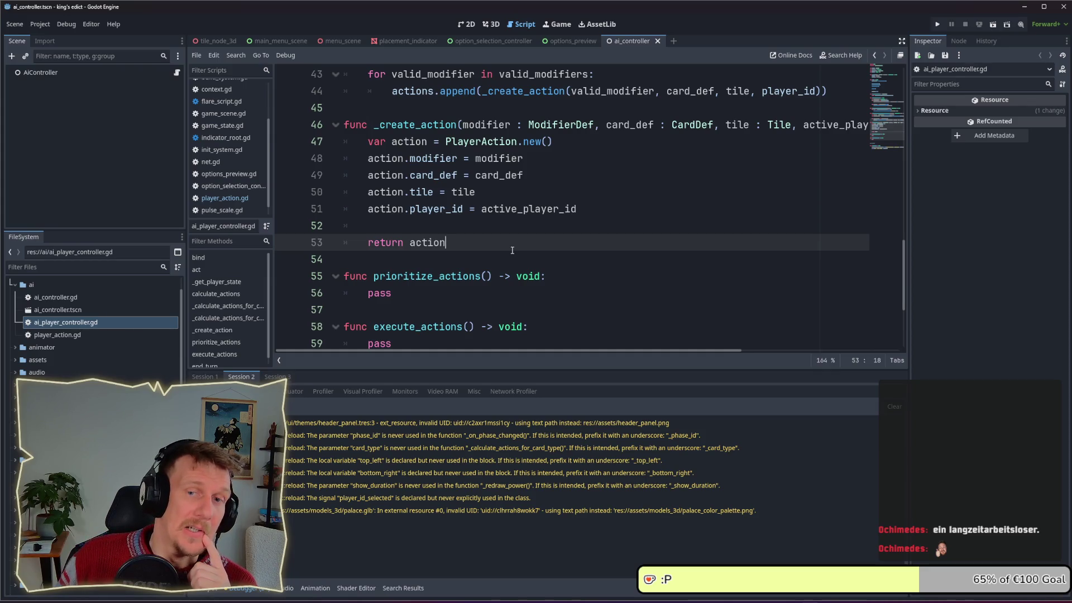
Review _create_action's 'return action' in ai_player_controller.gd, then switch to player_action.gd.
scroll(608, 133, "up", 1)
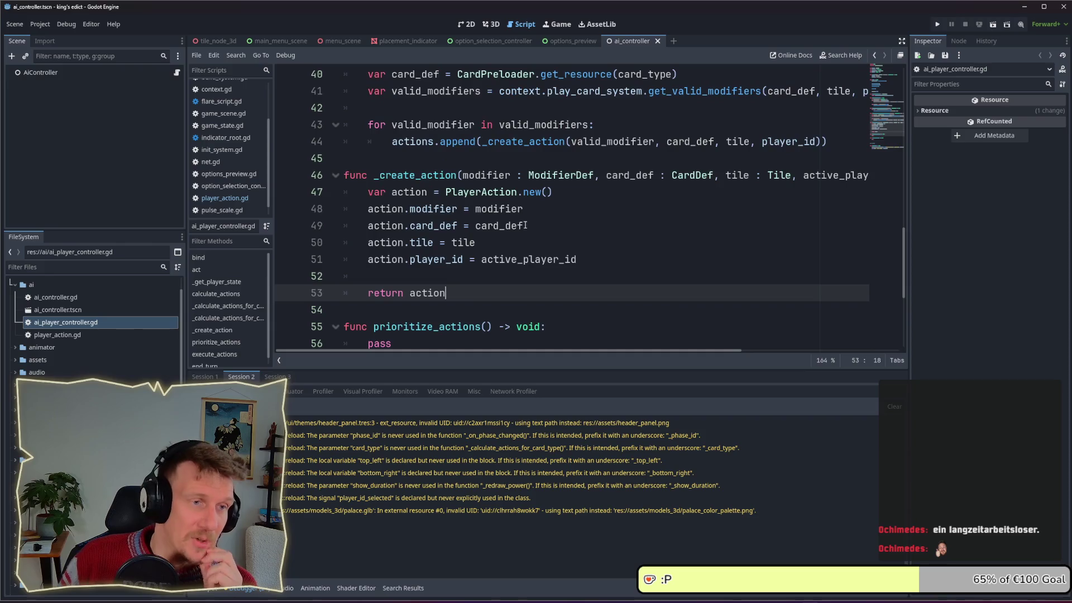
left_click(609, 131)
scroll(480, 179, "up", 1)
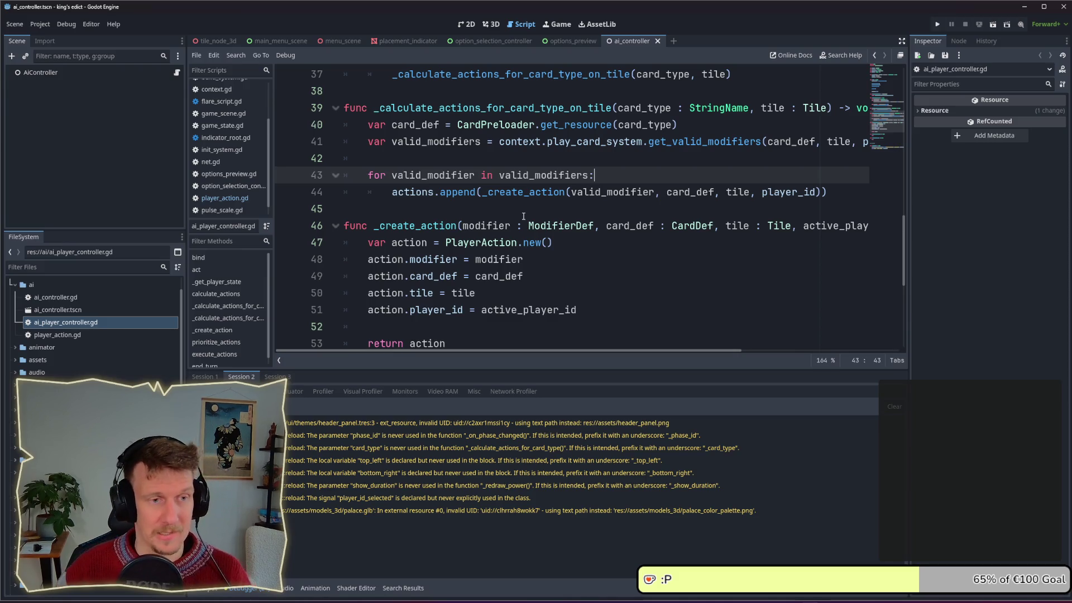
scroll(523, 216, "up", 1)
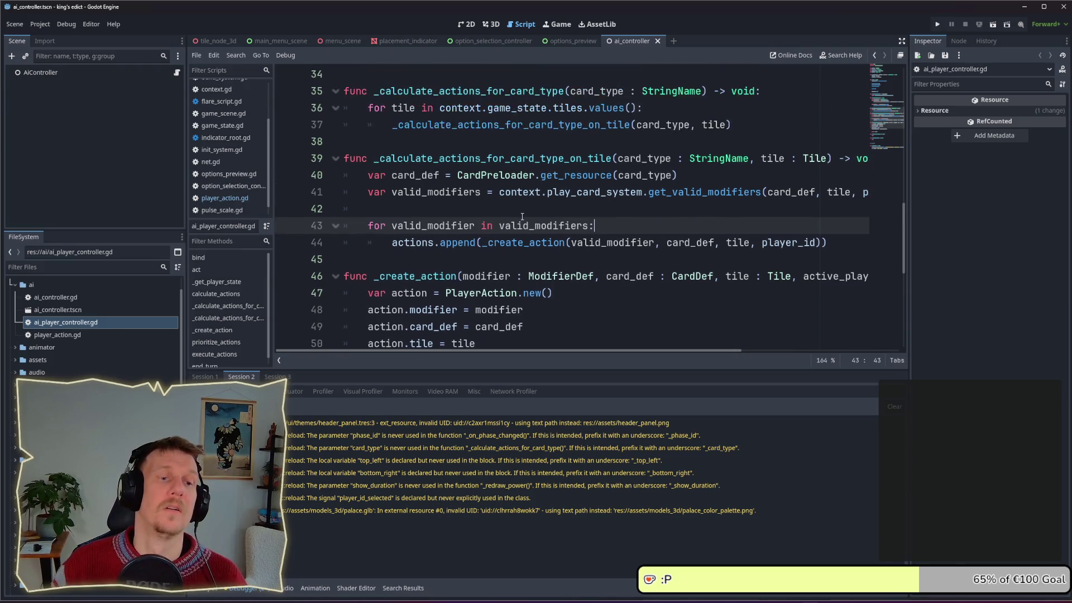
scroll(523, 216, "down", 2)
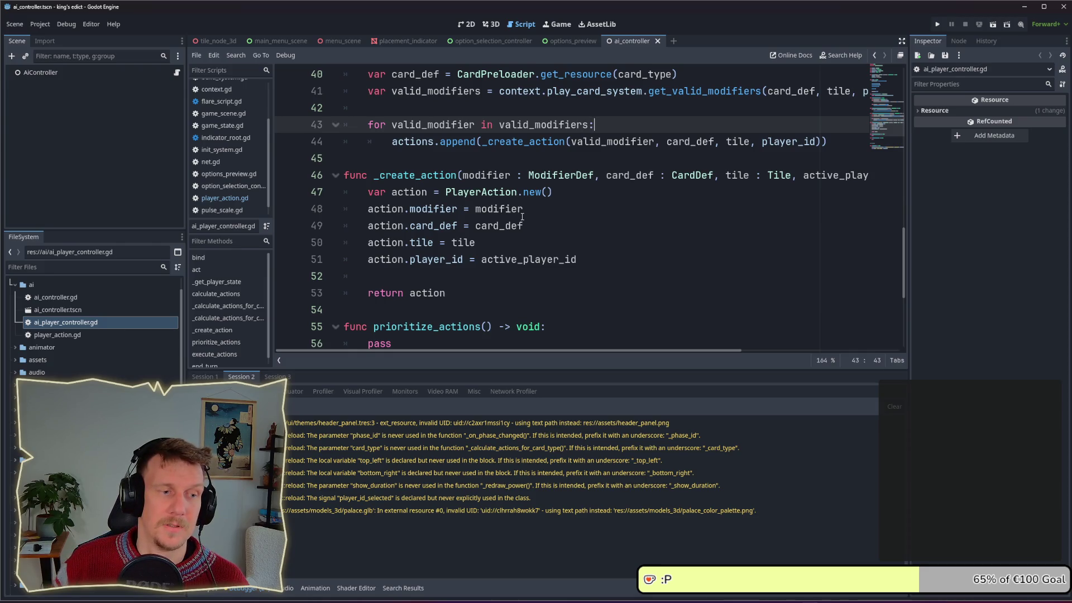
scroll(523, 216, "down", 2)
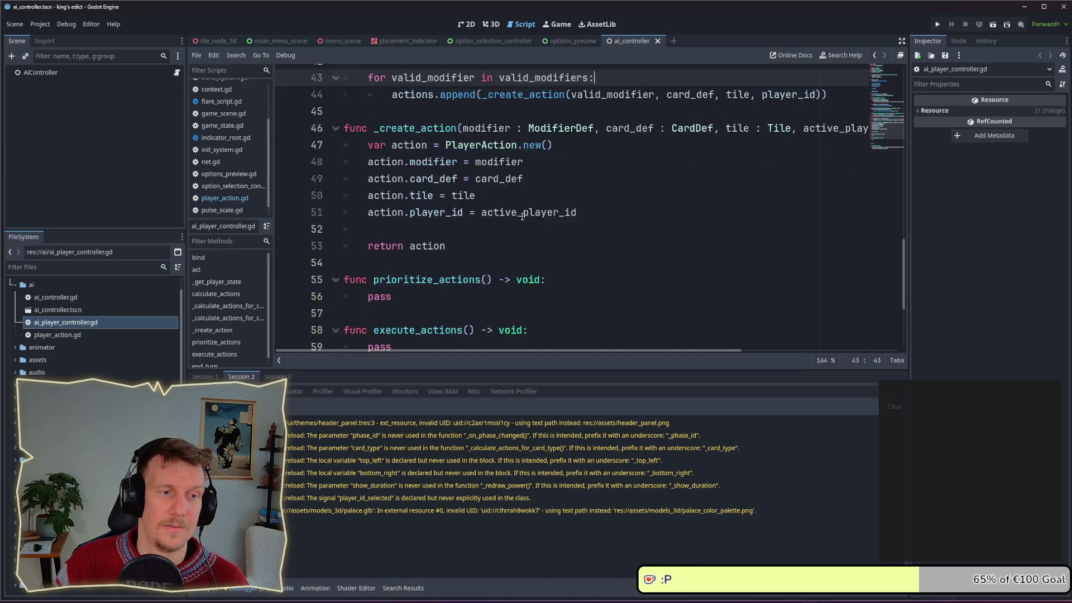
left_click(457, 195)
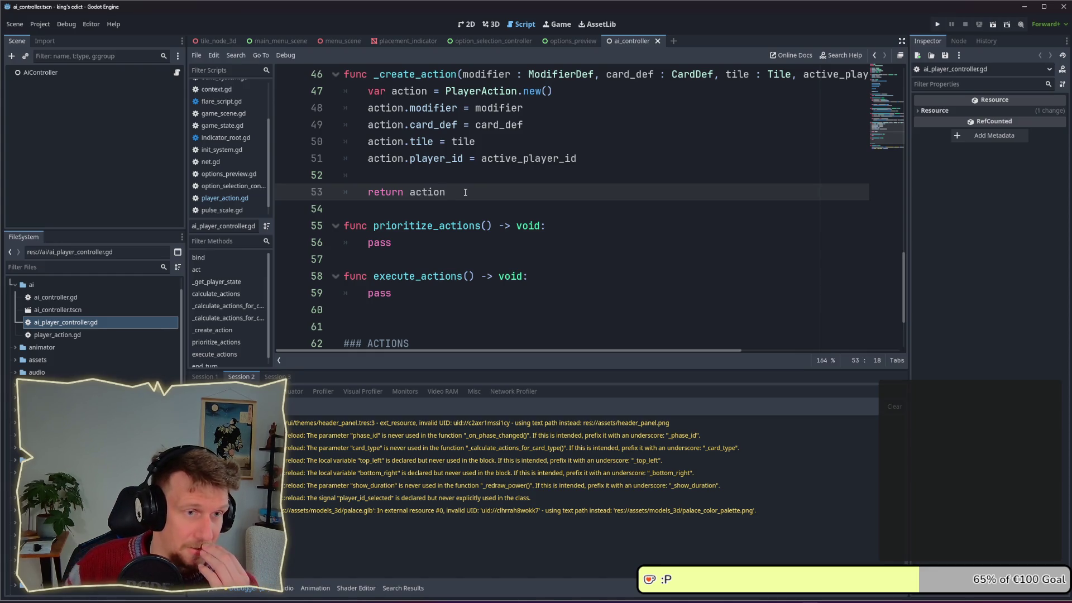
left_click(229, 198)
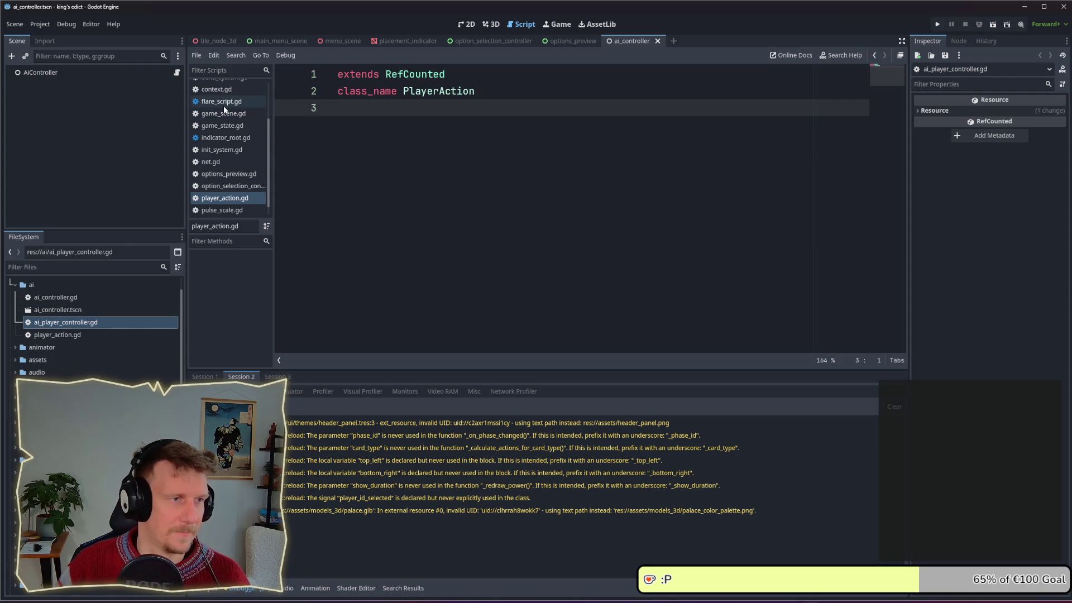
Copy the four action assignment lines and paste them below class_name PlayerAction.
scroll(224, 123, "up", 3)
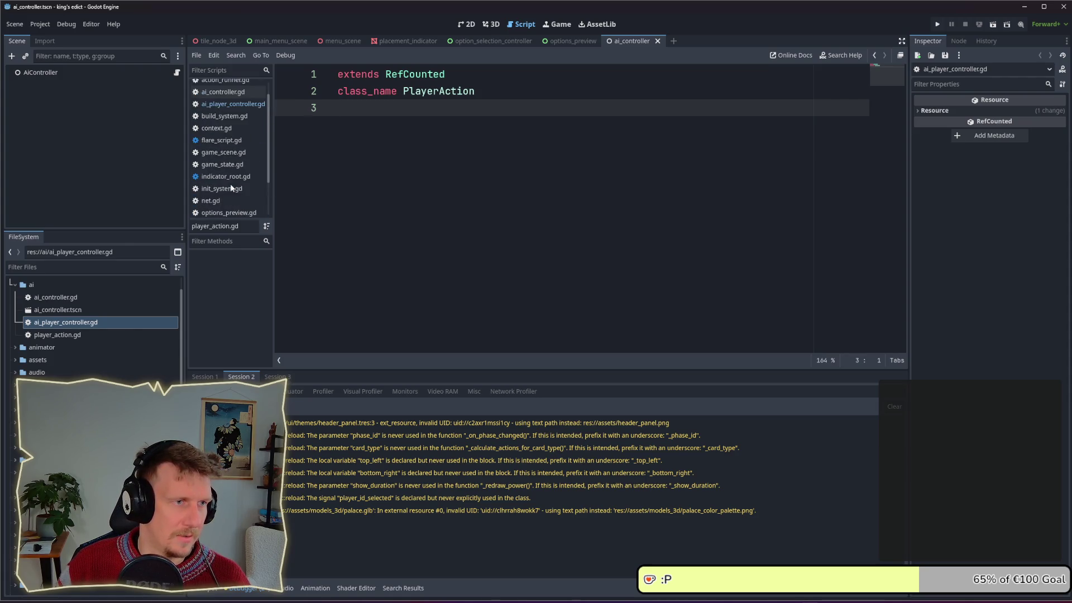
left_click(224, 105)
left_click_drag(576, 158, 344, 108)
key("ctrl+c")
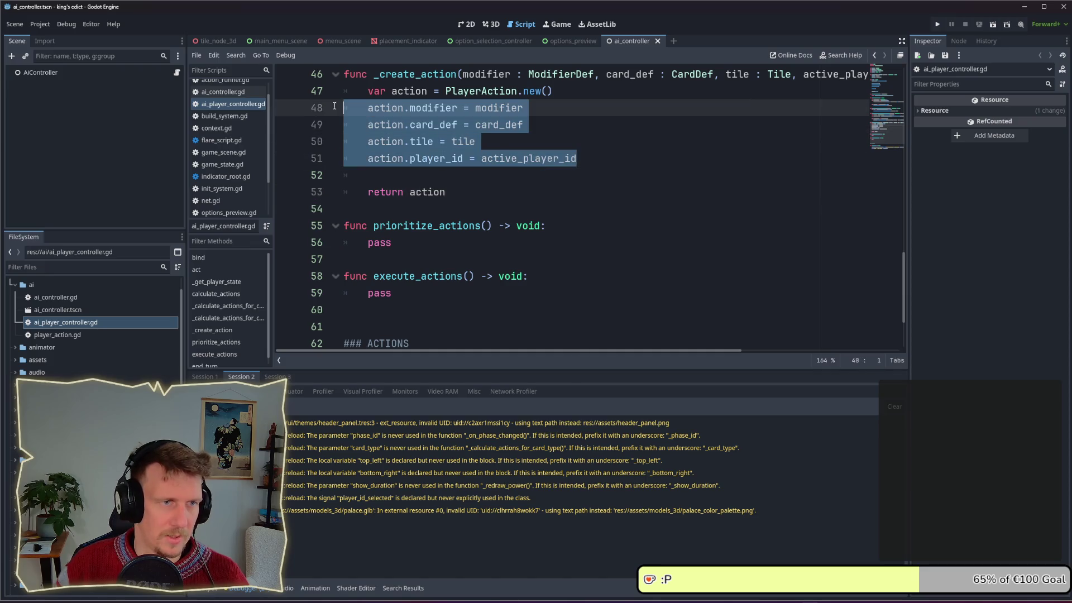
scroll(224, 200, "down", 3)
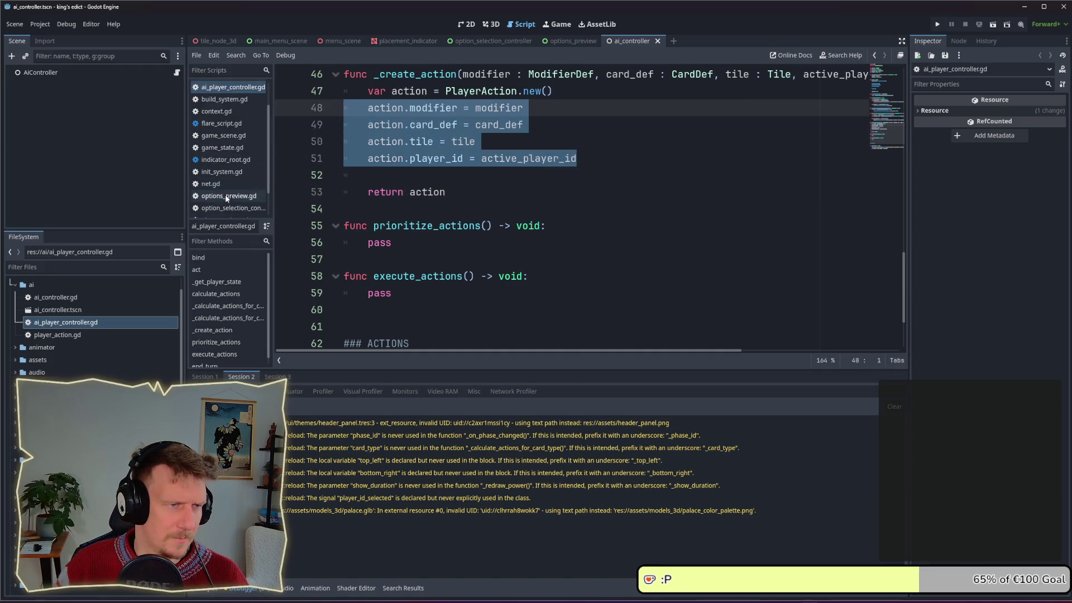
left_click(225, 188)
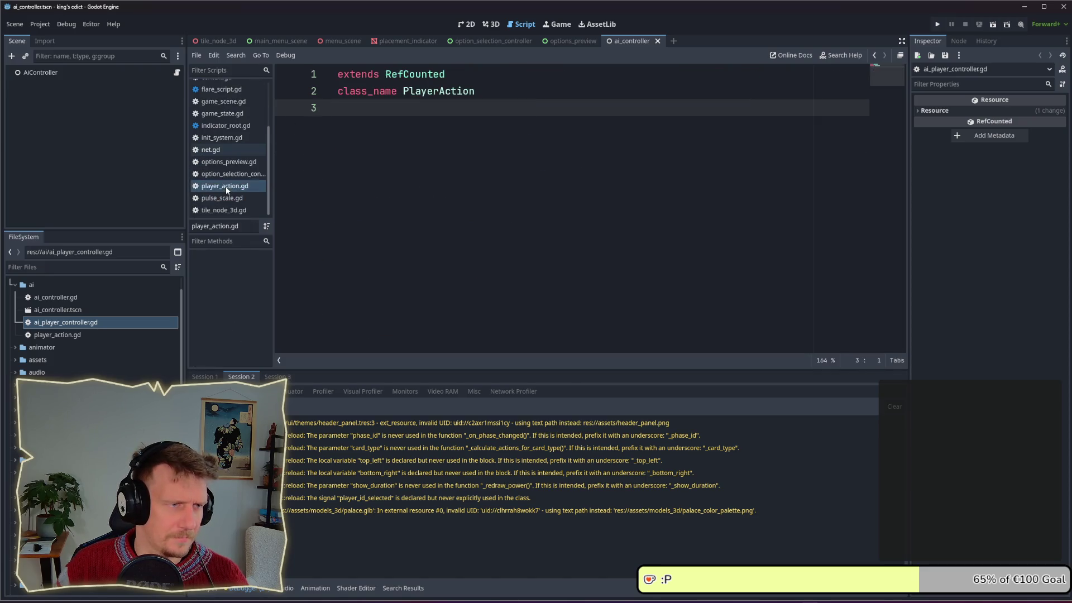
left_click(390, 137)
key("Return")
key("Return")
key("ctrl+v")
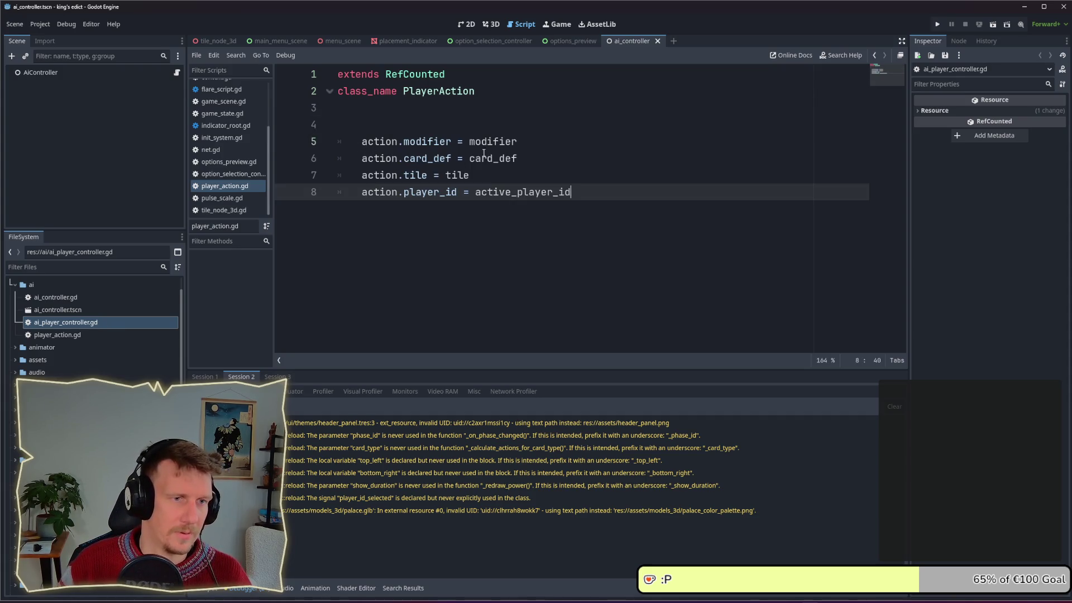
Strip the 'action.' prefixes and '=' assignments, turning the pasted lines into var declarations.
left_click(412, 141)
key("shift+Home")
key("BackSpace")
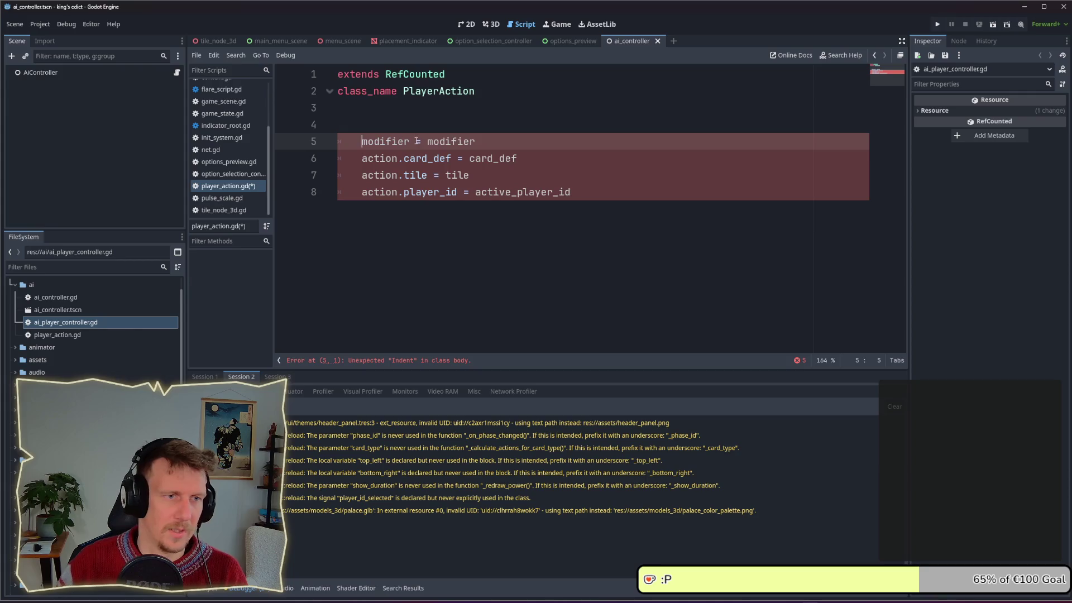
left_click_drag(475, 141, 410, 142)
key("BackSpace")
mouse_move(516, 161)
left_mouse_down()
mouse_move(452, 158)
mouse_move(428, 175)
left_mouse_up()
key("BackSpace")
key("BackSpace")
left_click_drag(572, 192, 455, 192)
key("BackSpace")
left_click(351, 158)
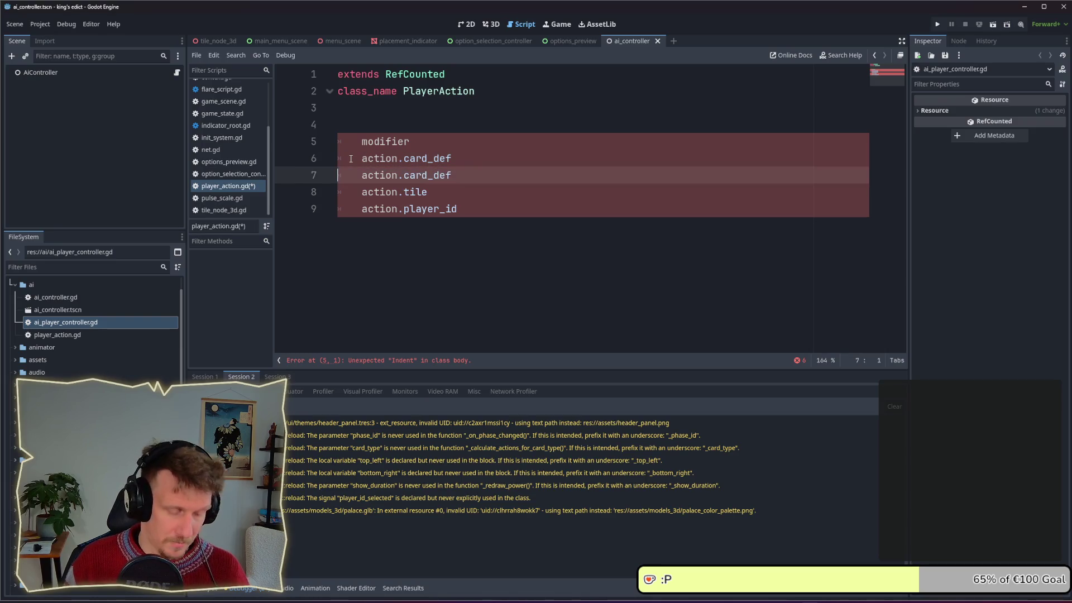
key("shift+alt+Down")
key("shift+alt+Down")
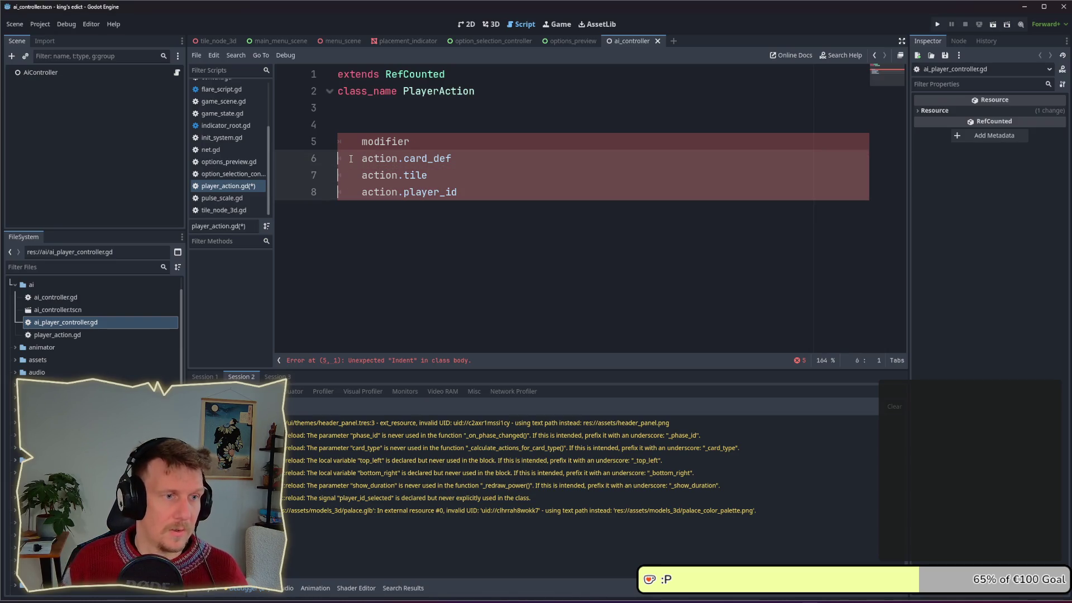
key("Delete")
key("ctrl+Delete")
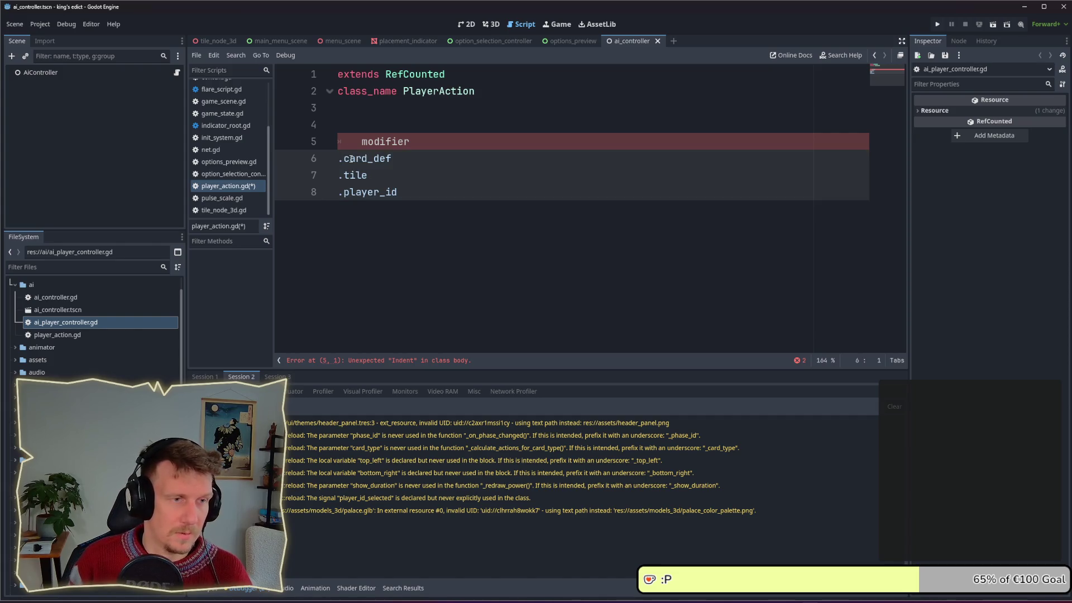
key("Delete")
type("var")
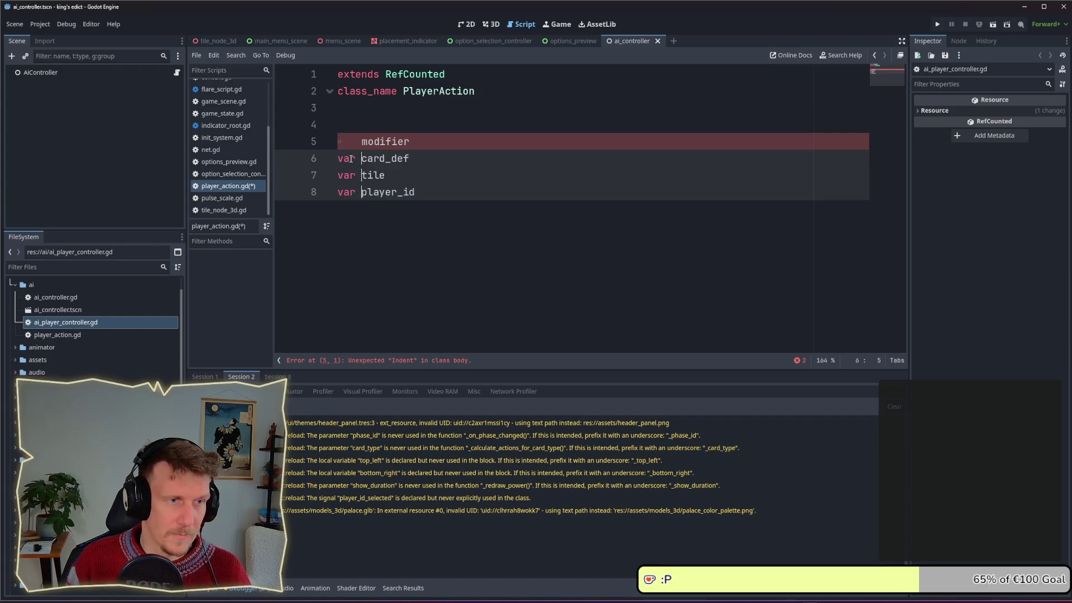
Type the fields as modifier : ModifierDef, card_def : CardDef, tile : Tile, player_id : StringName, and save.
key("Up")
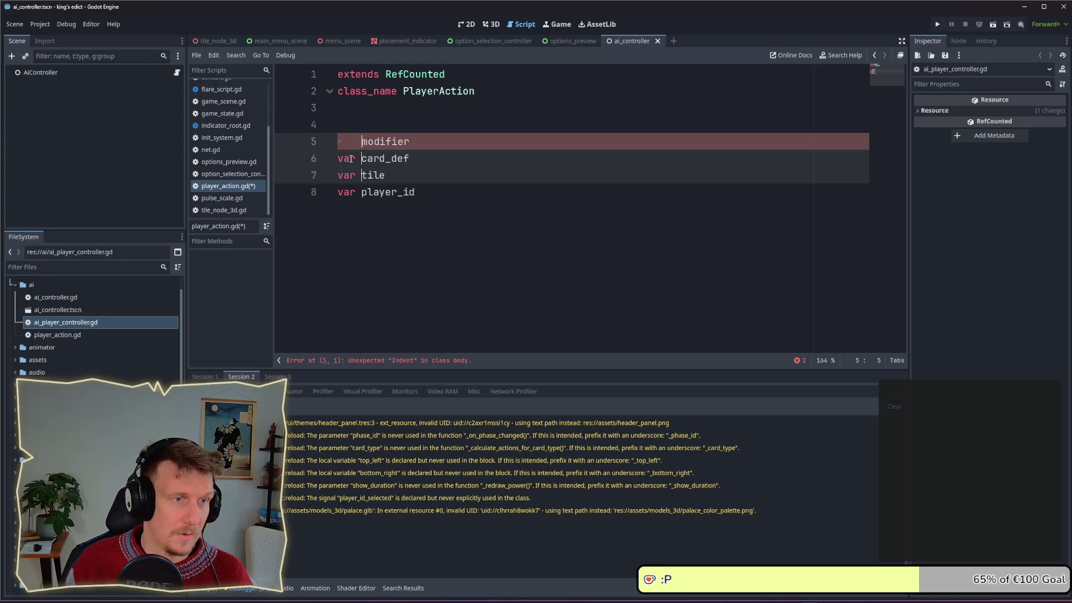
key("Escape")
key("BackSpace")
type("var modifier")
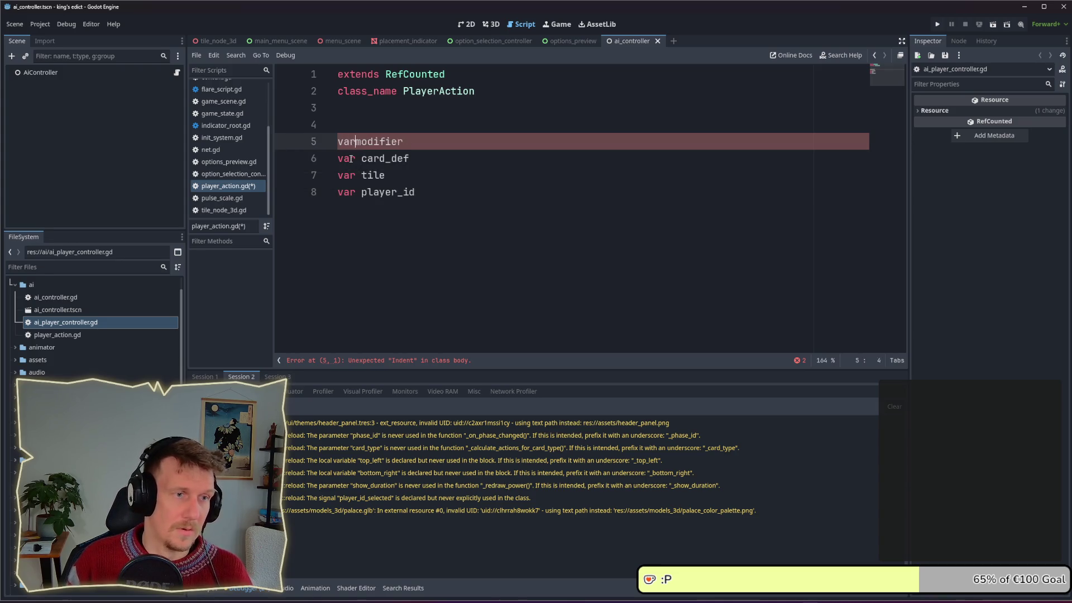
type(" : Modife")
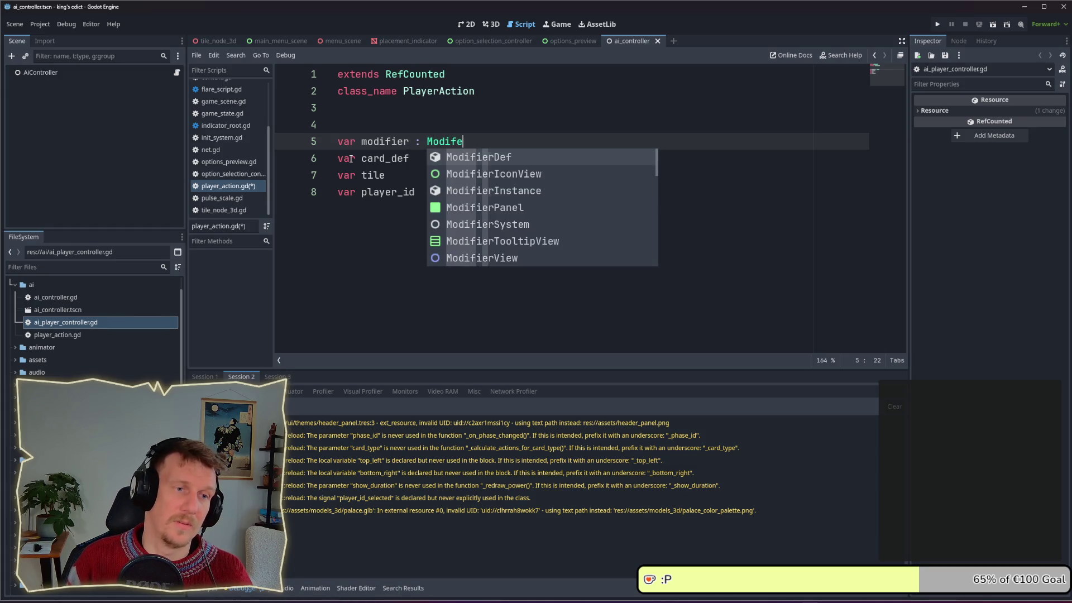
key("Return")
key("Down")
type(": Card")
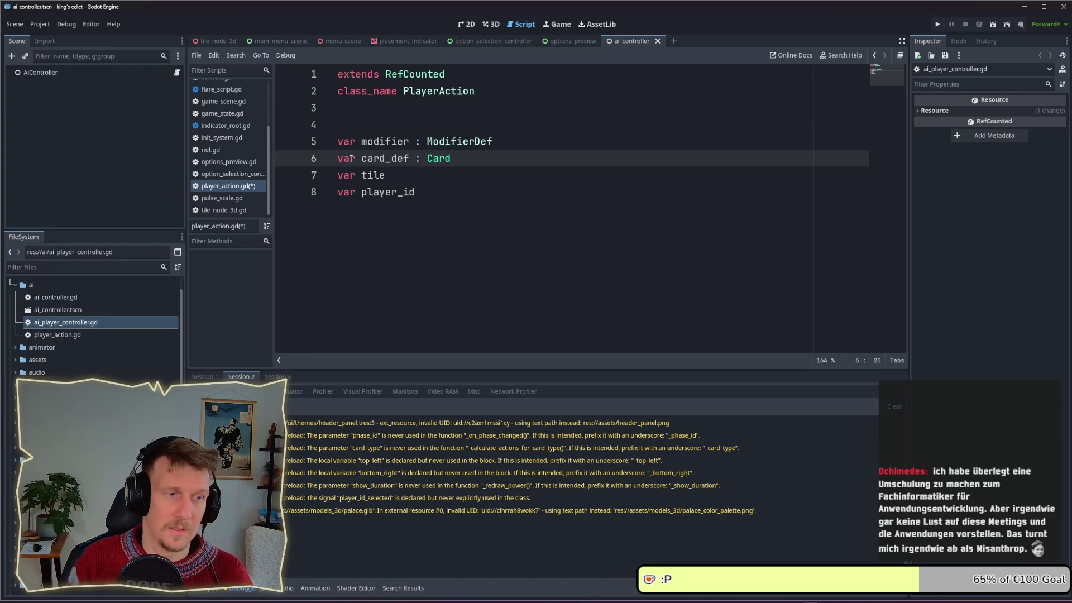
key("Down")
key("Return")
key("Down")
type(": Tile")
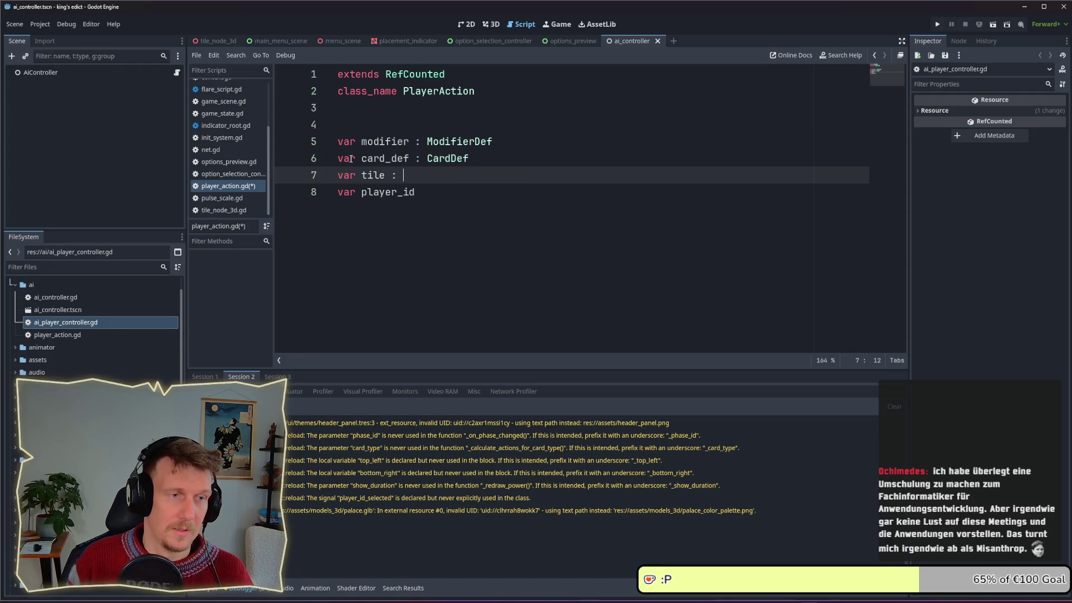
key("Down")
key("Escape")
key("Down")
type(": StringName")
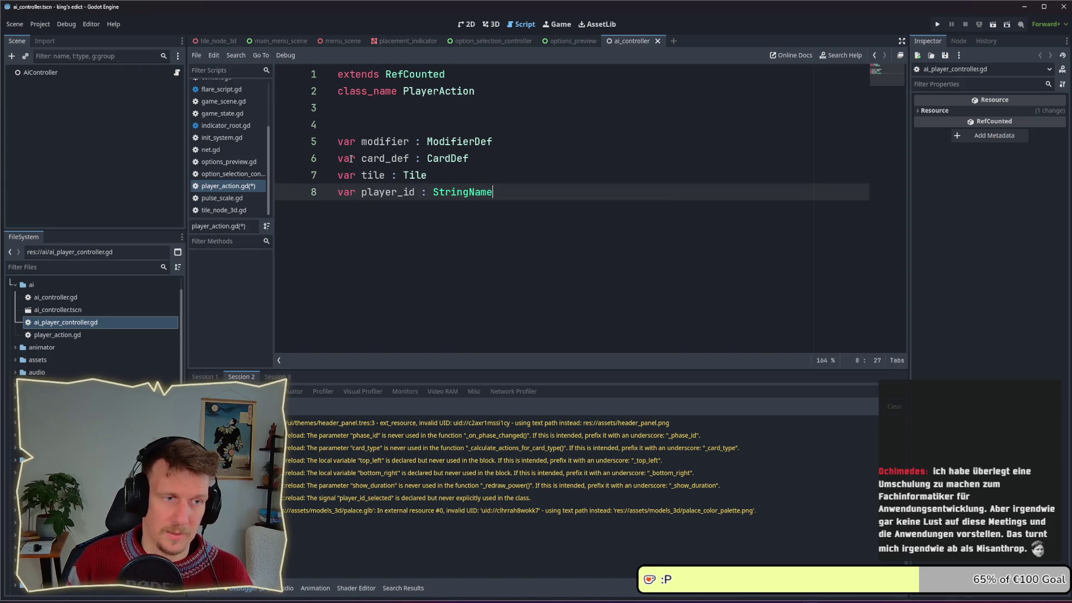
key("ctrl+s")
Remove the extra blank line between the field declarations.
left_click(495, 143)
key("Up")
key("BackSpace")
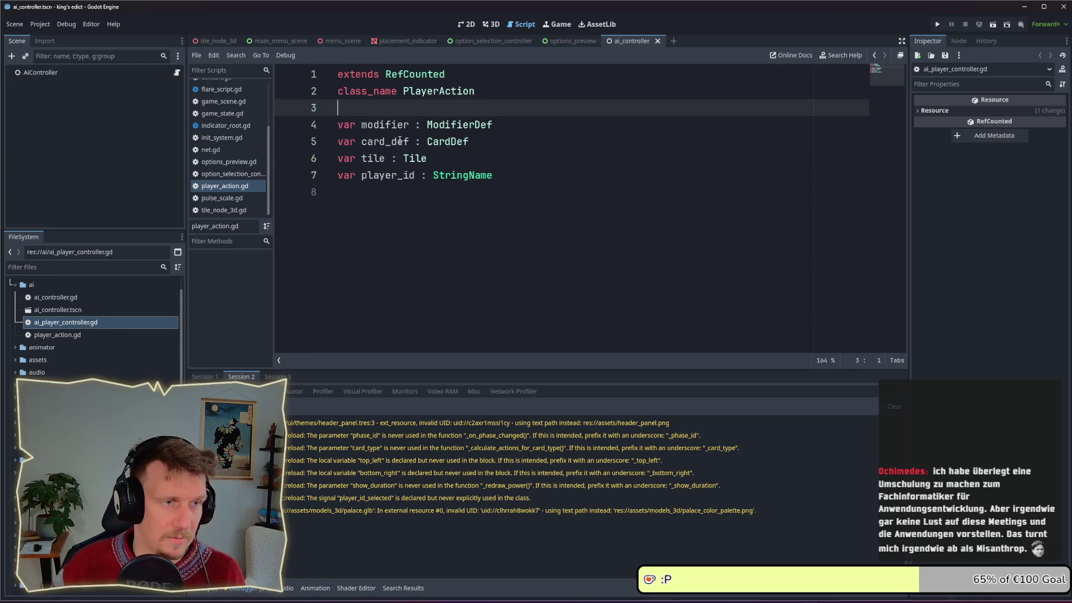
left_click(495, 143)
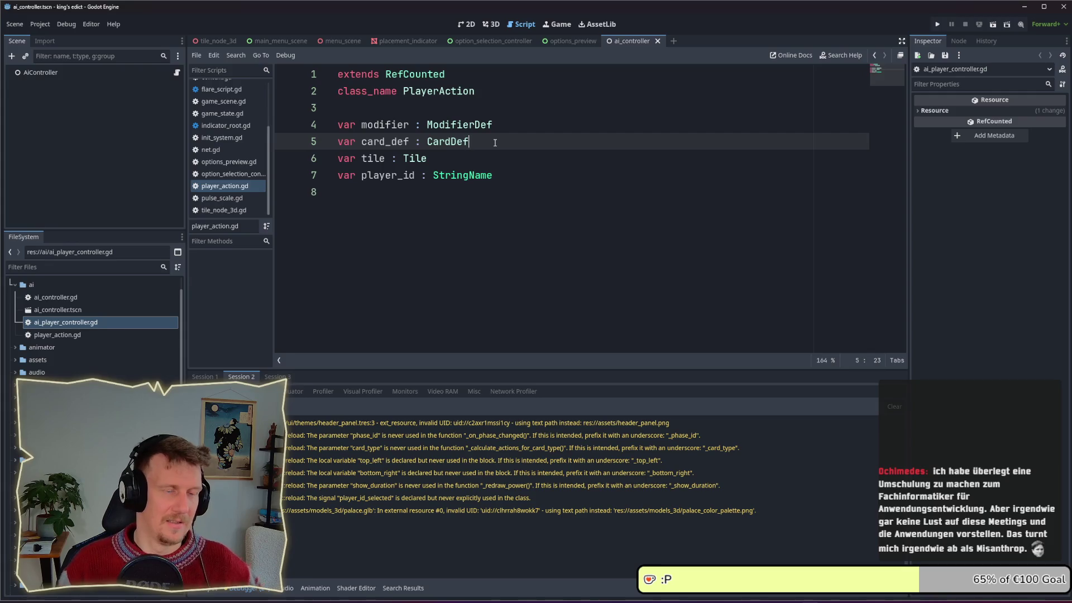
Review the tile declaration and the empty last line of player_action.gd.
left_click(493, 159)
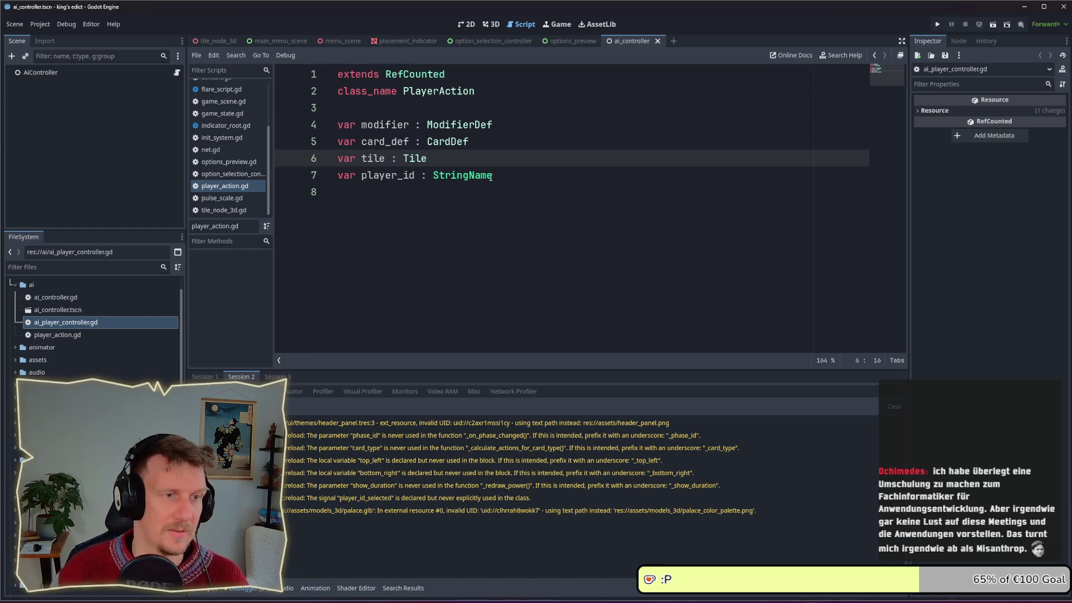
left_click(487, 195)
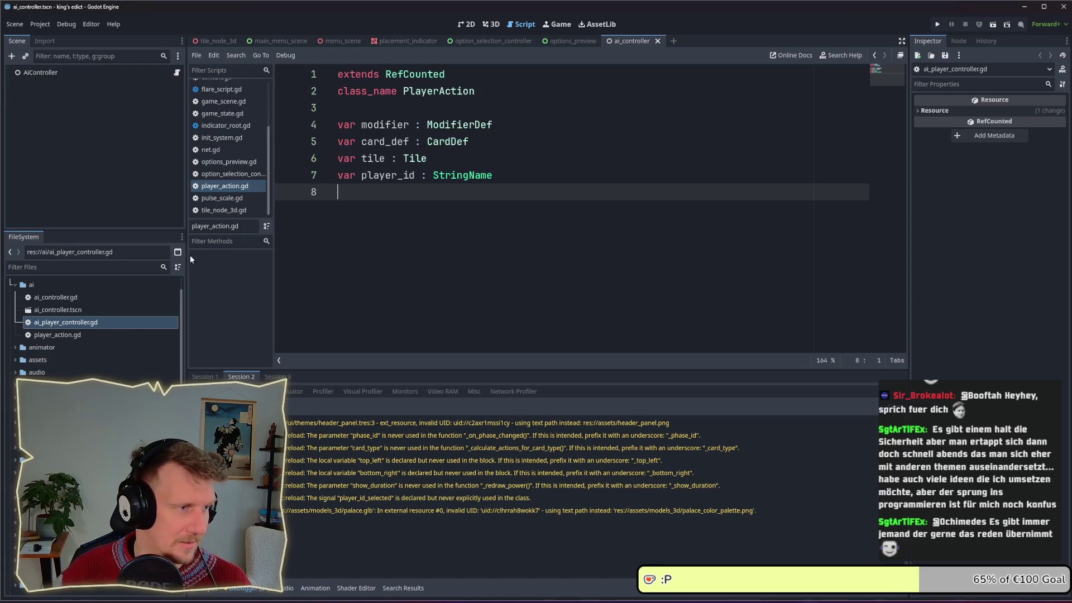
Collapse the ai folder in the FileSystem dock and return to the player_action.gd editor.
left_click(16, 286)
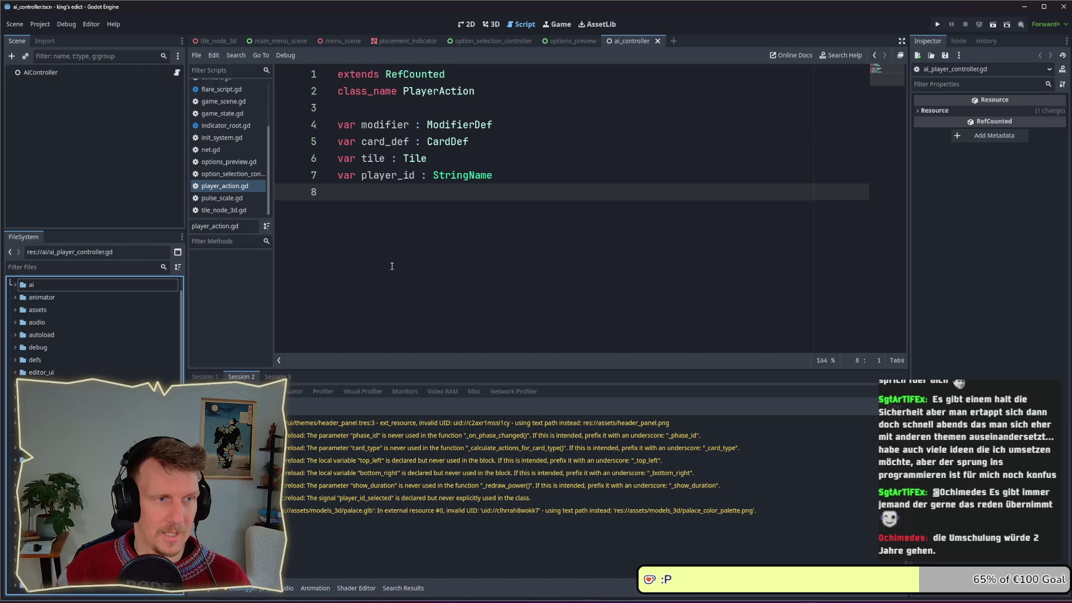
left_click(373, 196)
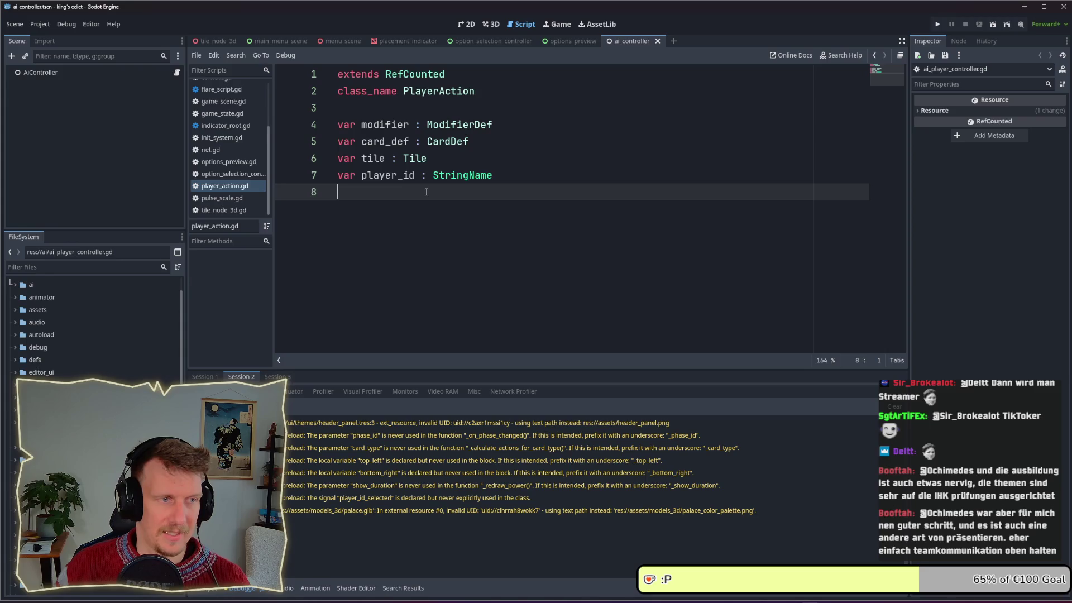
key("F5")
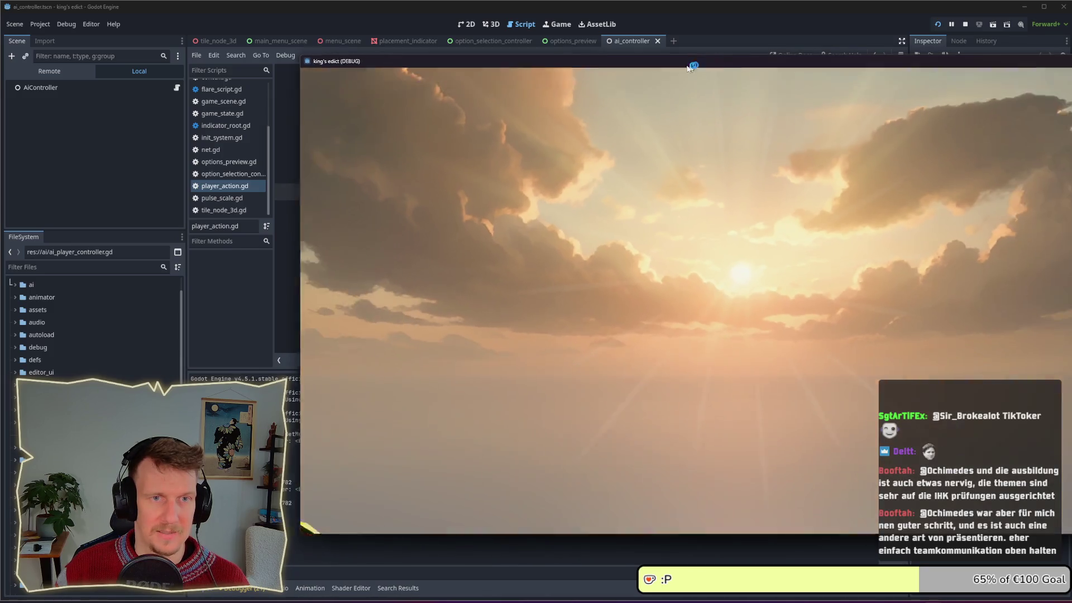
left_click_drag(691, 67, 526, 72)
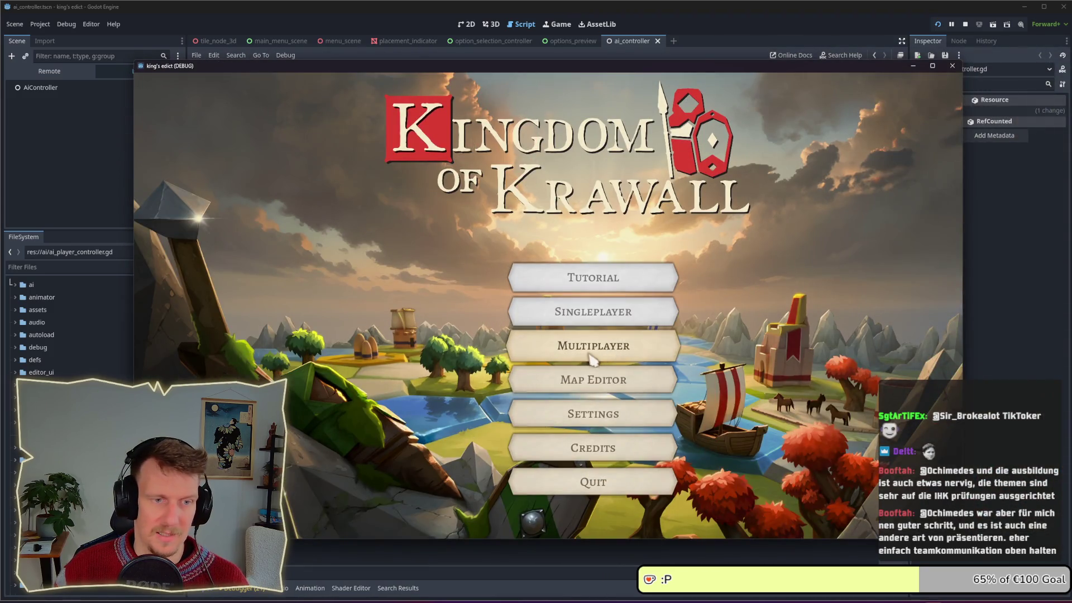
left_click(594, 358)
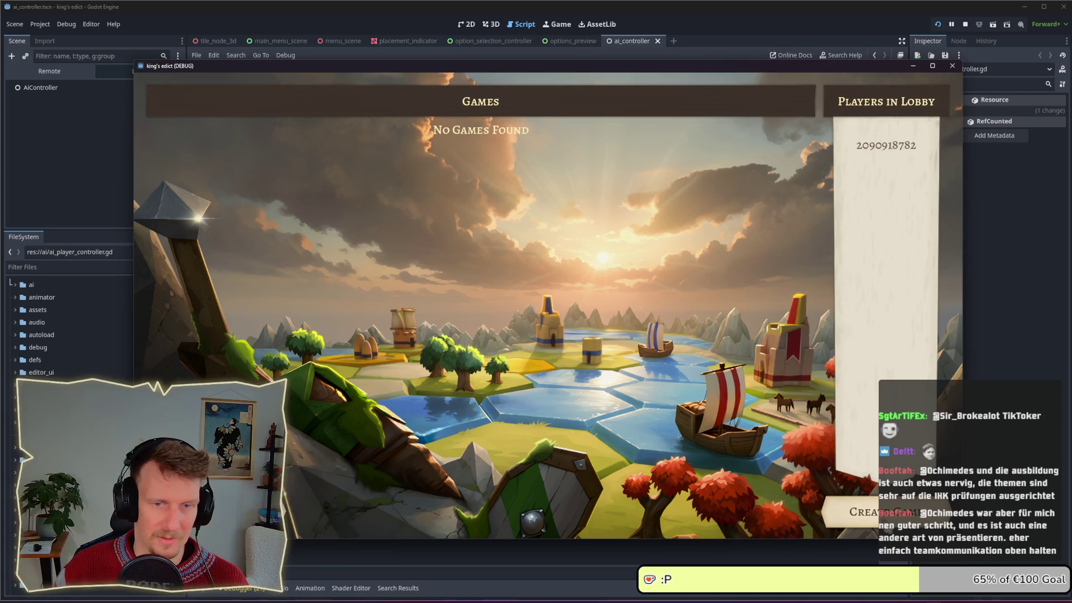
left_click(894, 511)
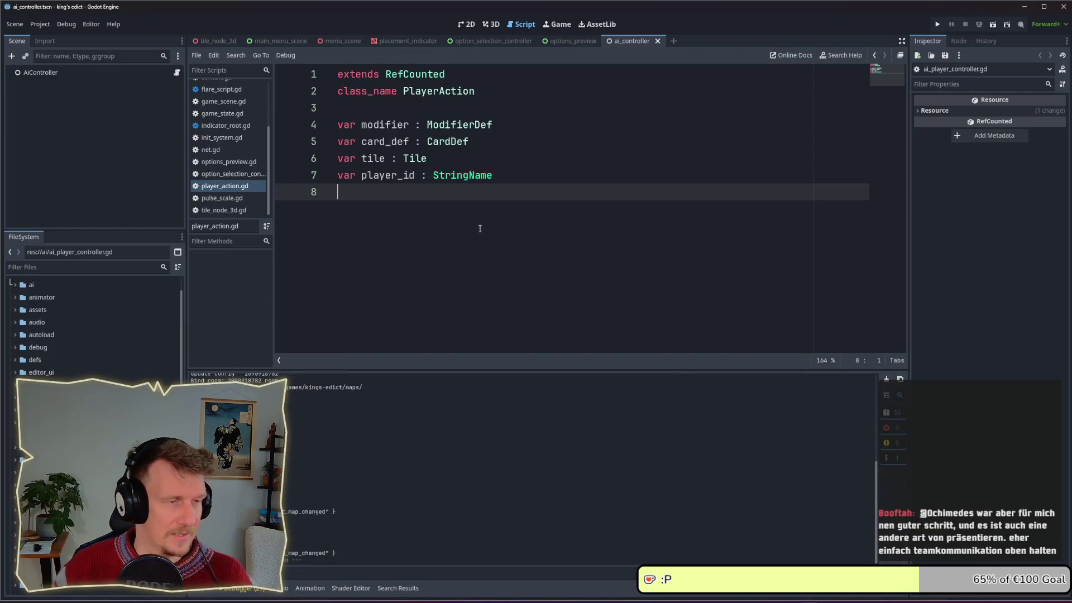
Glance at the indicator_root script, then bring up ai_player_controller.gd from the Script list.
left_click(236, 131)
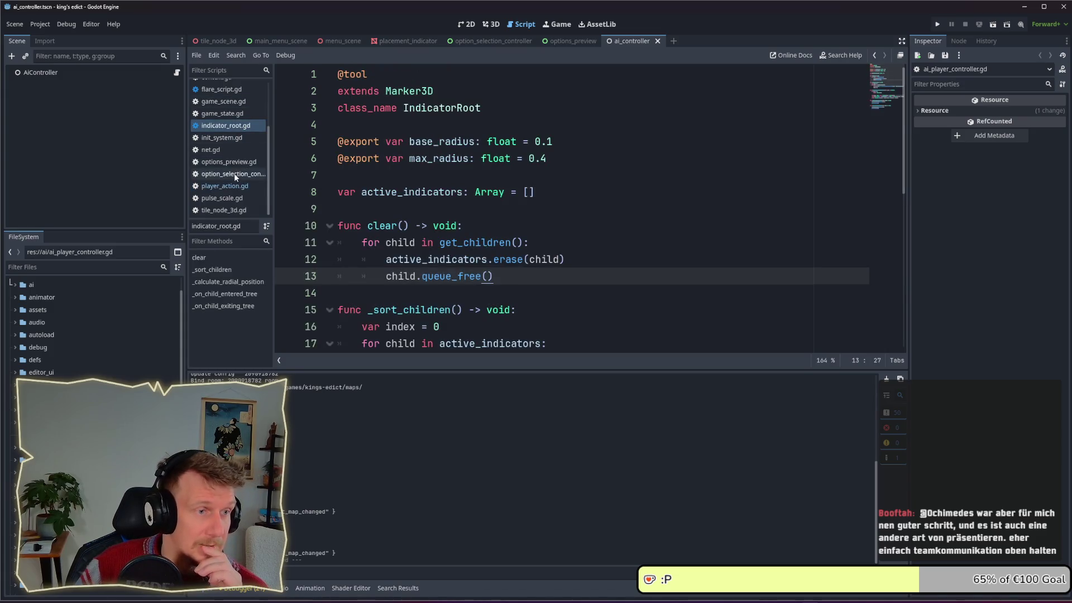
left_click(234, 185)
scroll(232, 154, "up", 1)
scroll(232, 153, "up", 1)
left_click(229, 87)
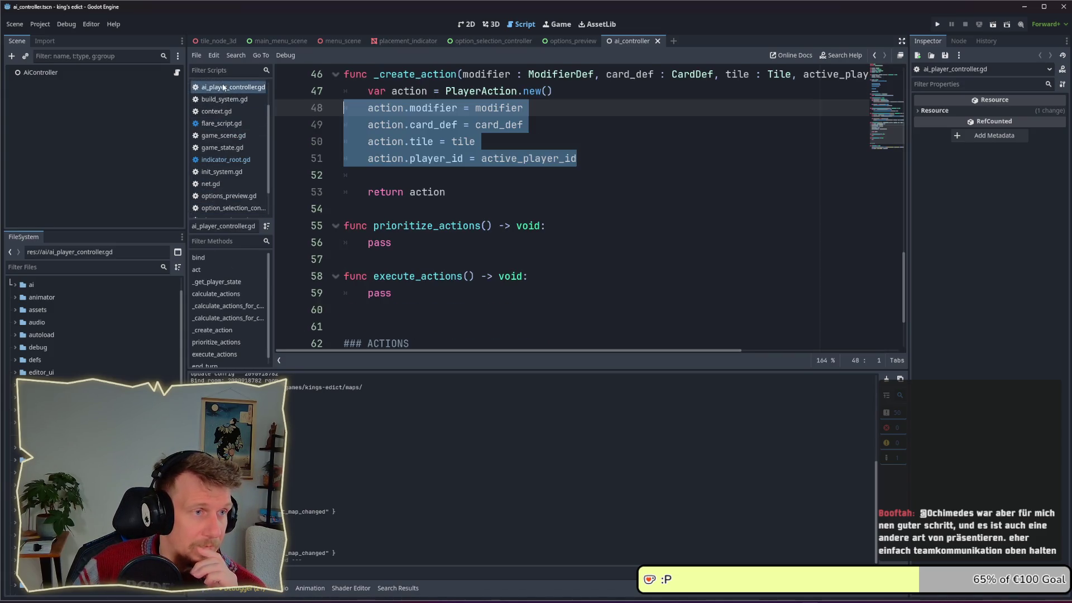
Review execute_actions and scroll back up to the actions array declaration.
left_click(508, 175)
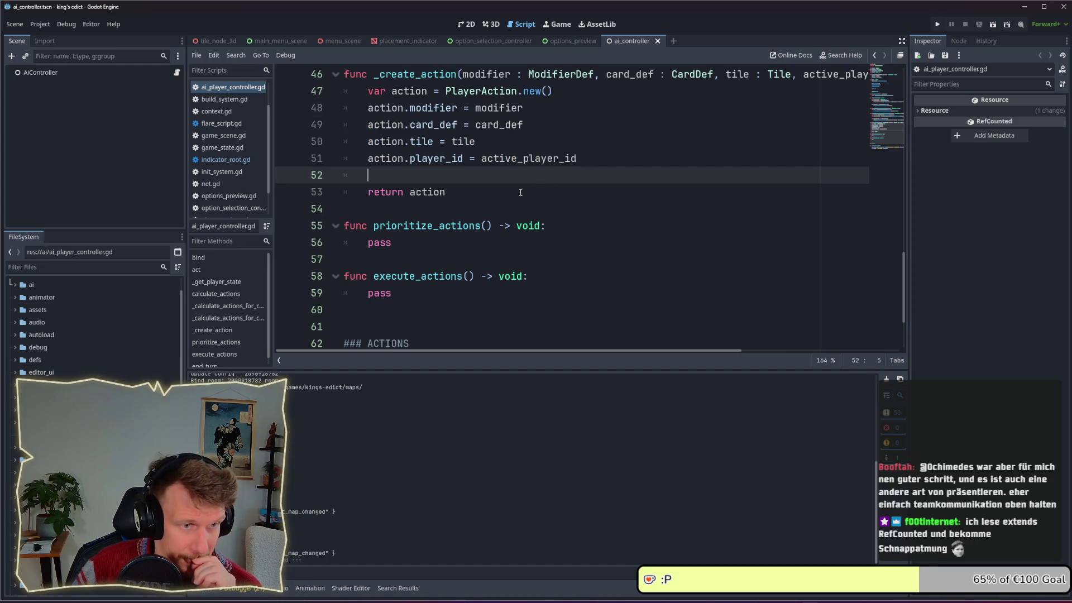
left_click(445, 296)
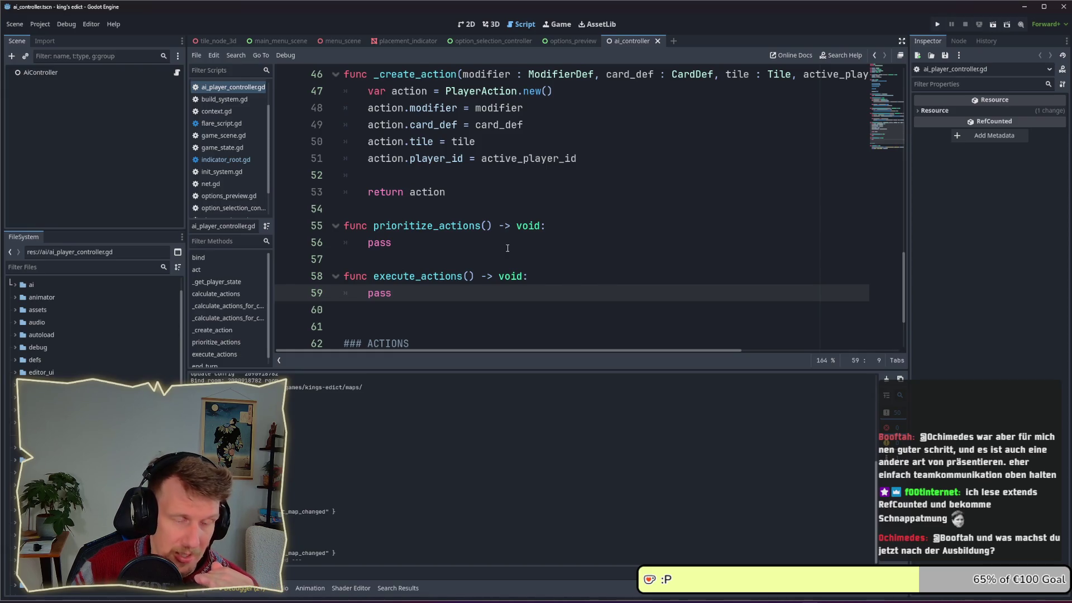
scroll(508, 248, "up", 1)
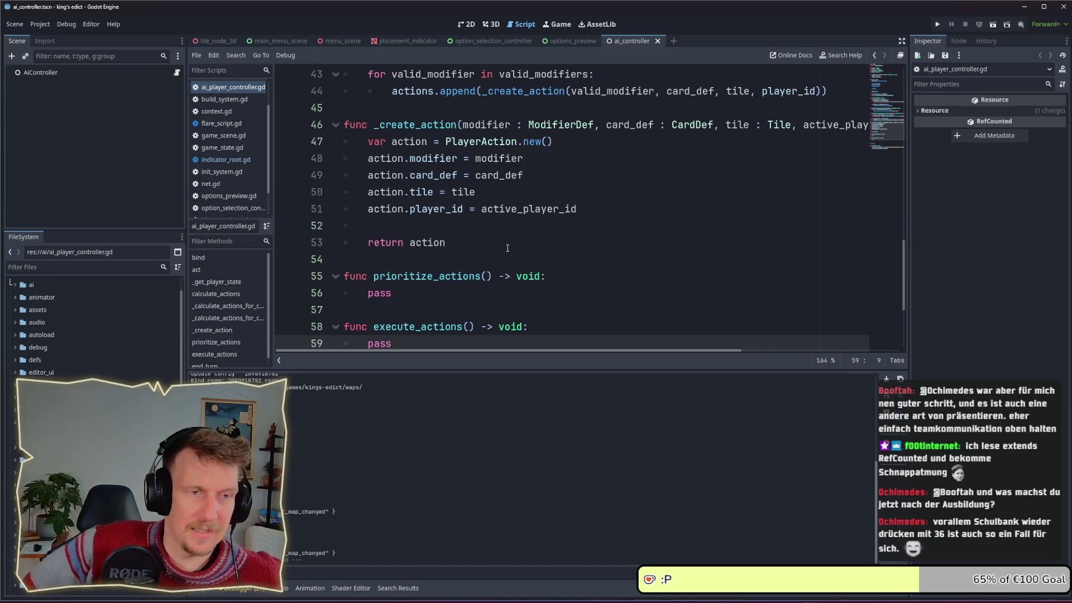
scroll(507, 248, "up", 13)
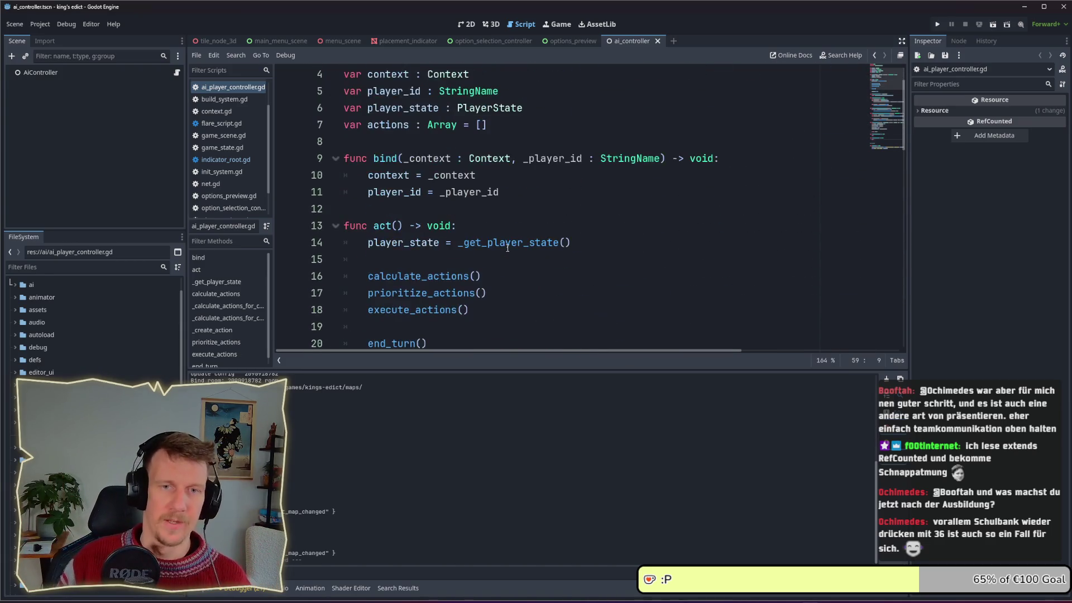
Retype the actions member on line 7 from Array to Dictionary.
double_click(456, 129)
type("Dictiona")
key("Return")
key("shift+End")
key("BackSpace")
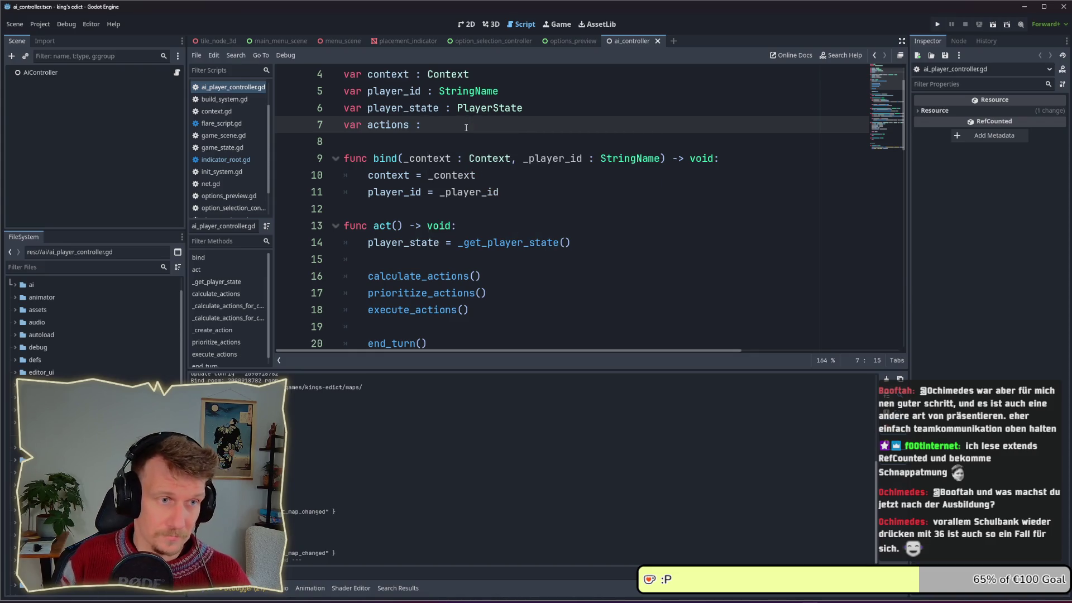
key("ctrl+z")
key("Left")
key("Left")
key("Left")
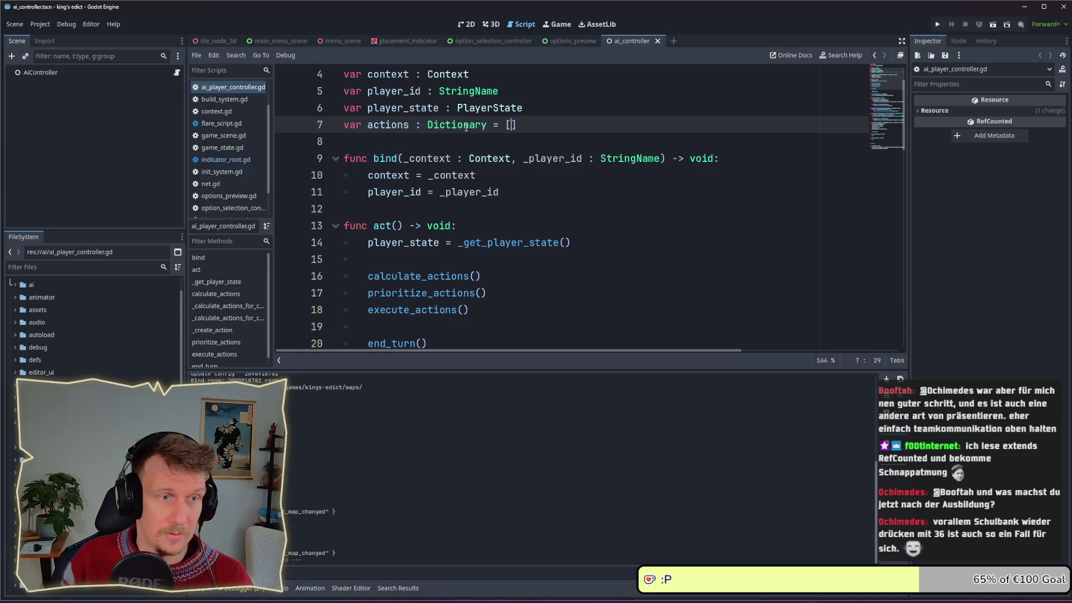
Make the type Dictionary[StringName, Array] and replace the [] default with {}.
type("[")
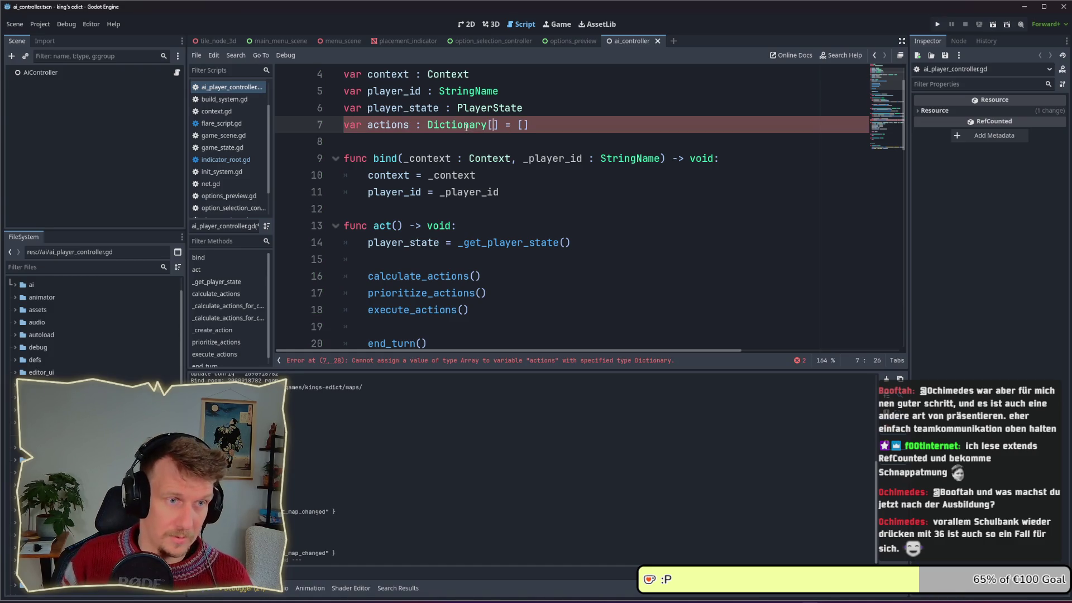
type("StringName")
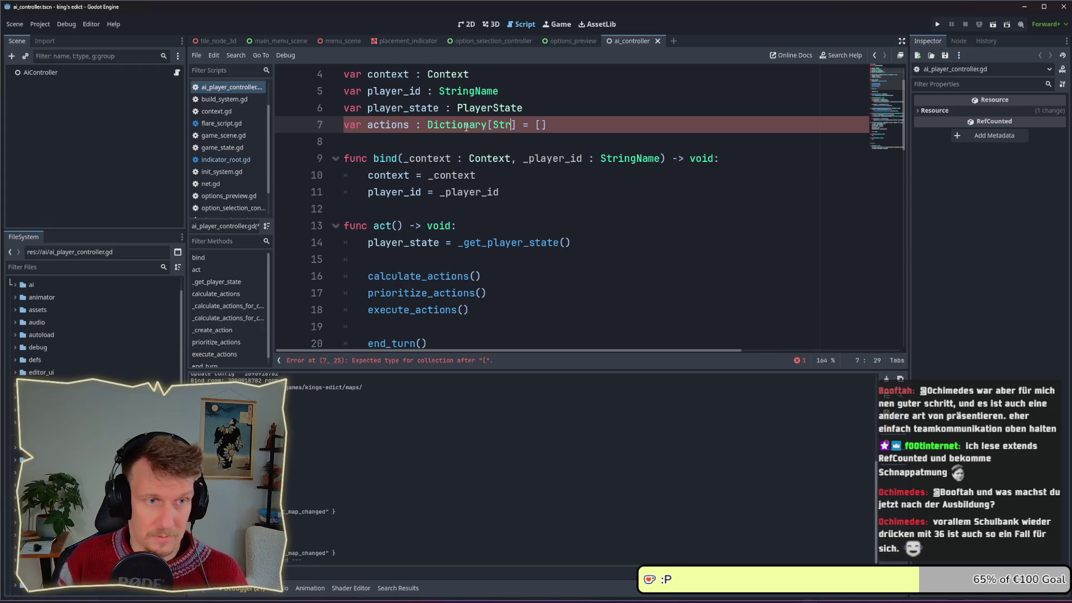
type("]")
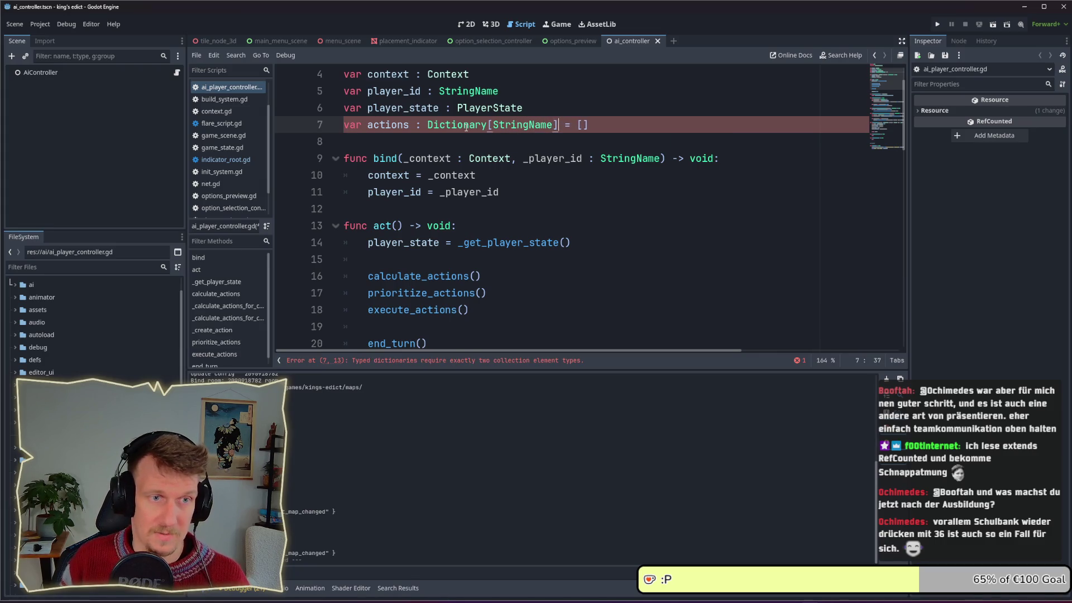
key("Left")
type(", ")
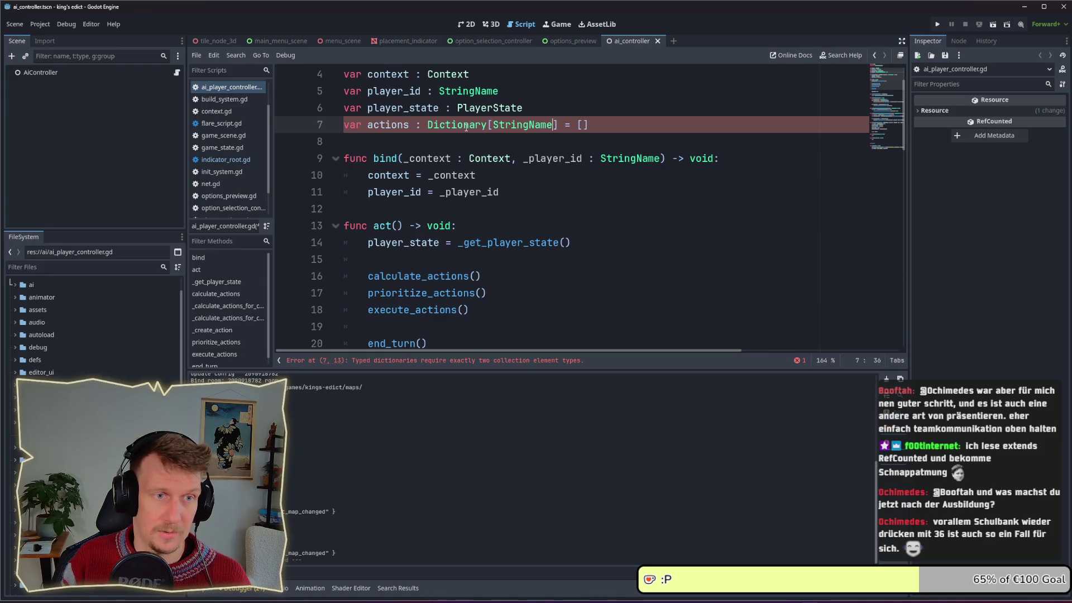
type("Array")
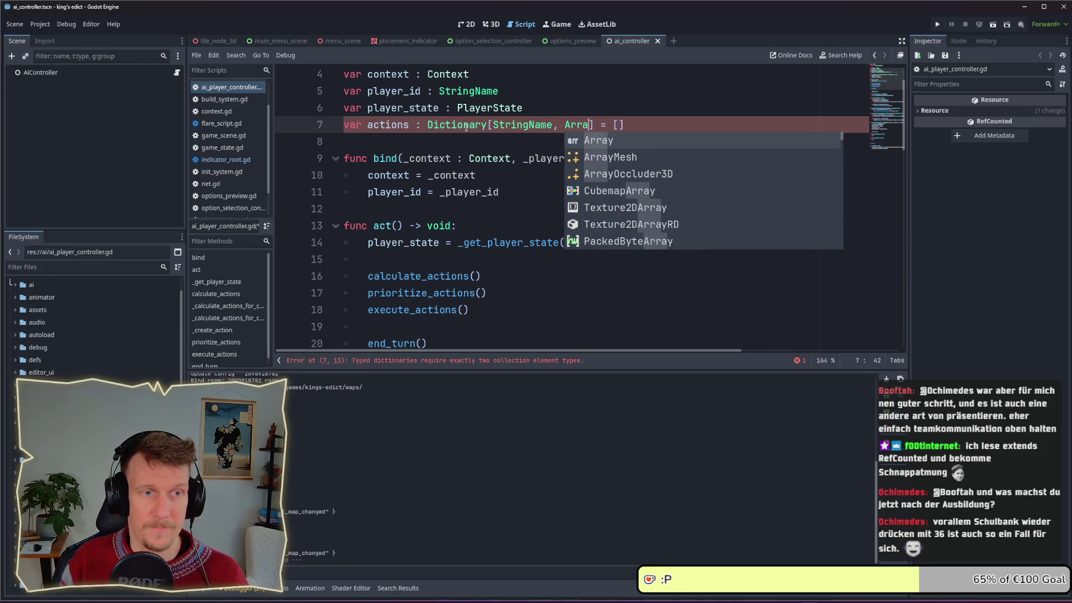
key("End")
key("BackSpace")
key("BackSpace")
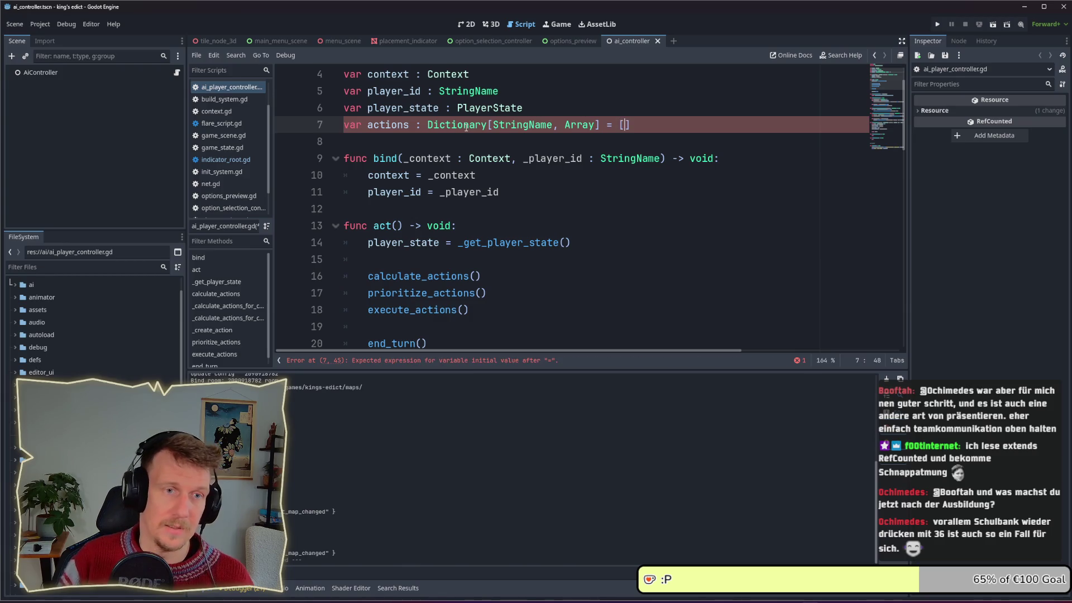
type("{")
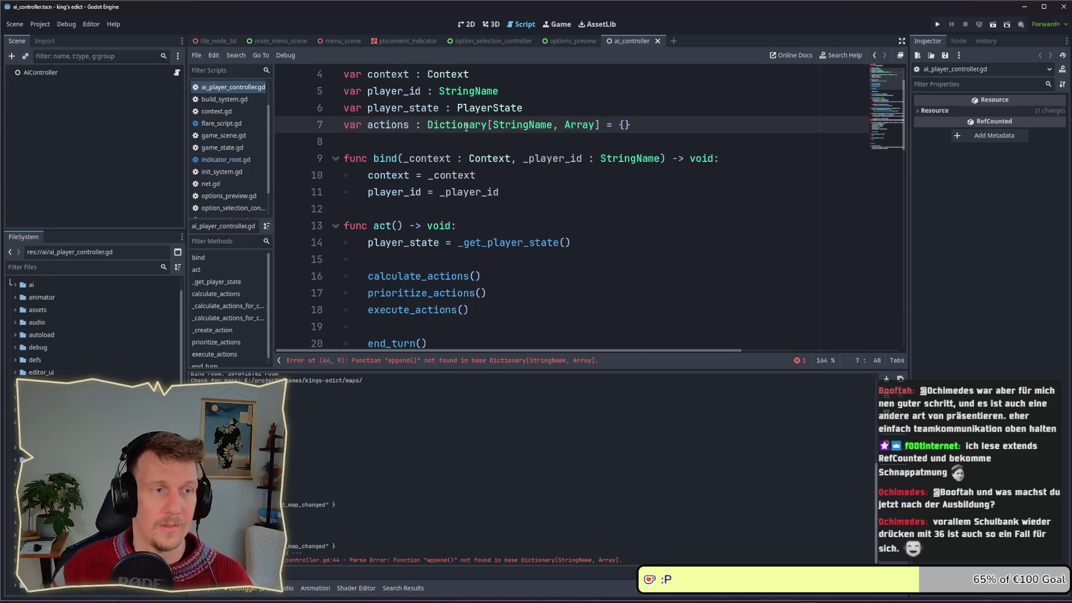
scroll(471, 223, "down", 8)
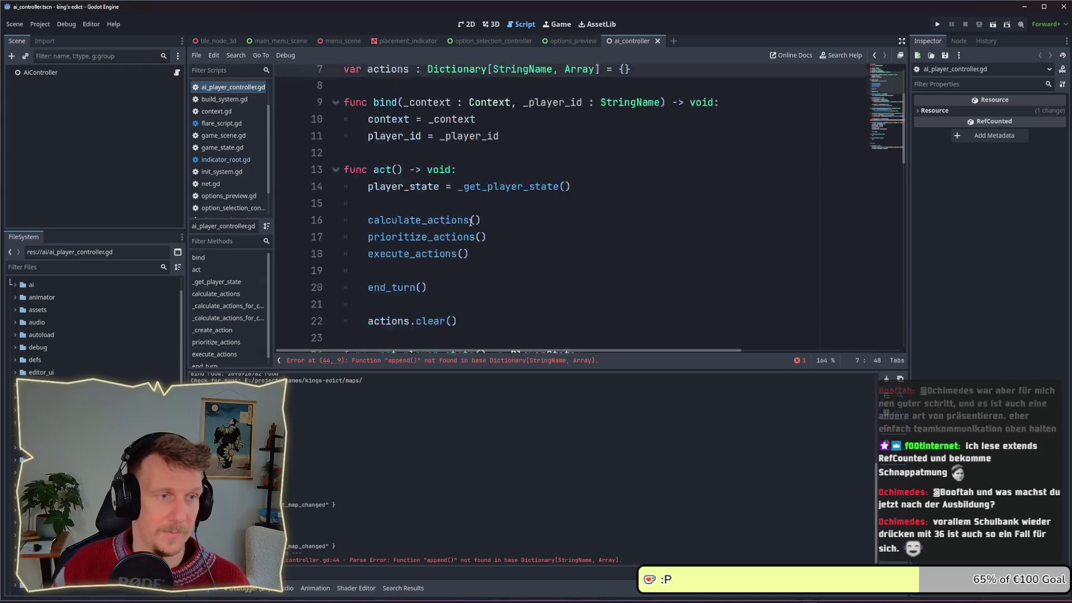
Insert new lines inside the valid_modifiers loop to hold a key check.
scroll(471, 223, "down", 4)
left_click(476, 158)
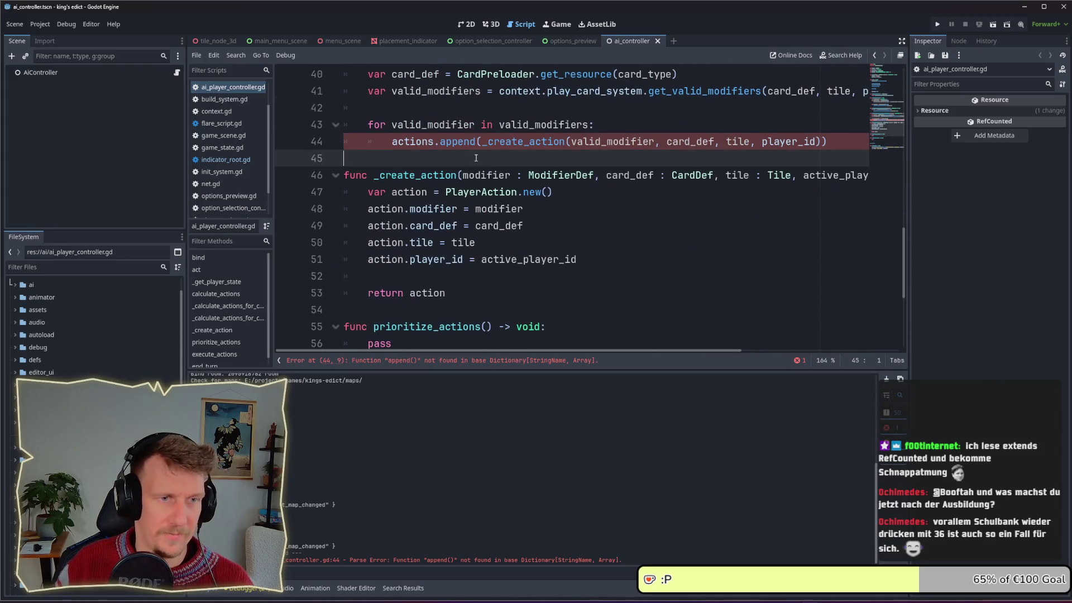
left_click(484, 141)
double_click(466, 142)
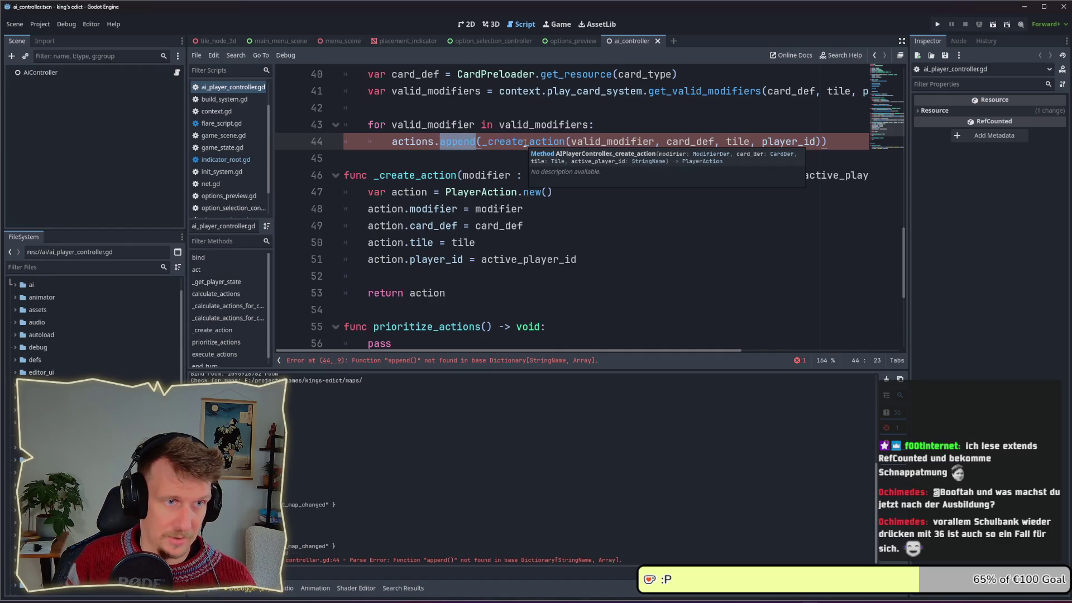
key("Up")
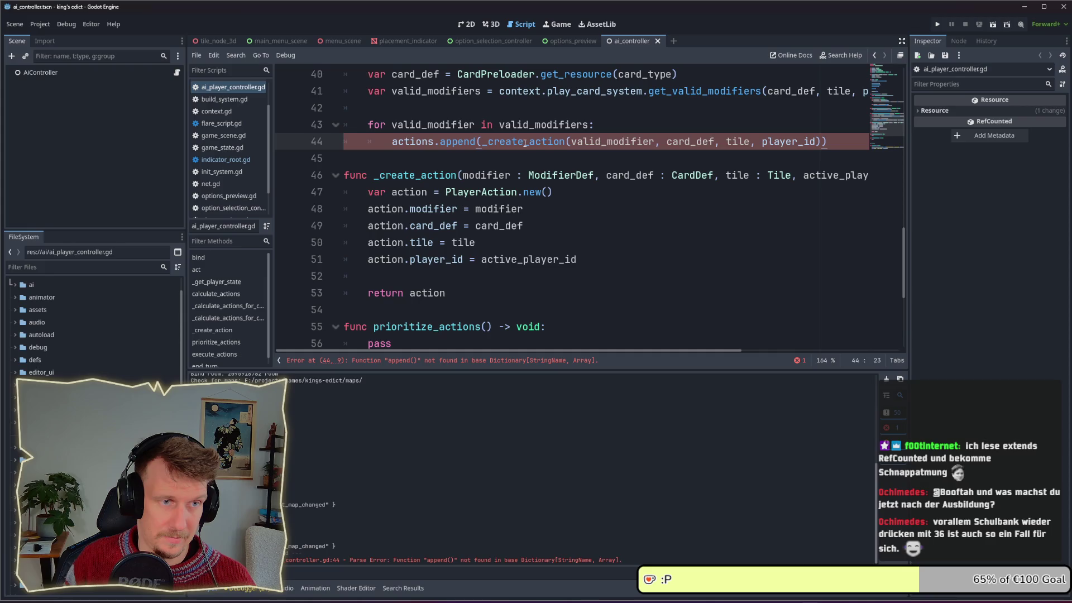
key("End")
key("Return")
key("Return")
key("Up")
key("Up")
left_click(525, 143)
type("if acto")
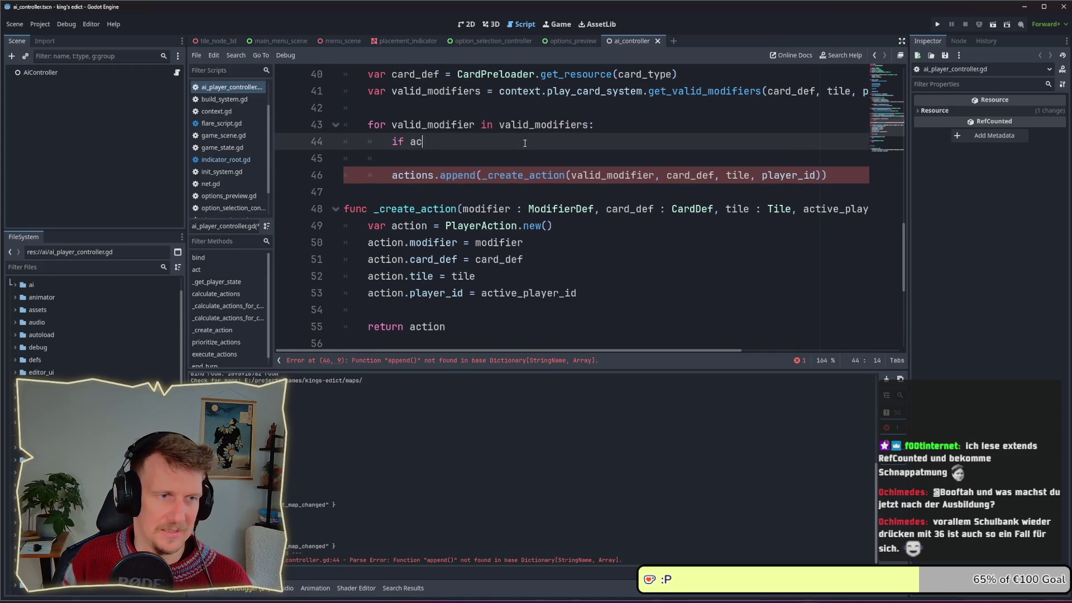
key("BackSpace")
type("ion")
key("BackSpace")
key("BackSpace")
key("BackSpace")
key("BackSpace")
key("BackSpace")
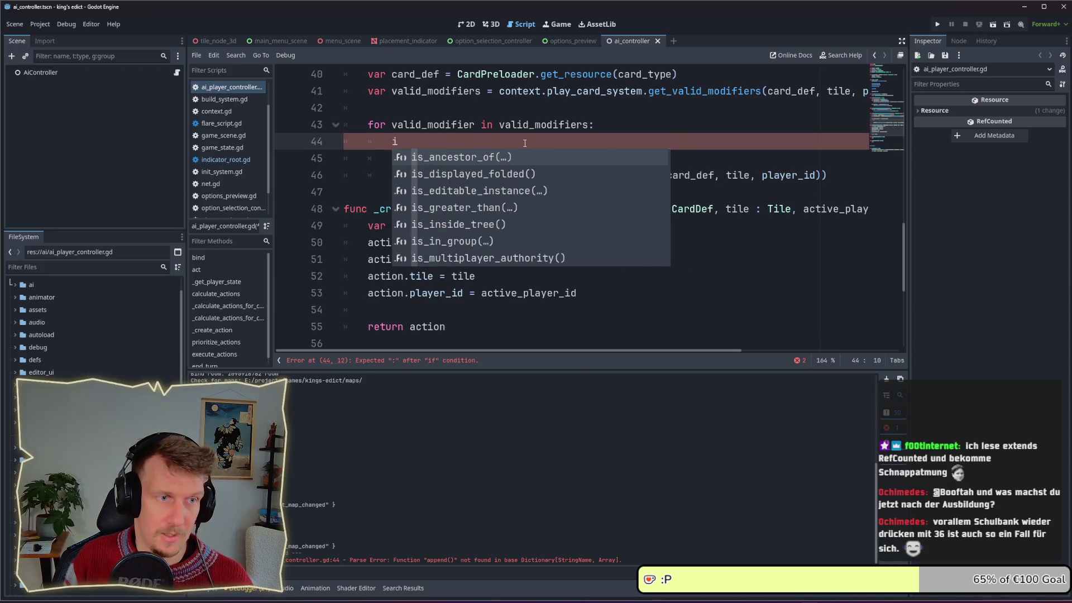
key("Down")
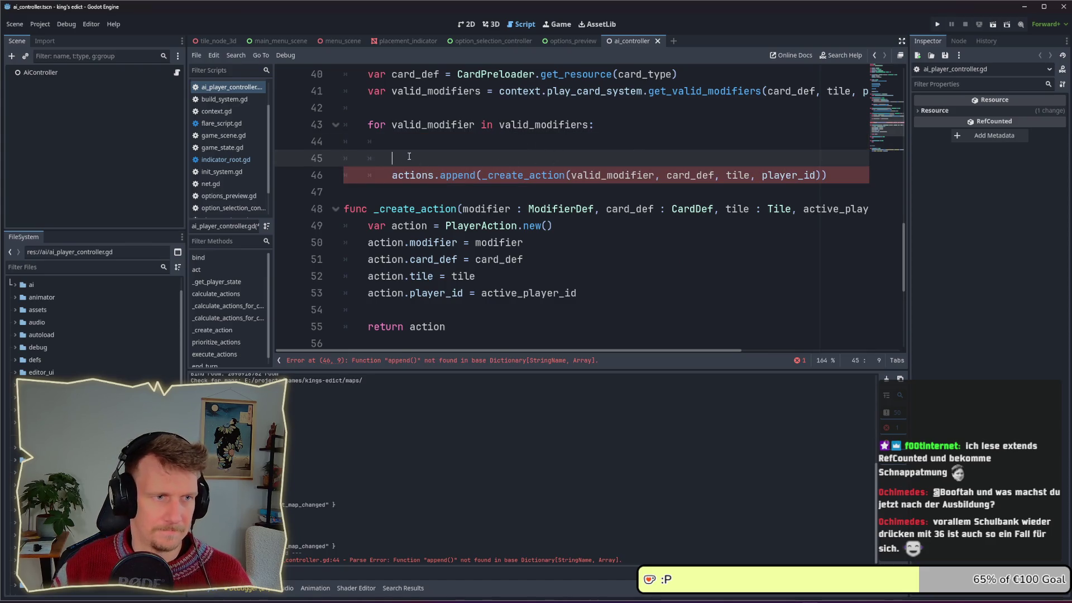
Write 'if actions.has(card_def.id)' on line 45 with correct indentation.
left_click_drag(393, 158, 341, 158)
key("BackSpace")
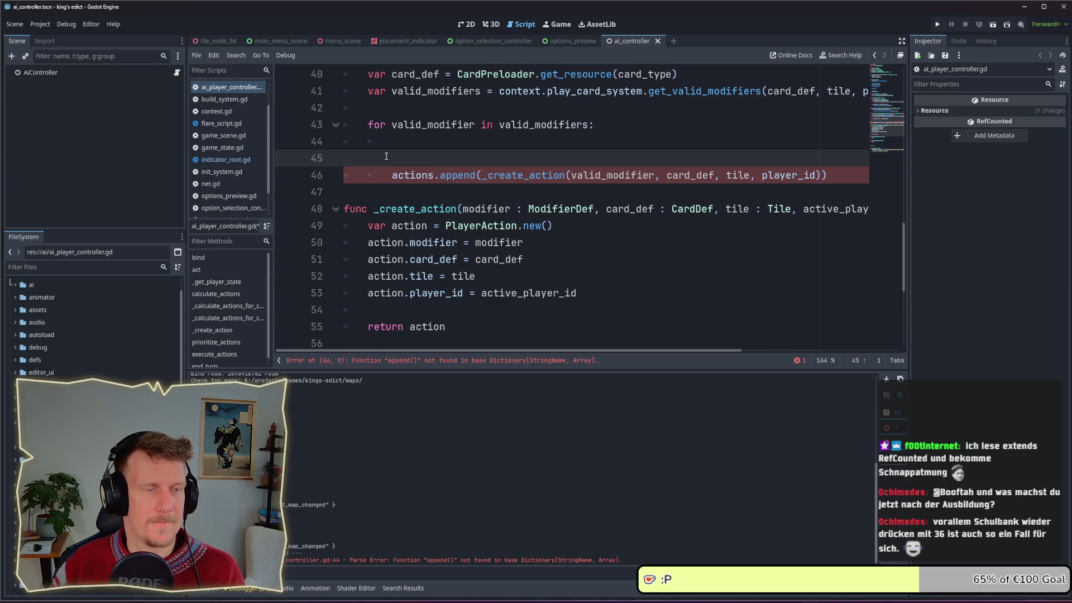
key("Tab")
key("Tab")
type("if actions.")
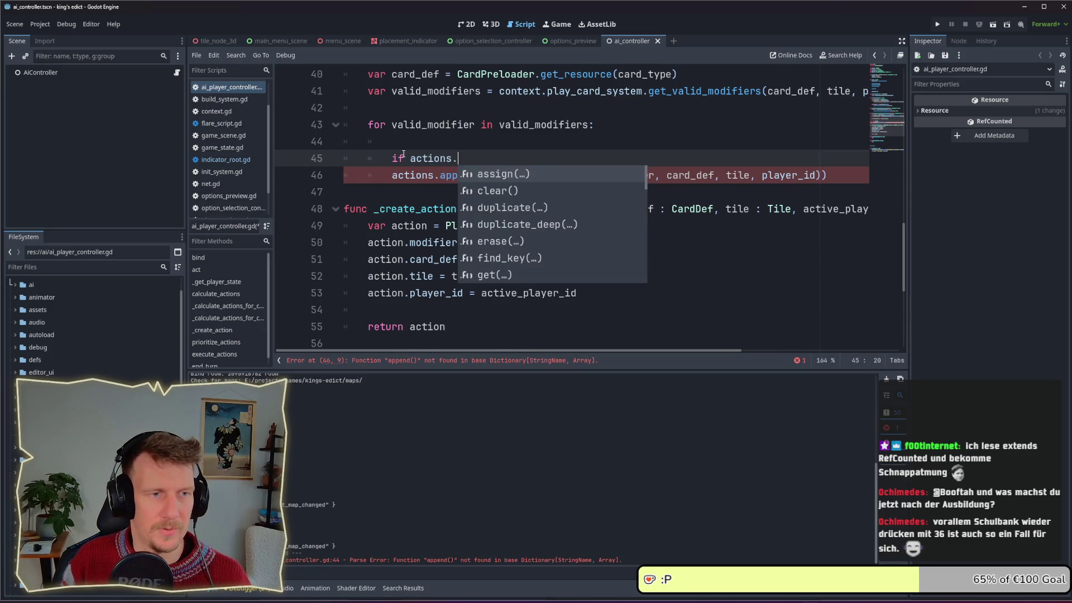
type("has")
key("Return")
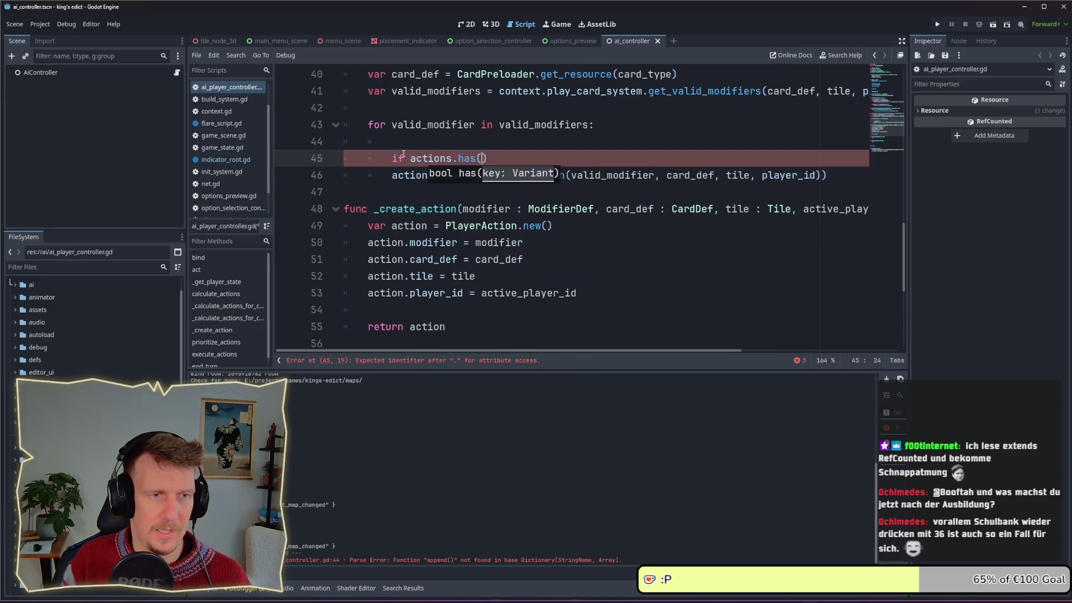
type("valid_")
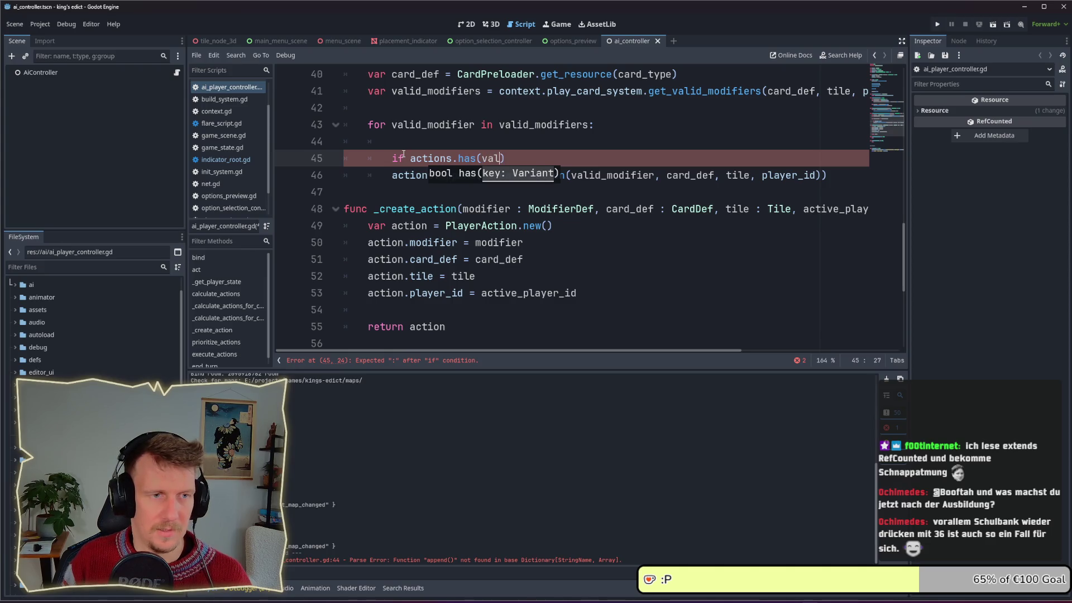
key("Return")
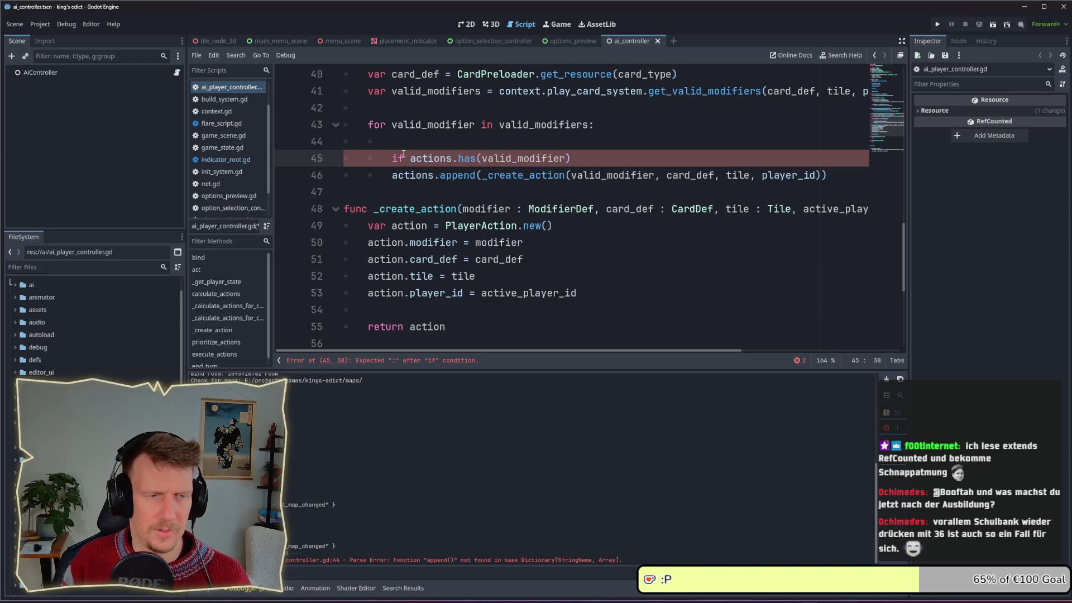
key("ctrl+BackSpace")
type("card_d")
key("Return")
type(".i")
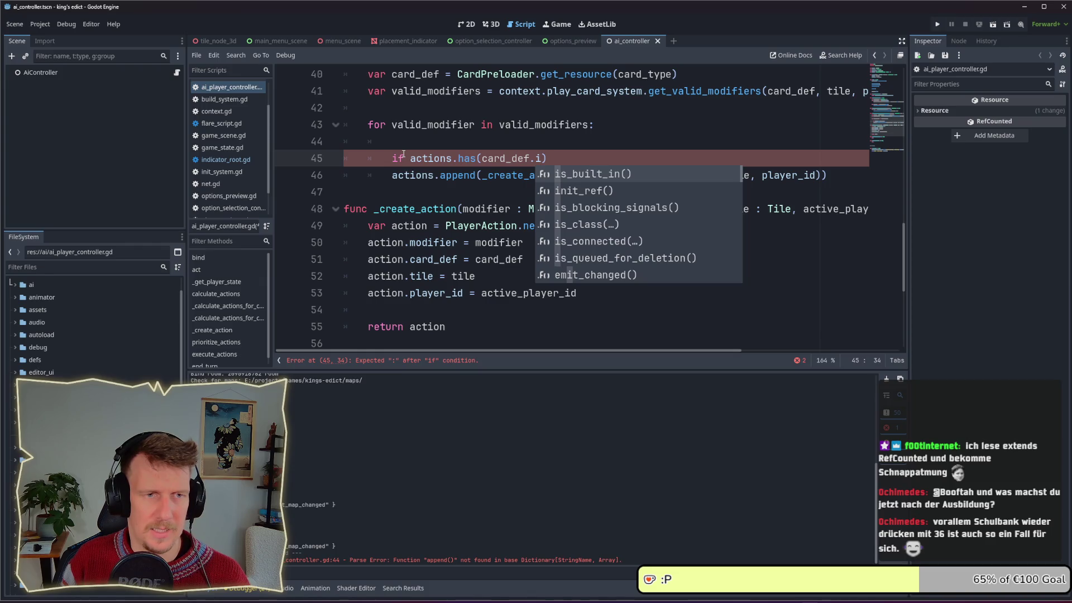
type("d")
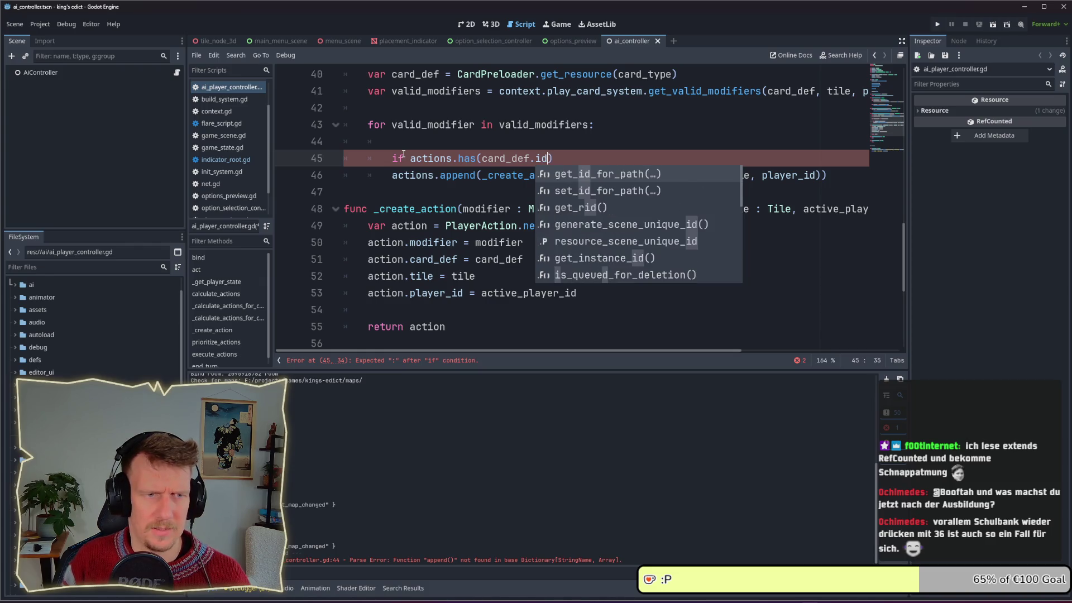
key("Escape")
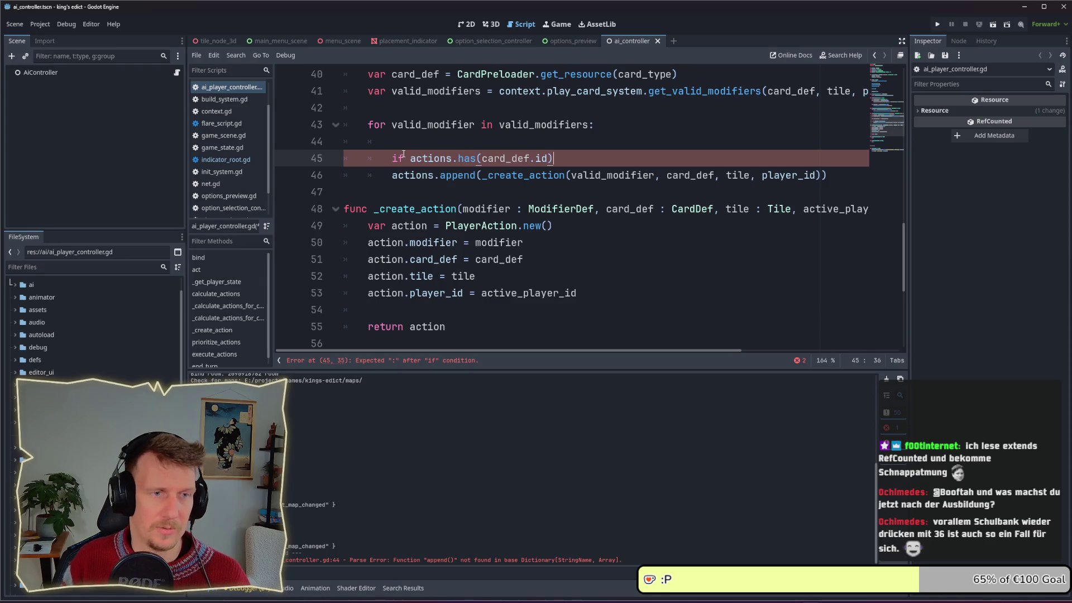
Negate it to 'if not actions.has(card_def.id):' and begin 'actions[card_def] = []' inside.
type("!")
key("BackSpace")
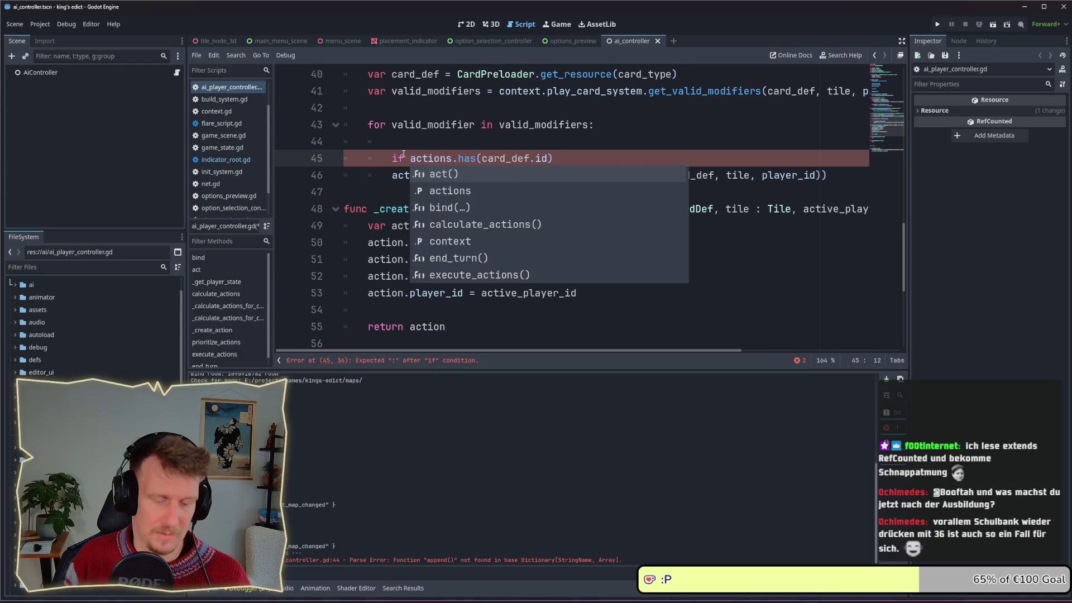
type("not")
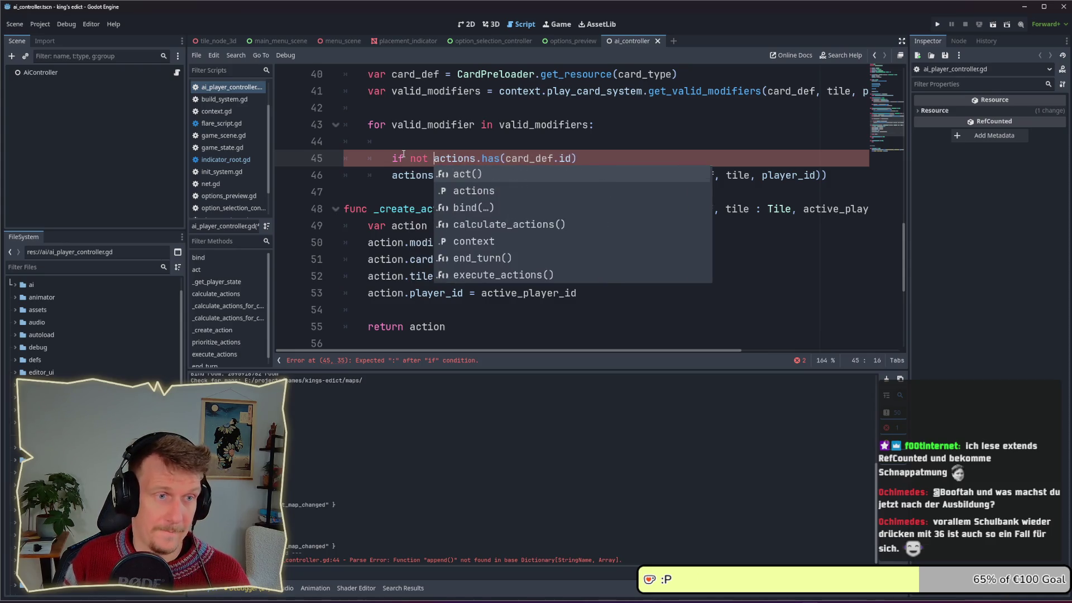
key("ctrl+Right")
key("ctrl+Right")
key("End")
type(":")
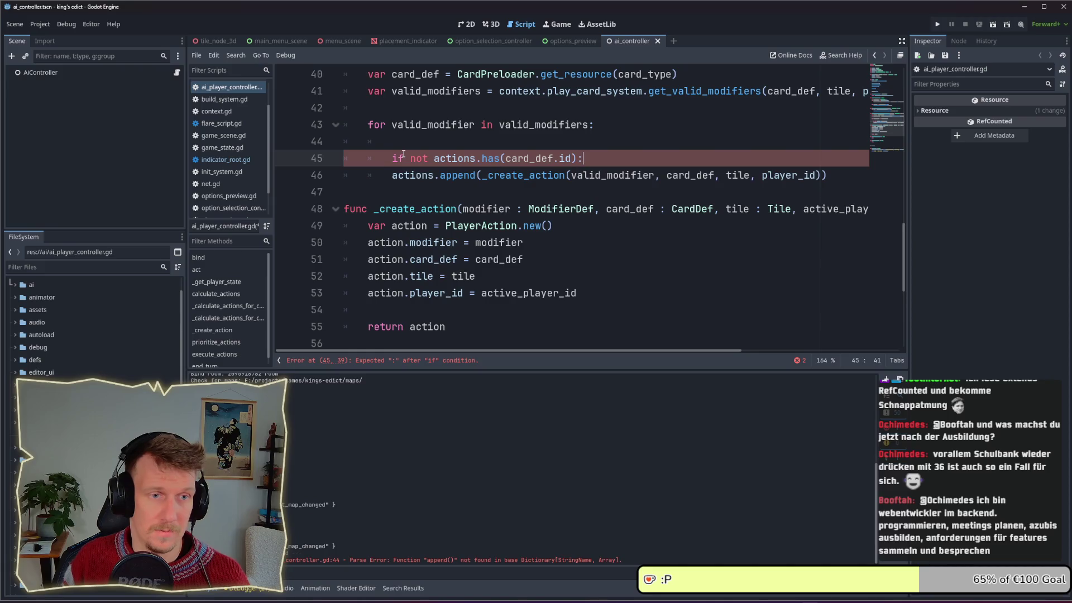
key("Return")
key("Tab")
type("actions")
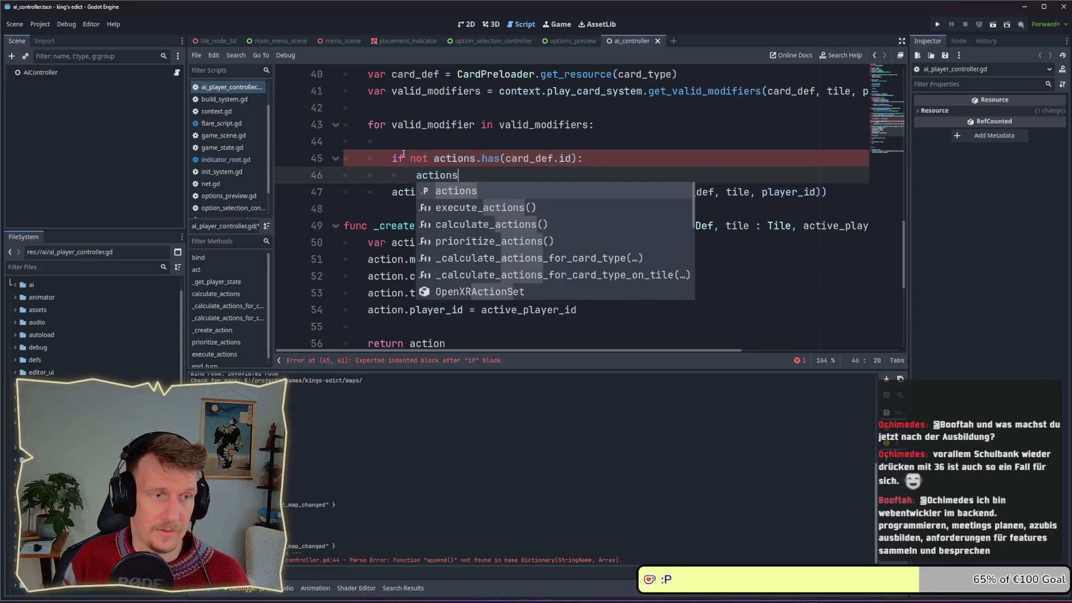
type("[card_def")
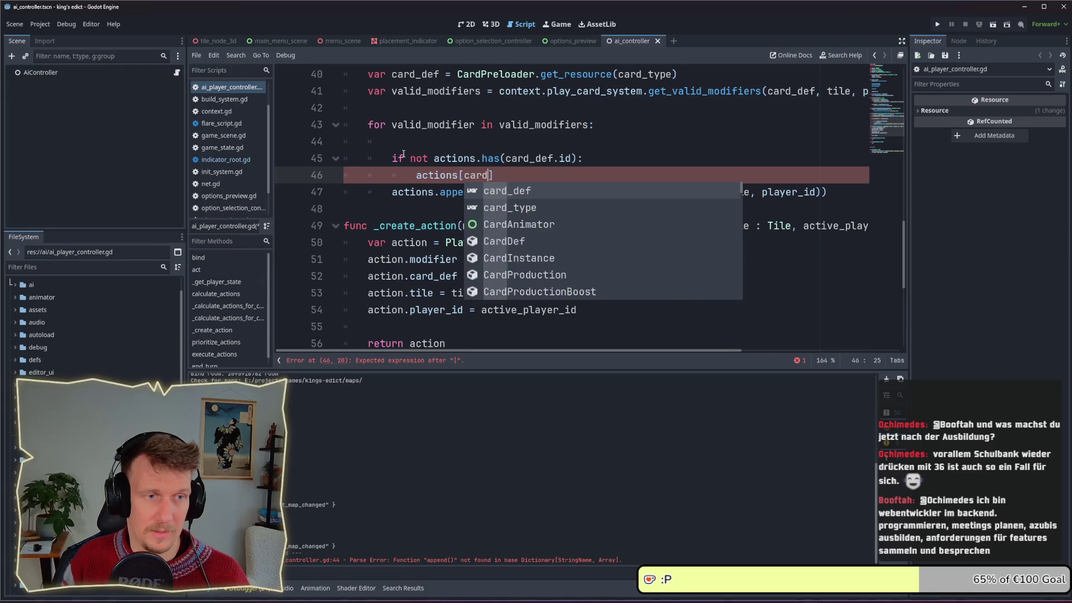
key("Right")
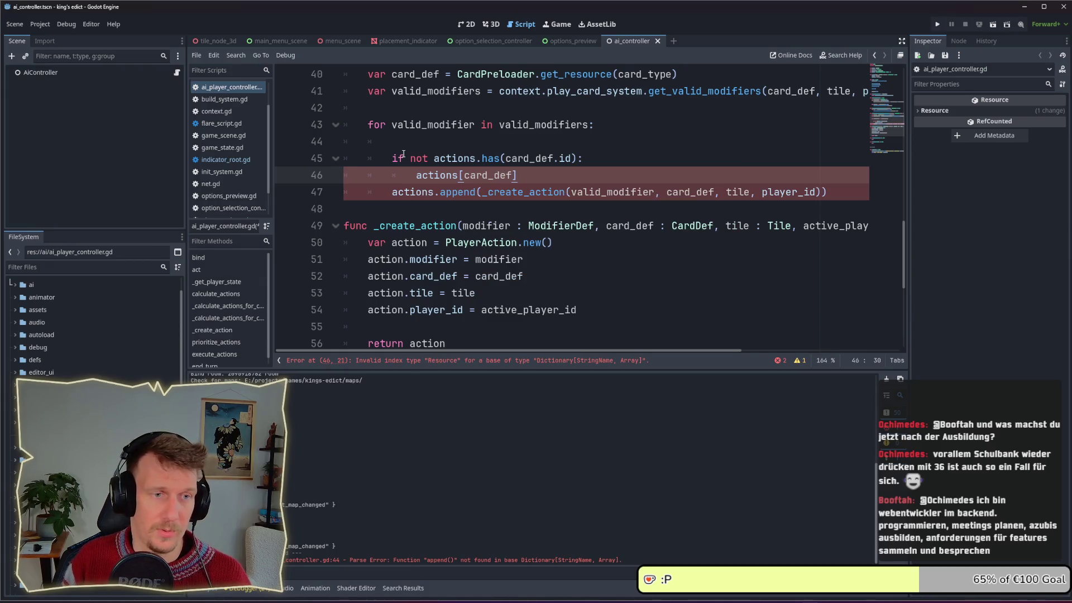
key("BackSpace")
type("= [")
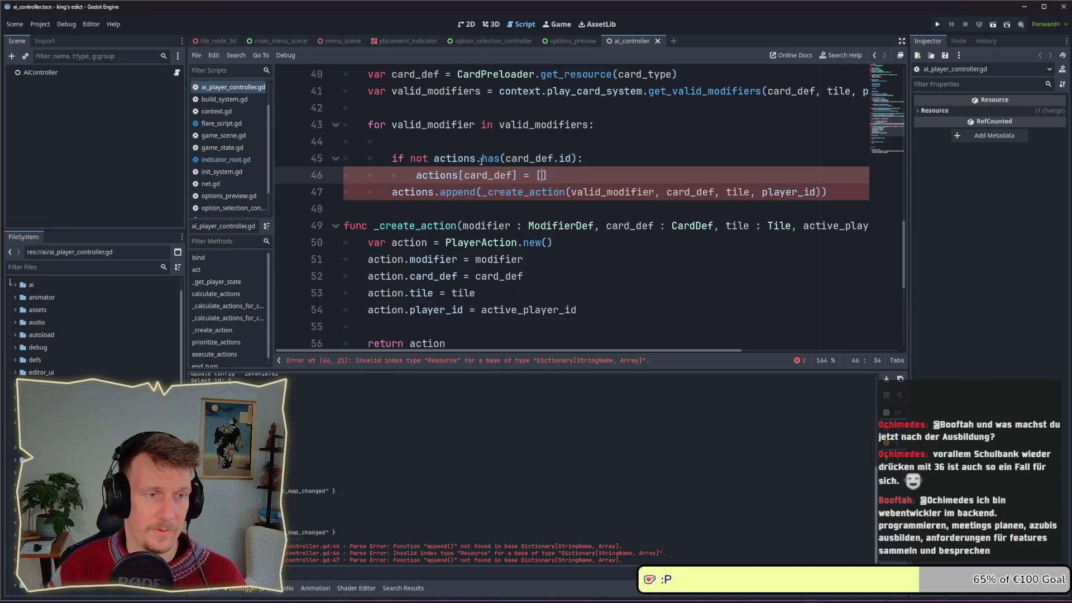
Finish 'actions[card_def.id] = []', append to actions[card_def.id], and delete empty line 44.
left_click(510, 176)
type(".id")
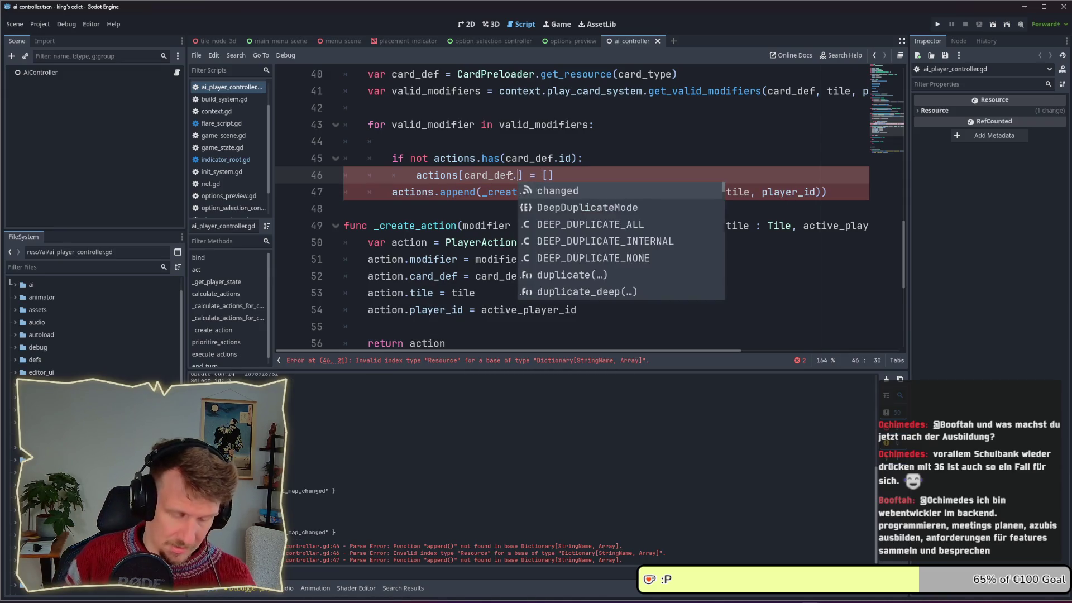
key("Escape")
left_click(581, 169)
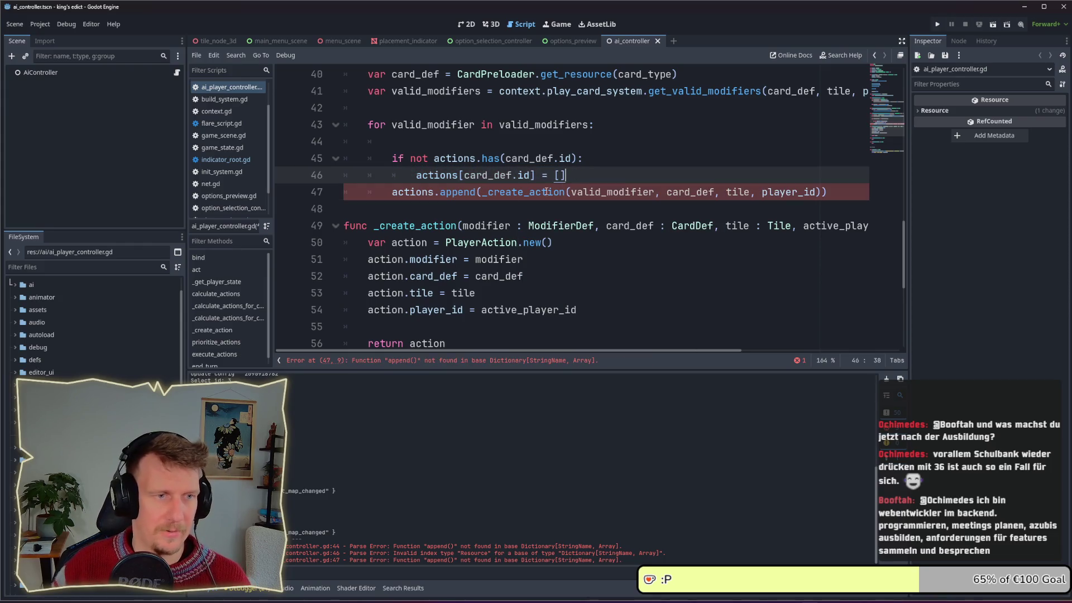
left_click_drag(419, 179, 535, 176)
key("ctrl+c")
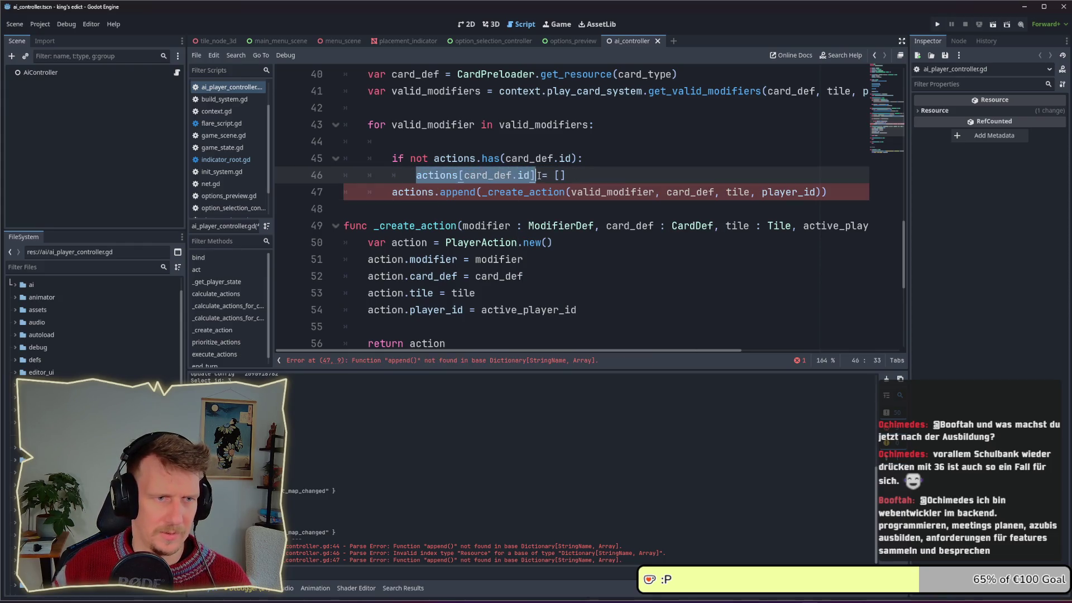
double_click(431, 192)
key("ctrl+v")
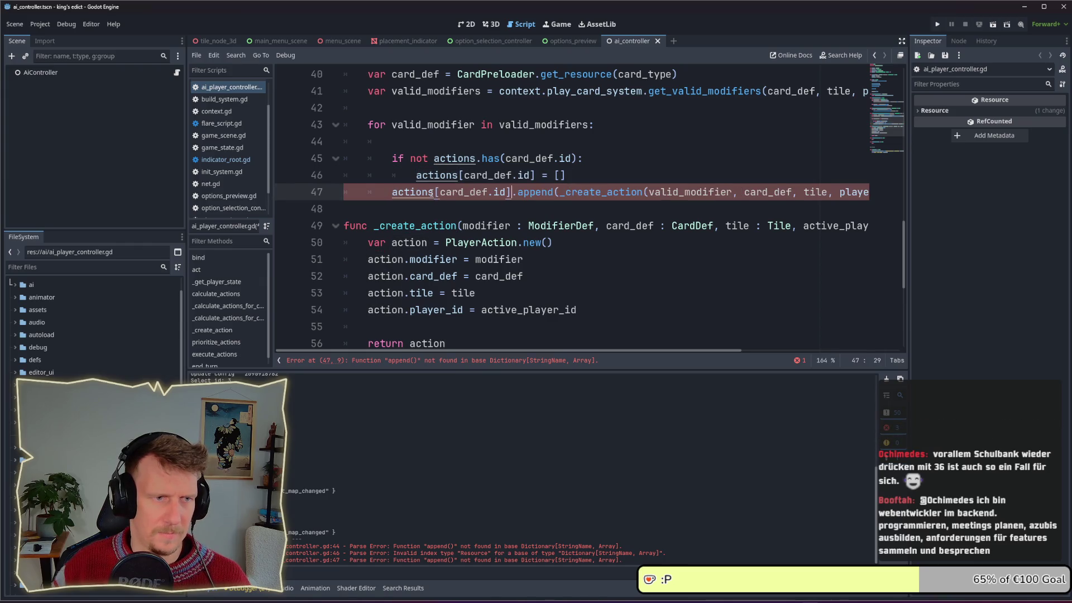
left_click(620, 176)
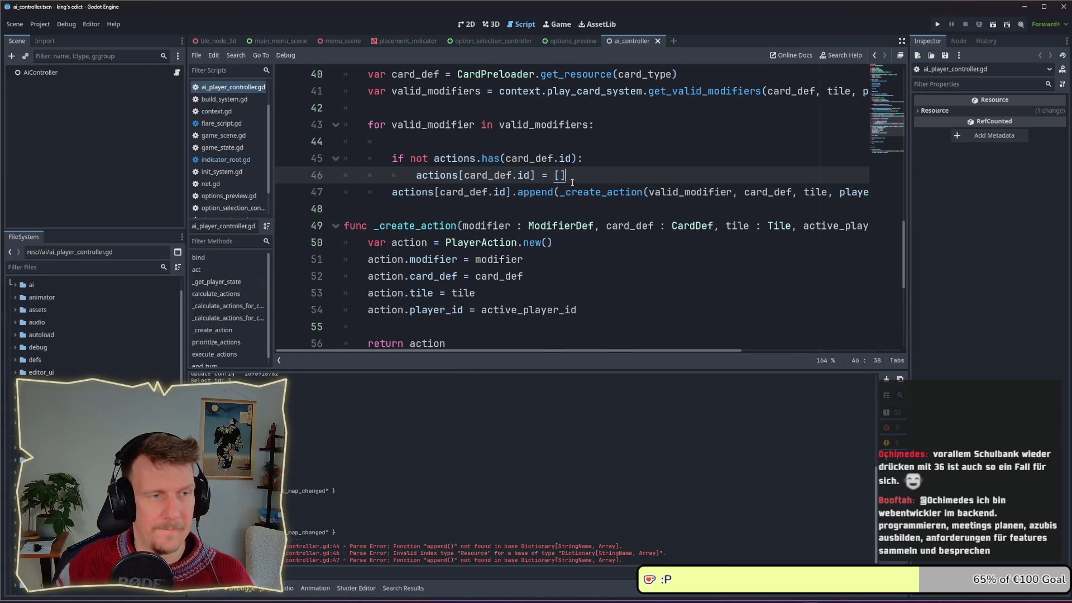
scroll(447, 139, "down", 1)
left_click(351, 98)
key("BackSpace")
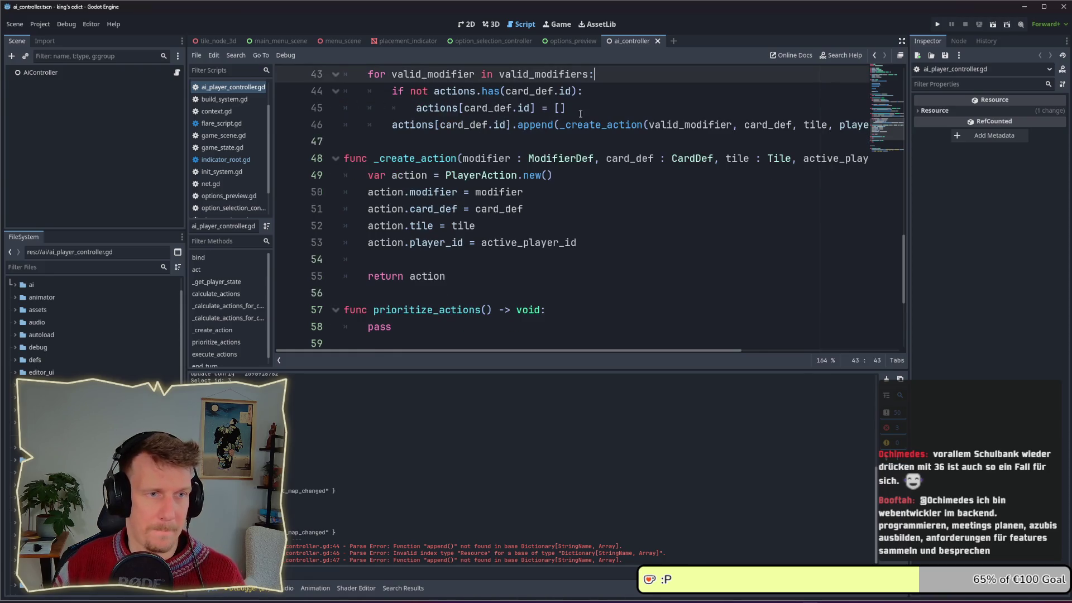
left_click(587, 115)
scroll(559, 168, "down", 4)
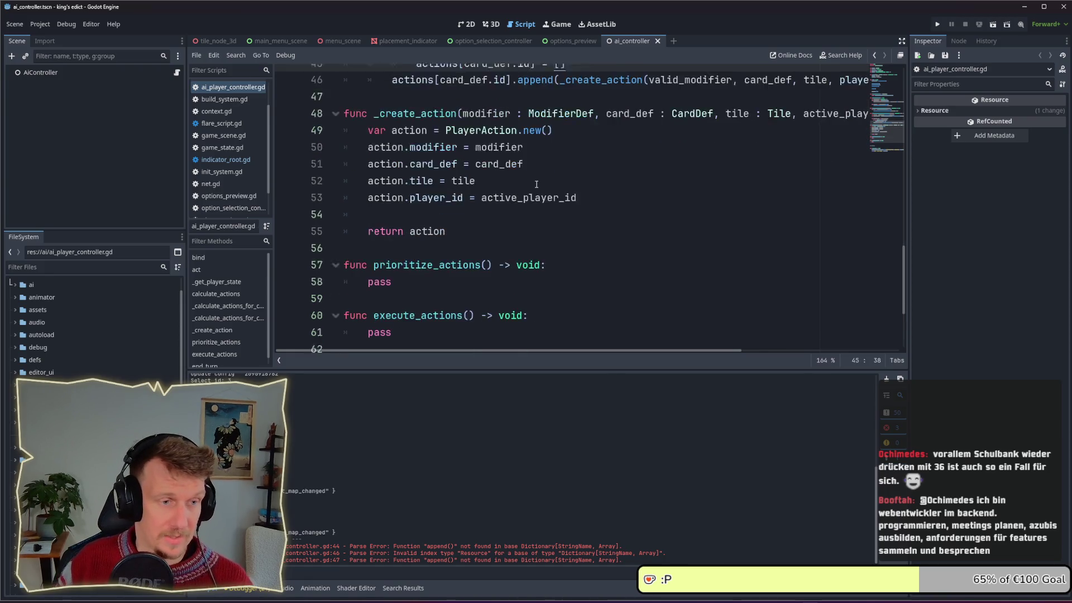
left_click(447, 196)
left_click_drag(422, 193, 369, 193)
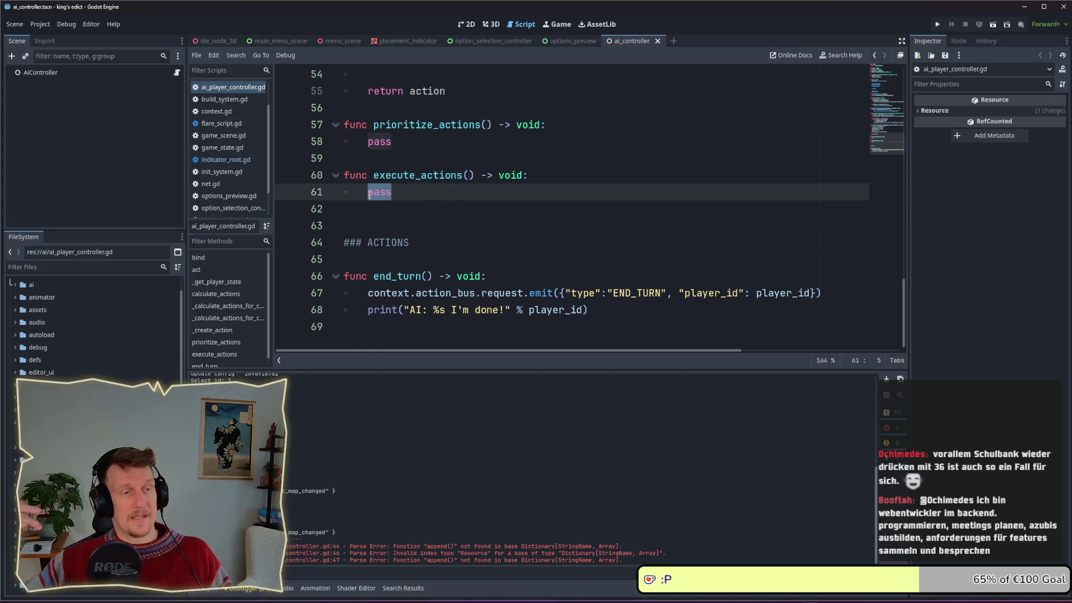
left_click(883, 83)
scroll(437, 194, "up", 2)
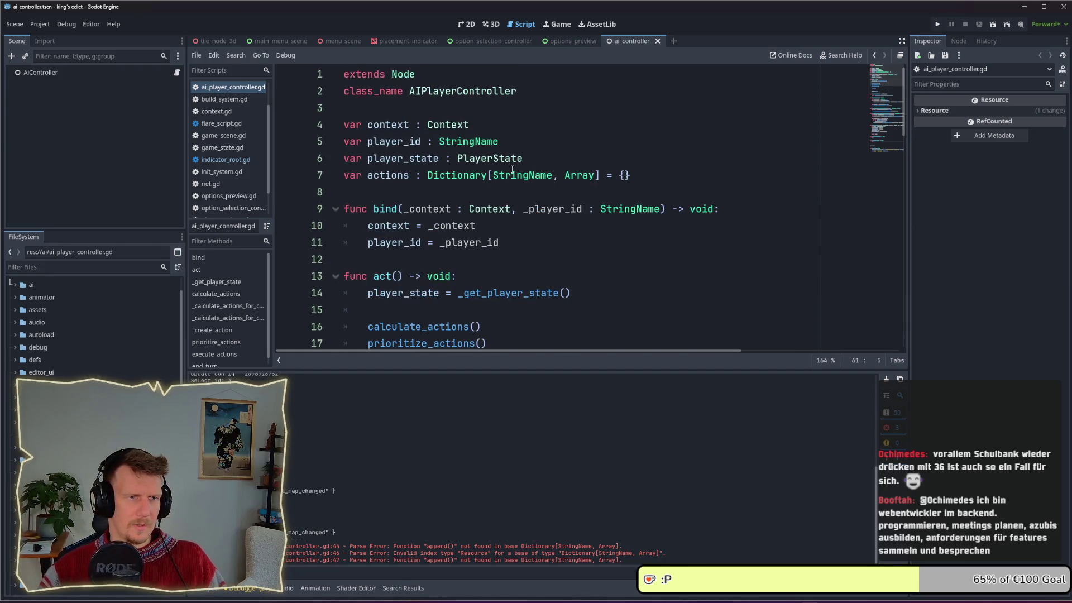
mouse_move(522, 175)
scroll(586, 159, "down", 2)
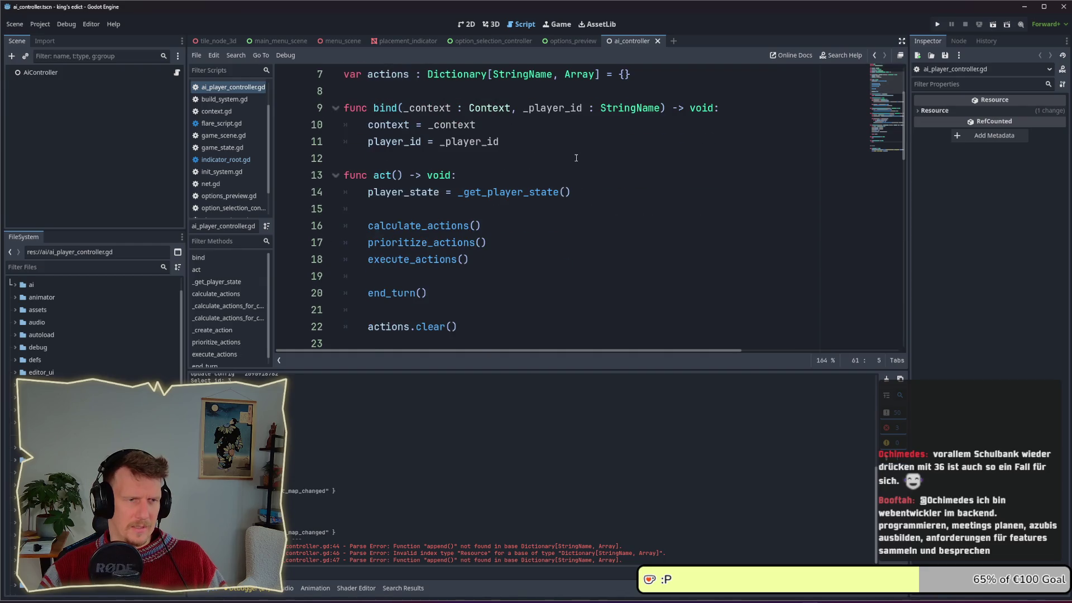
scroll(576, 158, "up", 2)
mouse_move(569, 178)
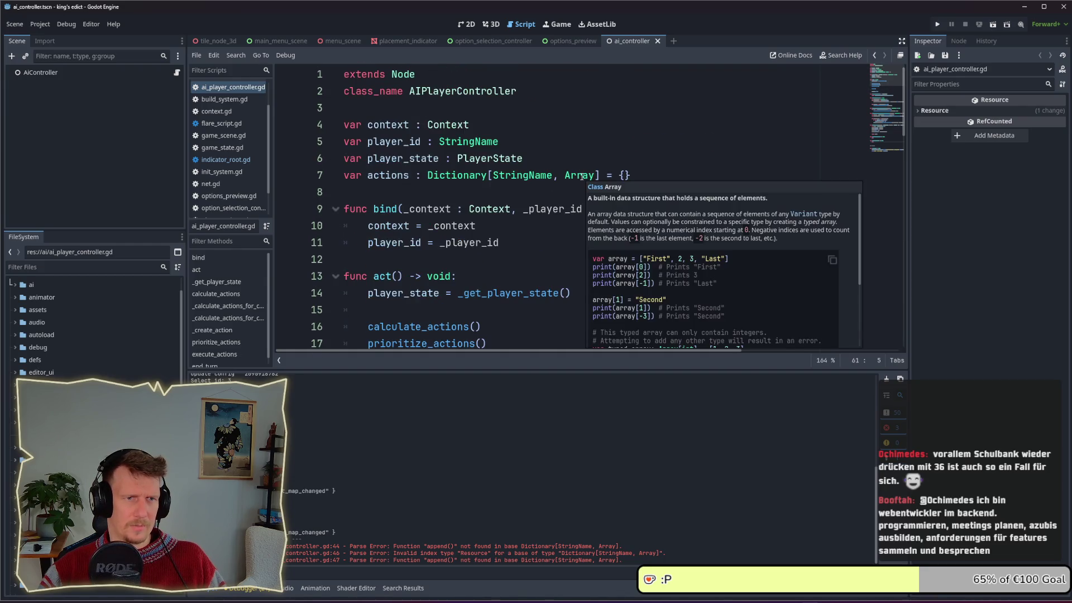
scroll(490, 180, "down", 6)
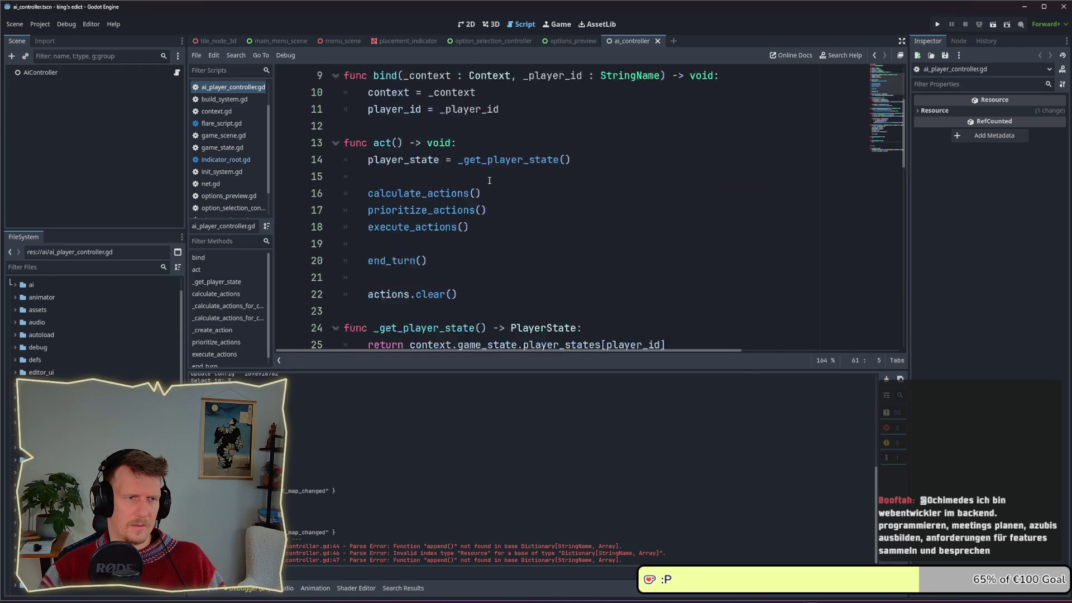
scroll(490, 180, "down", 1)
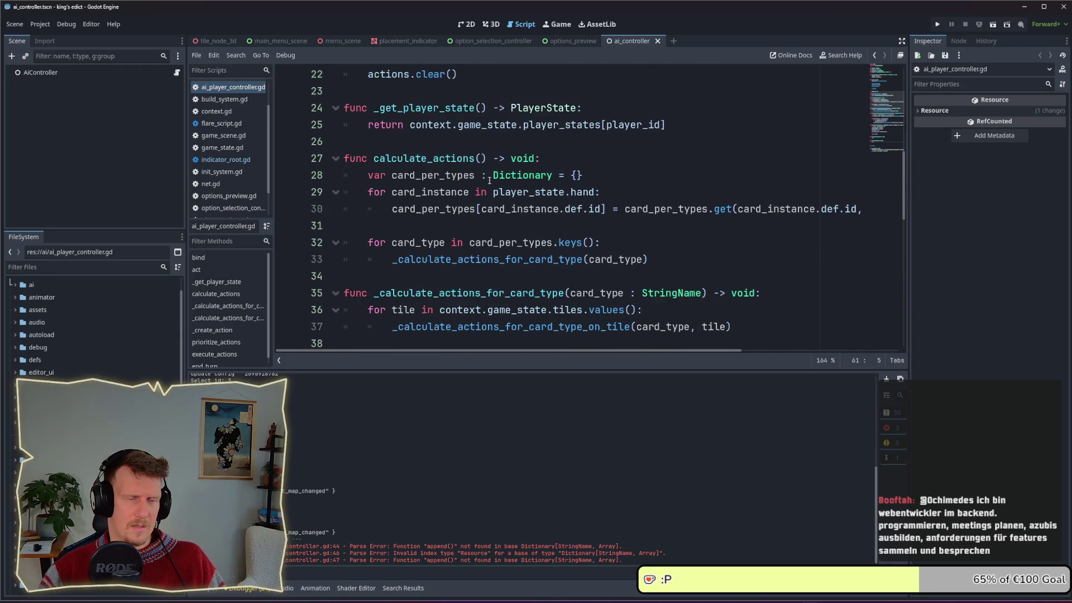
double_click(464, 175)
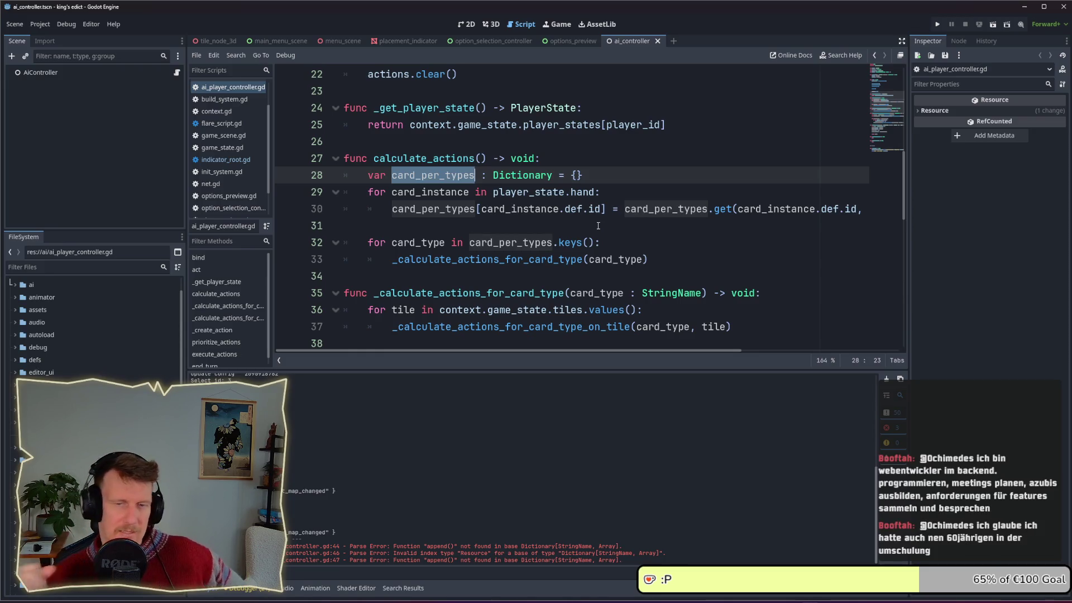
mouse_move(660, 209)
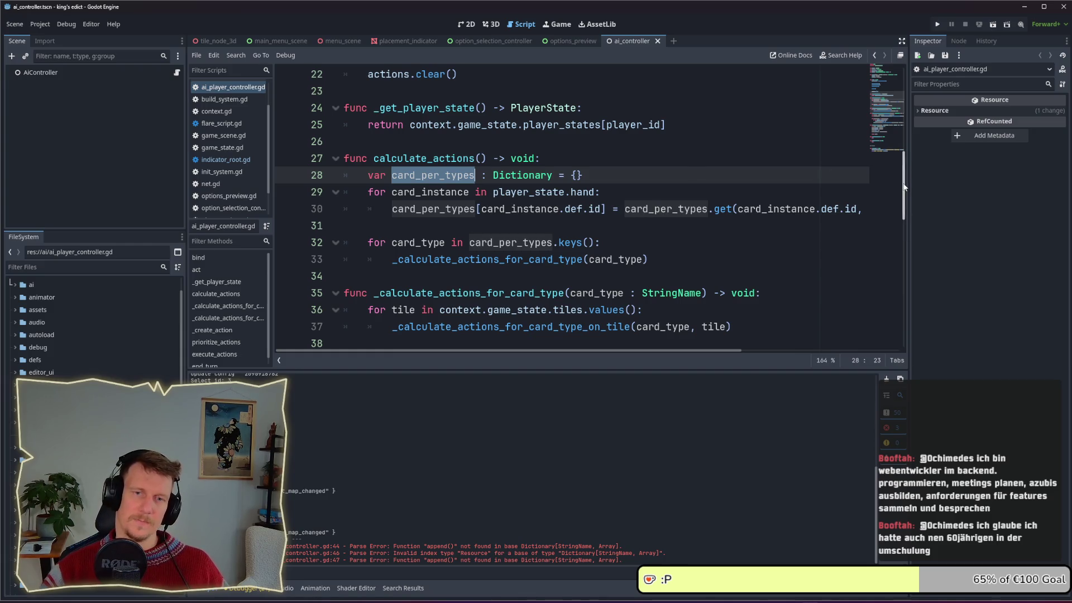
Inspect the actions Dictionary[StringName, Array] declaration on line 7 and the Array documentation.
left_click_drag(905, 188, 906, 82)
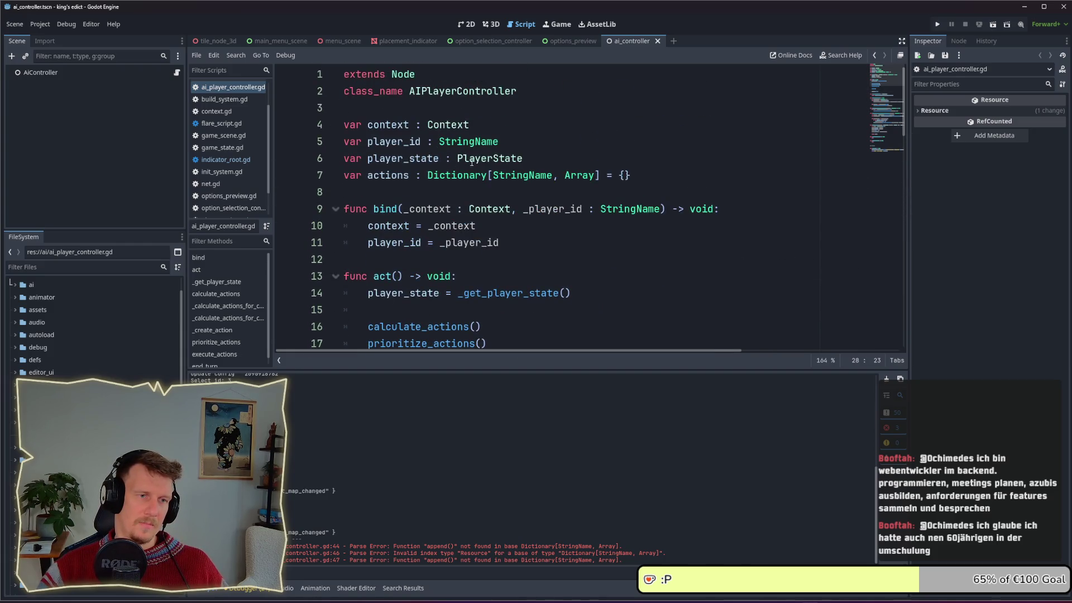
left_click_drag(369, 175, 631, 175)
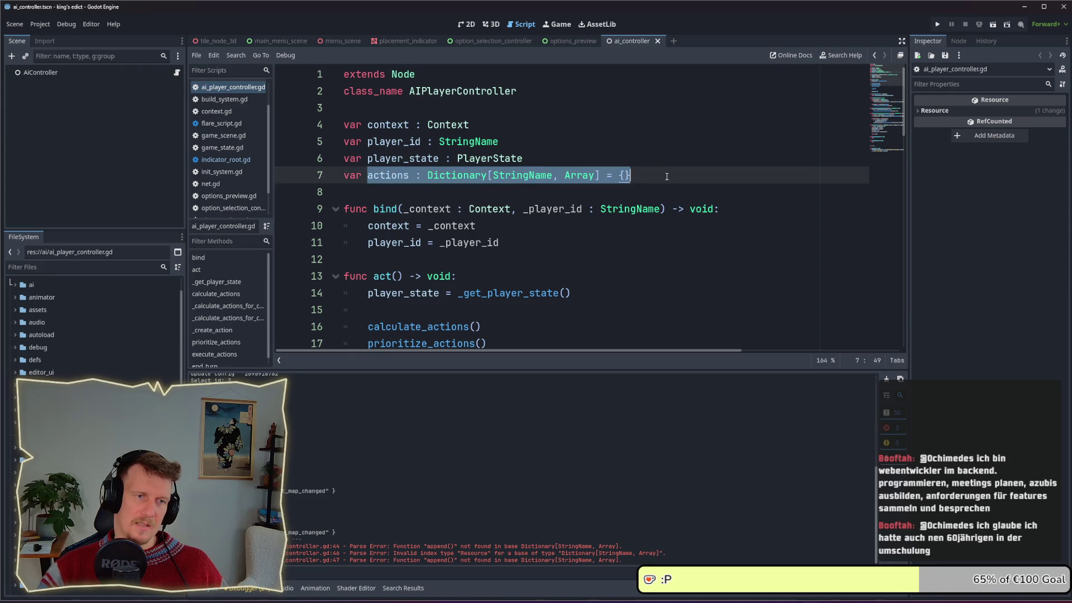
left_click(670, 177)
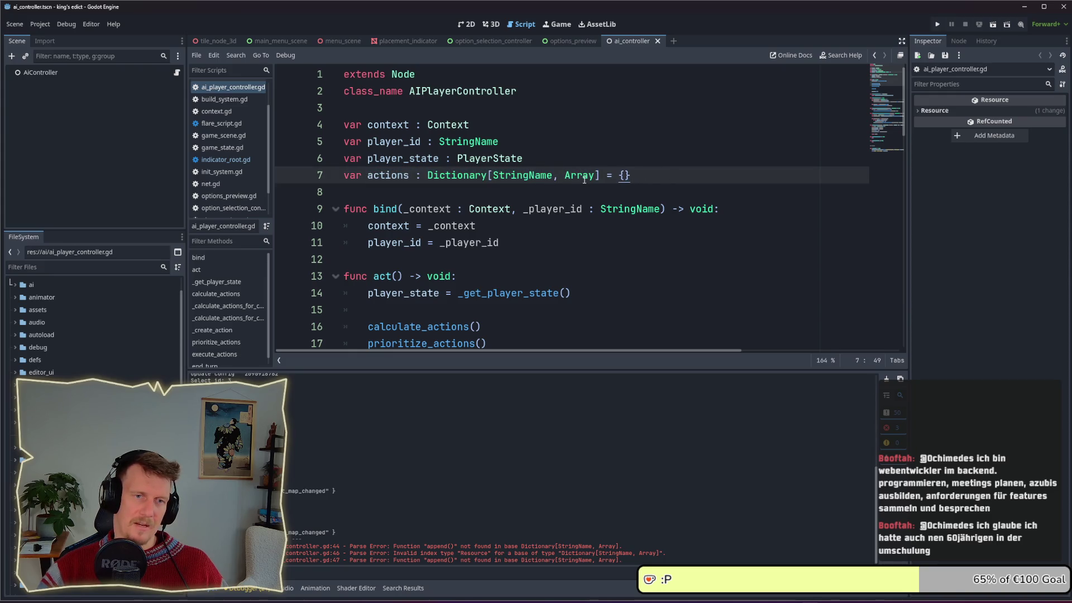
mouse_move(584, 179)
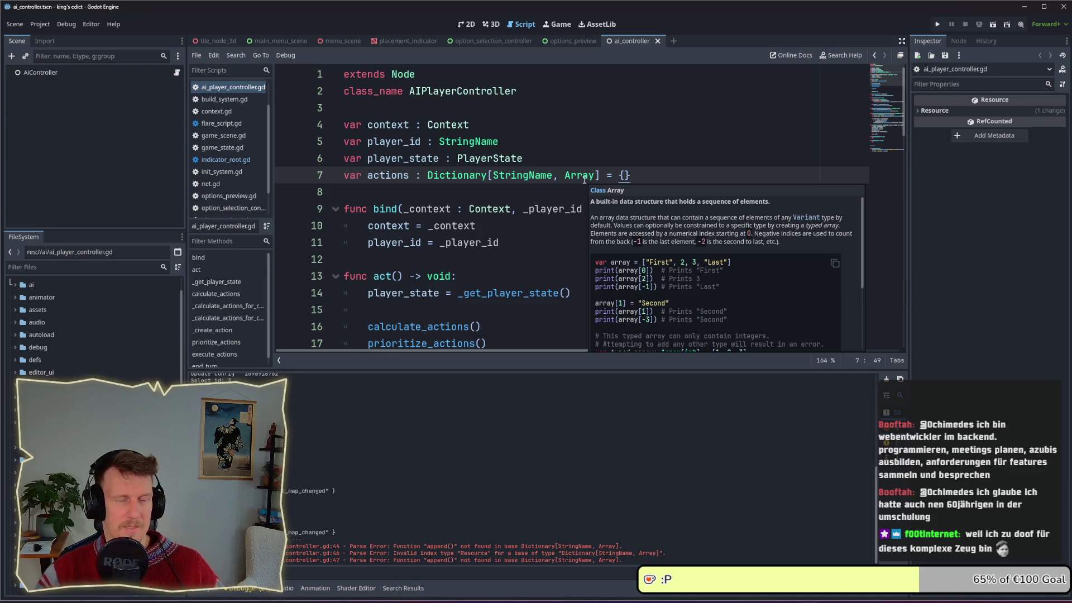
left_click(579, 176)
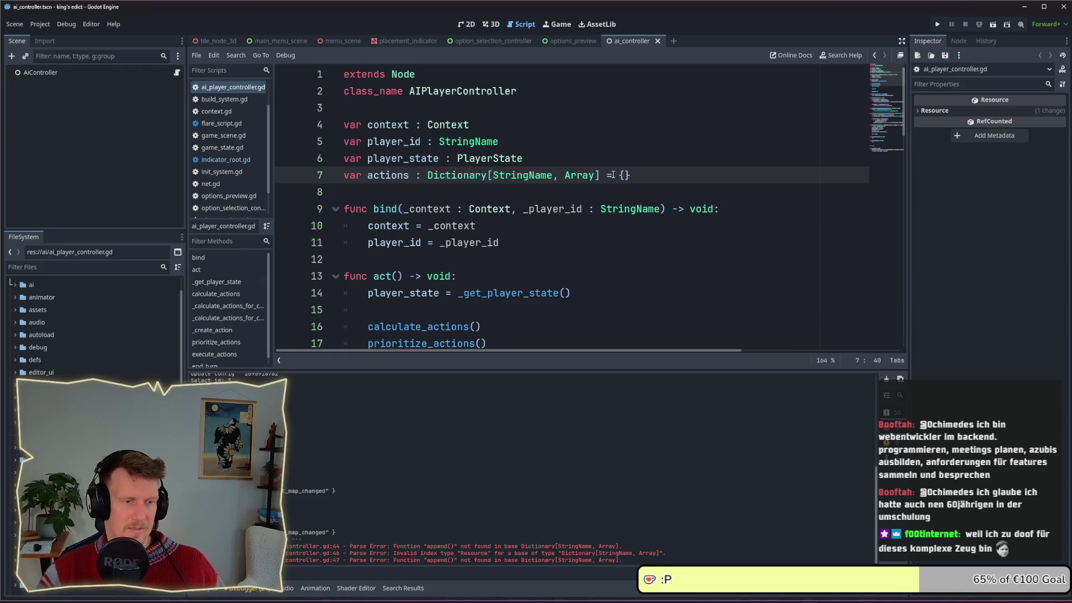
key("Up")
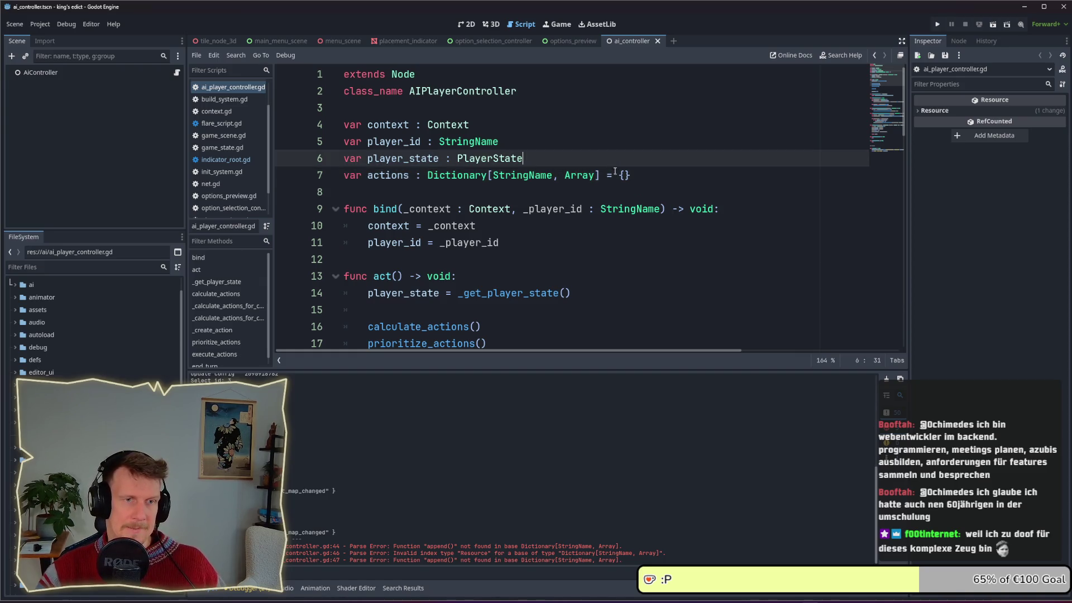
left_click_drag(559, 176, 597, 176)
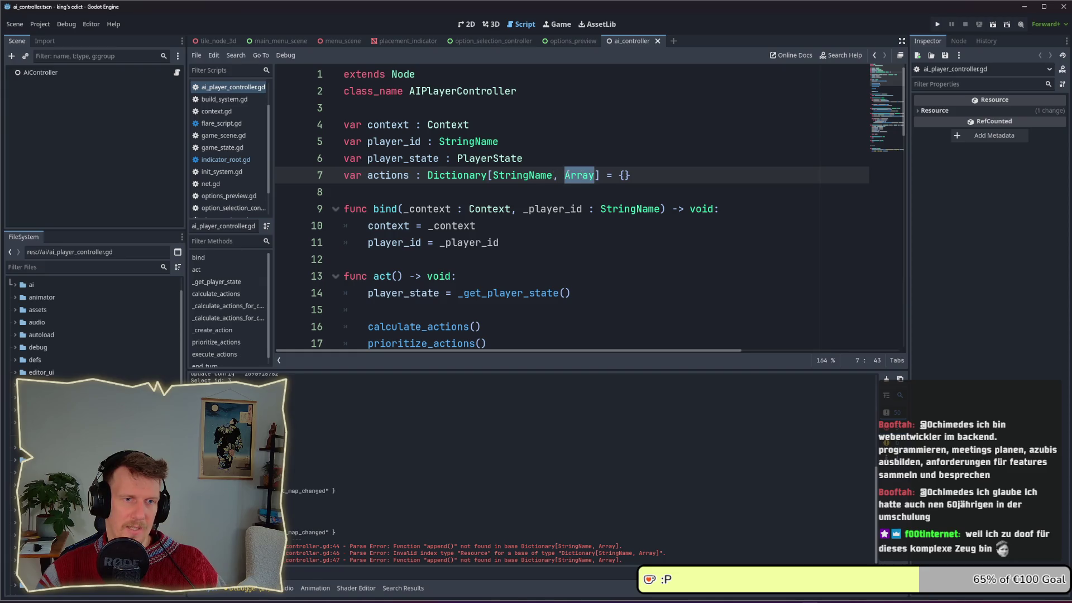
left_click(664, 178)
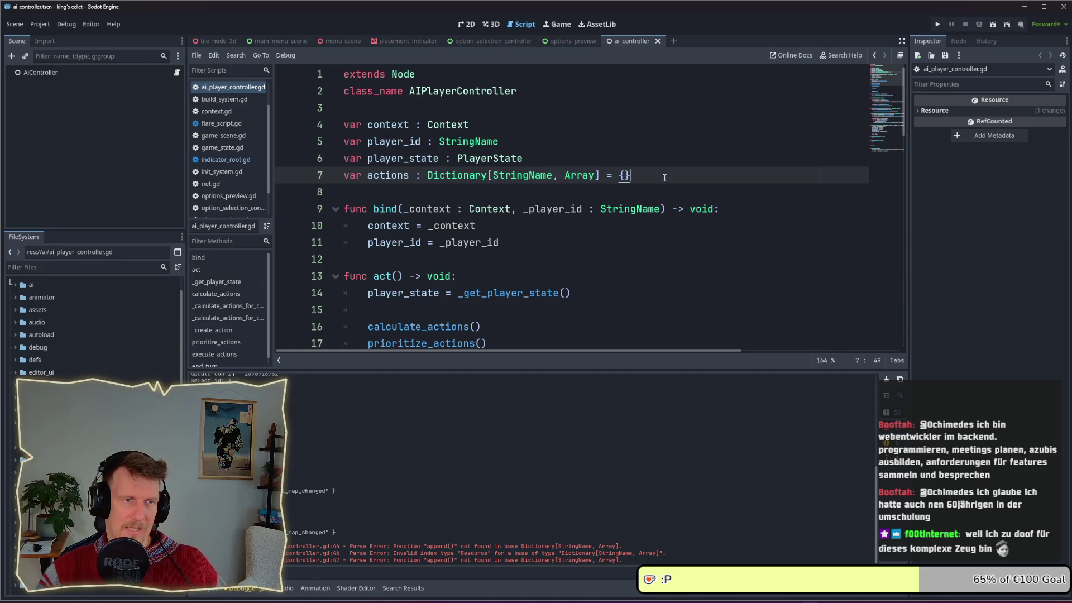
left_click(407, 176)
mouse_move(584, 171)
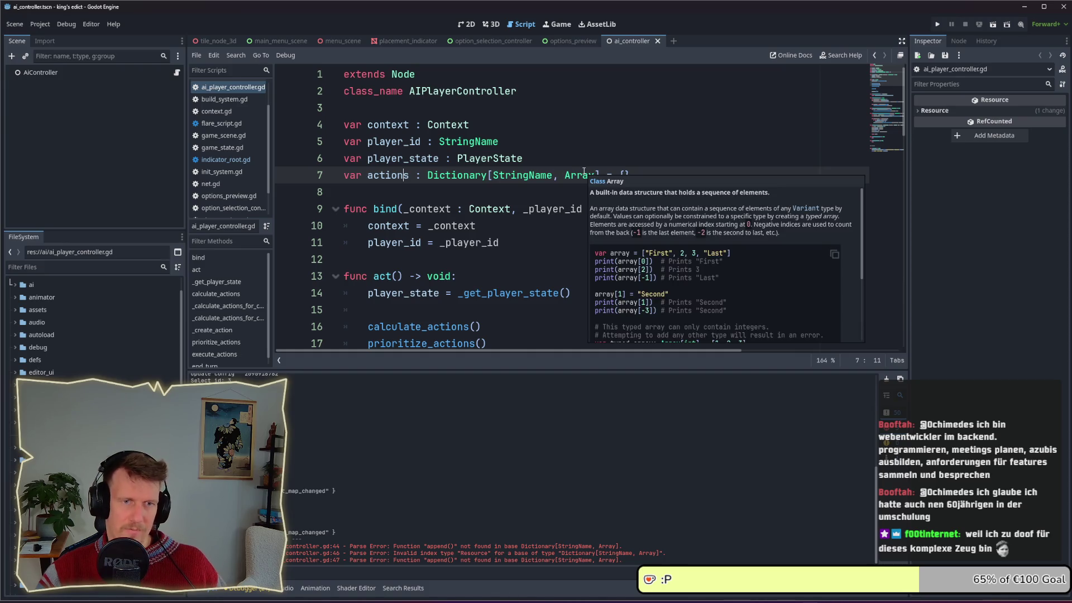
scroll(585, 171, "down", 1)
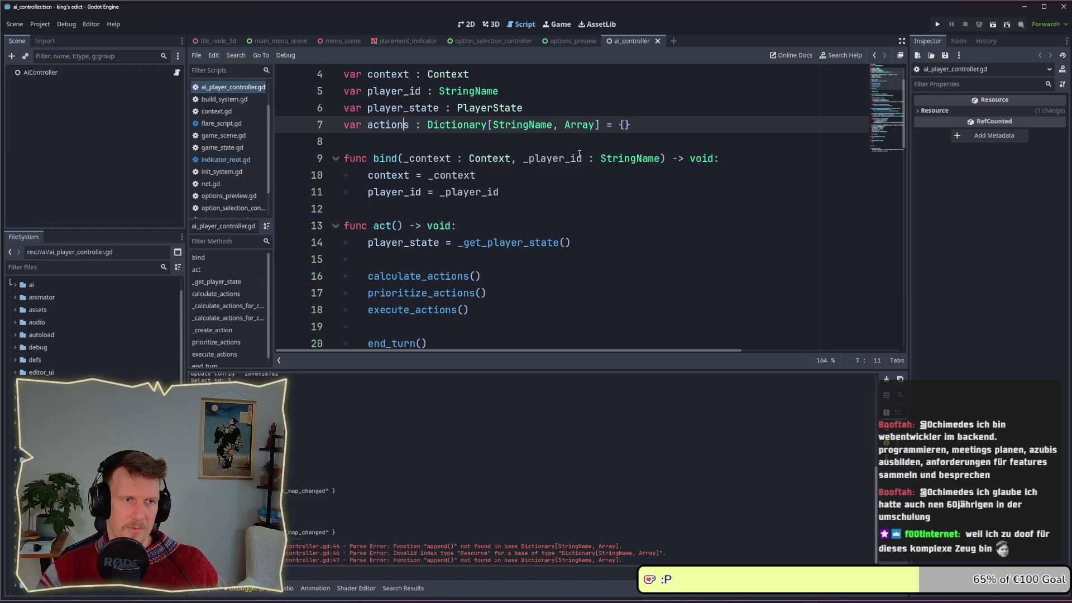
Switch to the AI Concept Excalidraw drawing and scroll below the Option → Action flow.
key("alt+Tab")
scroll(447, 447, "down", 5)
scroll(412, 463, "down", 6)
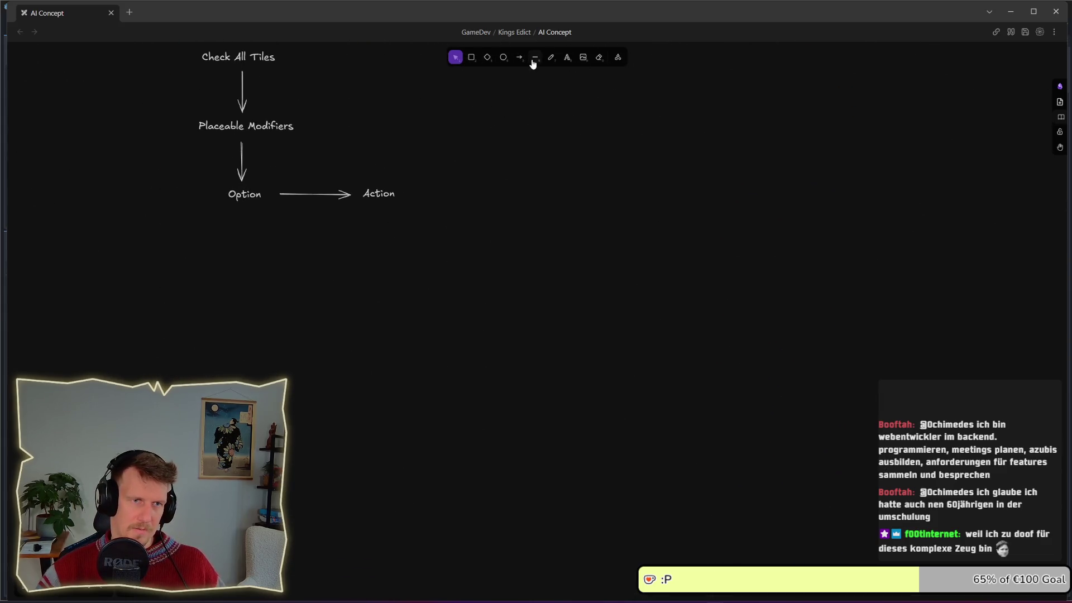
Draw a circle below the Option → Action flow.
left_click(561, 59)
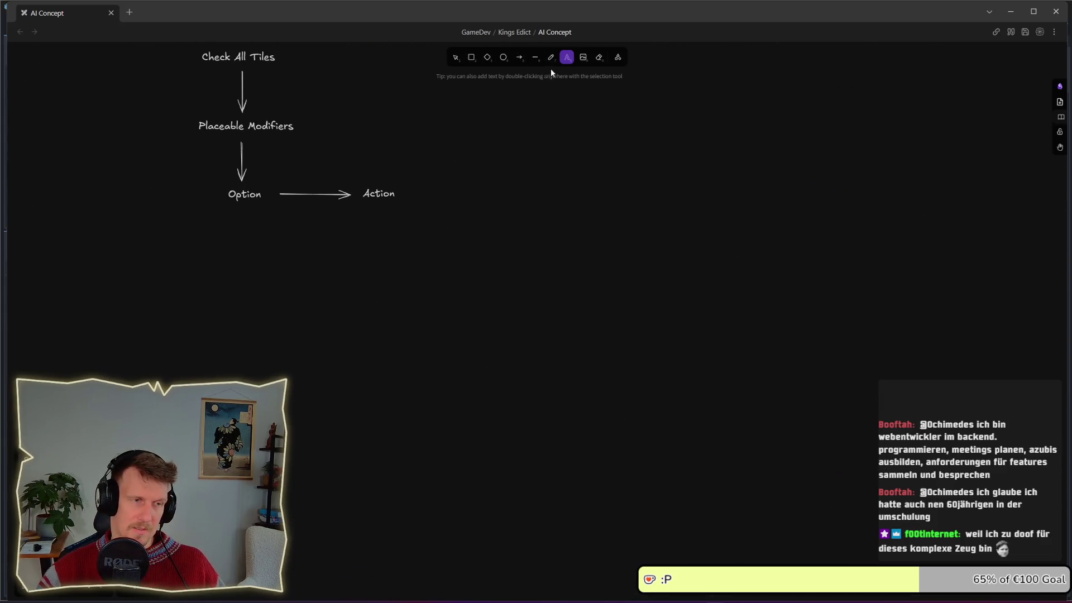
left_click(503, 60)
mouse_move(270, 300)
left_mouse_down()
mouse_move(378, 338)
mouse_move(339, 358)
left_mouse_up()
scroll(379, 331, "left", 1)
scroll(380, 331, "down", 1)
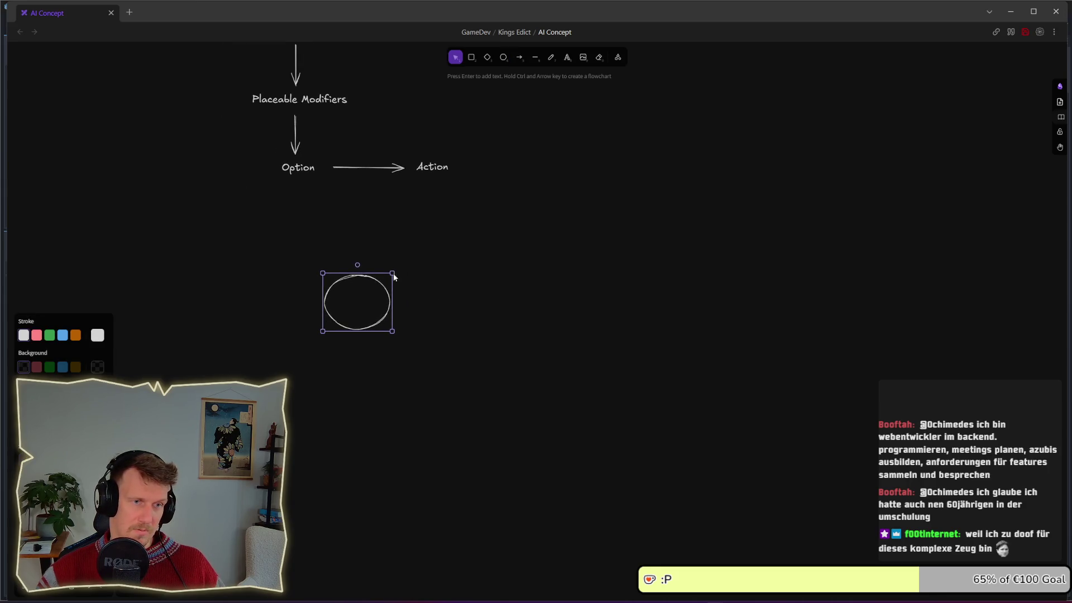
Draw an arrow from the circle's right edge with an 'A' label at its head.
left_click(519, 58)
left_click_drag(395, 289, 530, 255)
left_click(568, 57)
left_click(541, 242)
type("A")
key("Escape")
Duplicate the arrow and its label, angling the copy further downward.
left_click(505, 287)
key("a")
mouse_move(398, 335)
left_mouse_down()
mouse_move(534, 301)
mouse_move(486, 297)
mouse_move(523, 356)
left_mouse_up()
left_click(550, 309)
left_click_drag(544, 256, 537, 360)
Label the upper arrow 'Array' and the lower arrow 'member'.
left_click(551, 312)
left_click(545, 259)
key("Return")
type("rray")
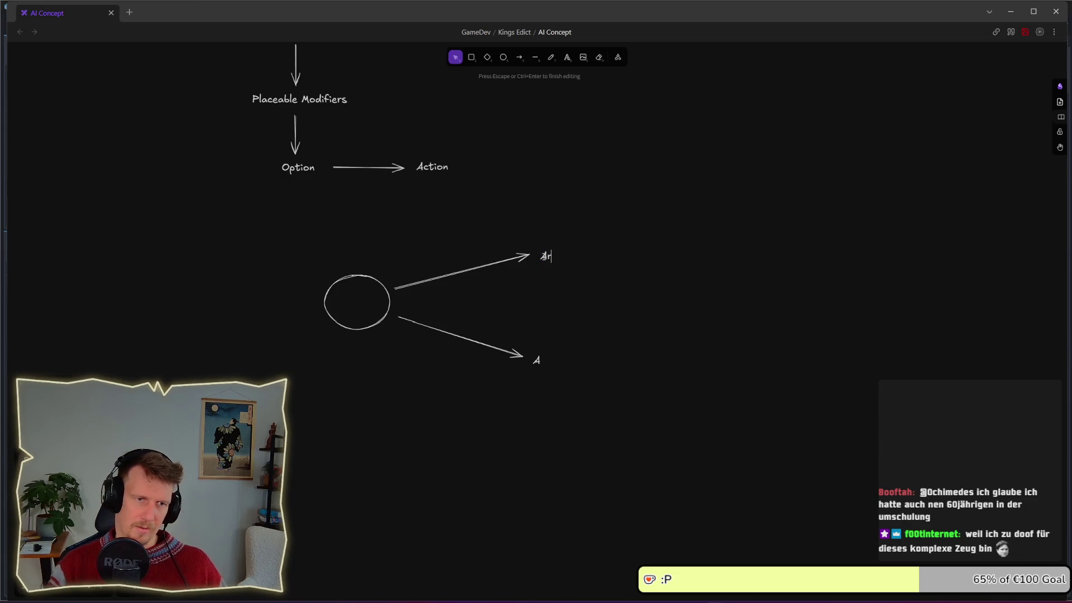
double_click(536, 358)
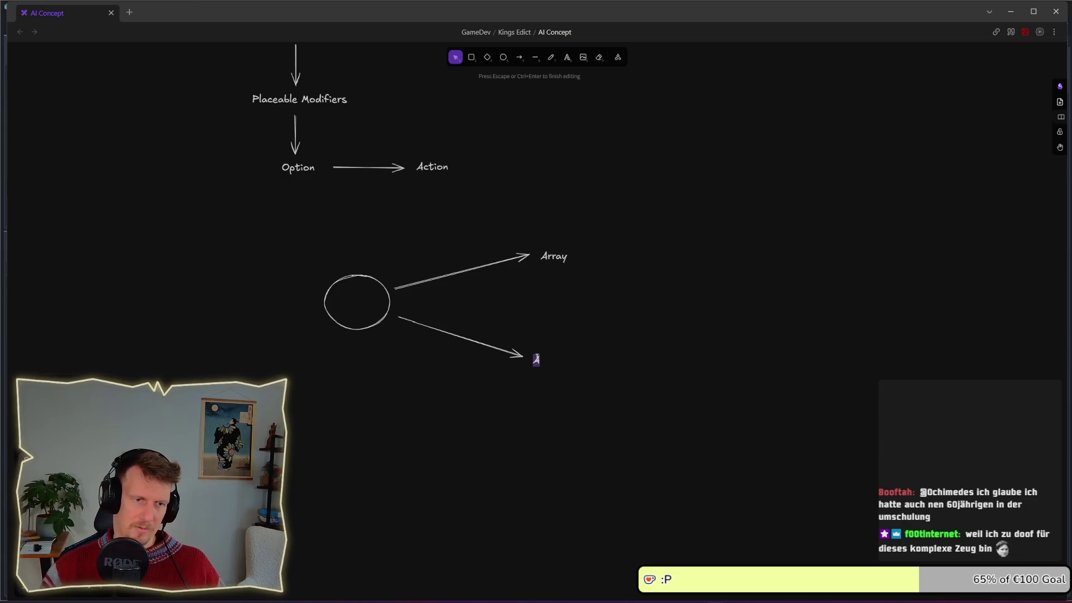
type("member")
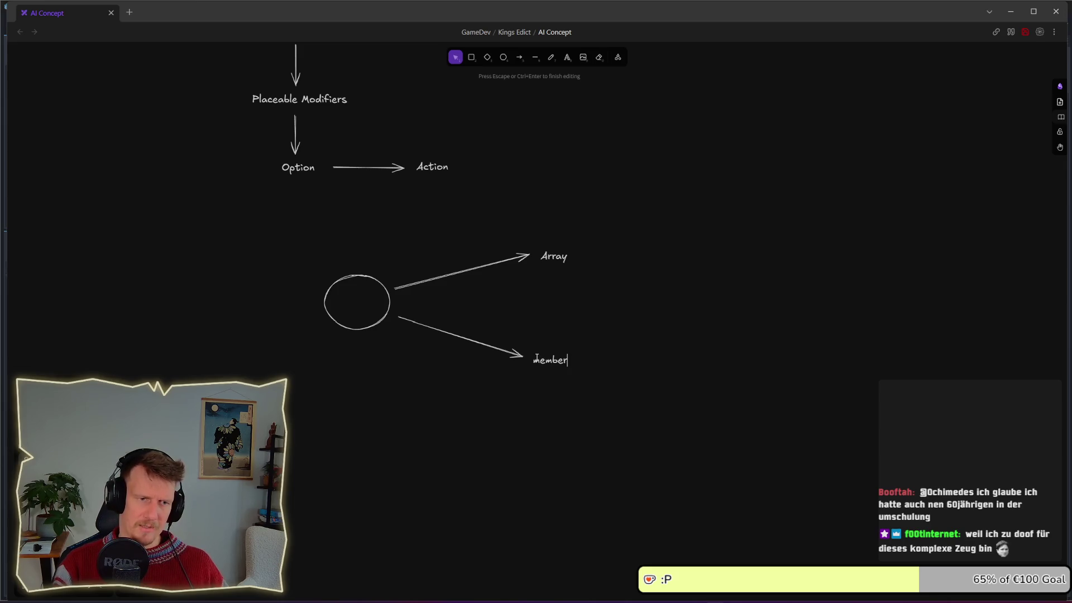
left_click(559, 346)
left_click_drag(553, 360, 553, 353)
left_click(564, 296)
Strike out the Array arrow with a red freehand X.
key("p")
left_click_drag(453, 260, 470, 282)
left_click_drag(469, 260, 451, 286)
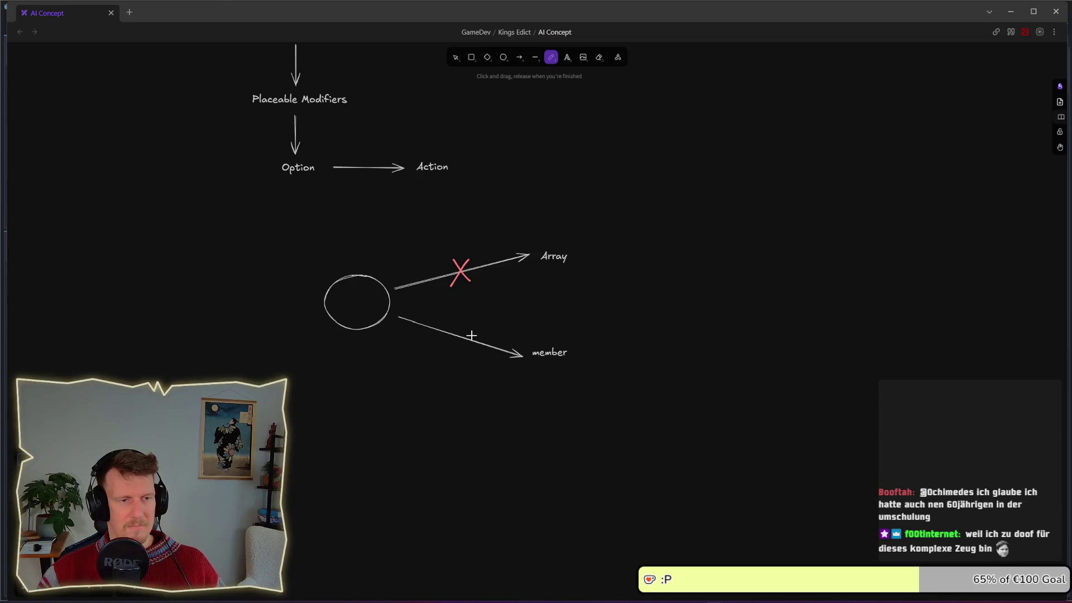
Cross out the member arrow and the circle with red X marks.
mouse_move(464, 322)
left_mouse_down()
mouse_move(481, 361)
mouse_move(466, 354)
left_mouse_up()
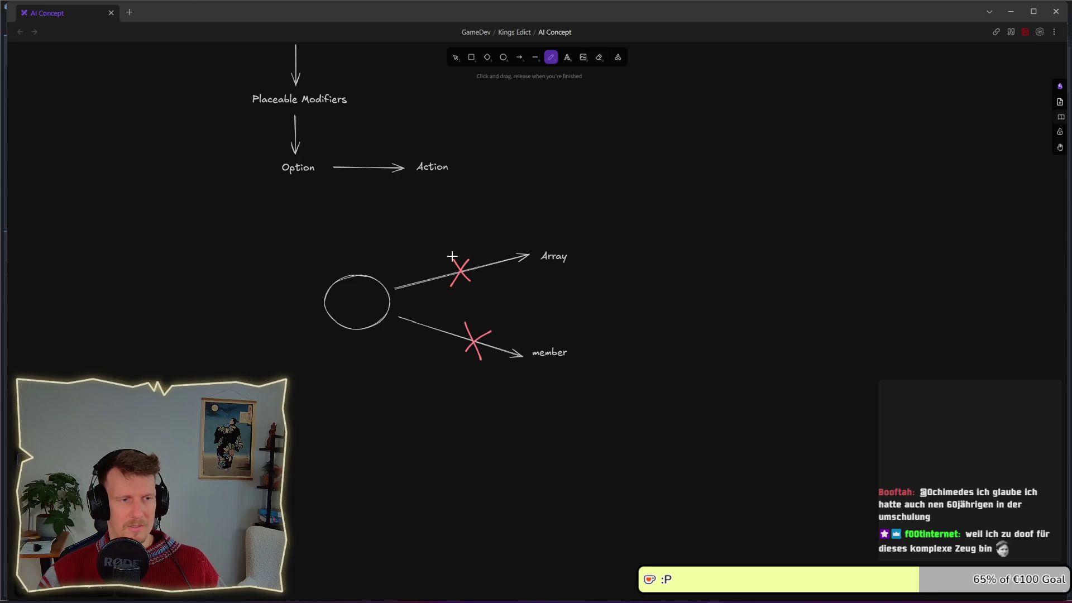
left_click_drag(311, 259, 391, 338)
left_click_drag(396, 269, 334, 339)
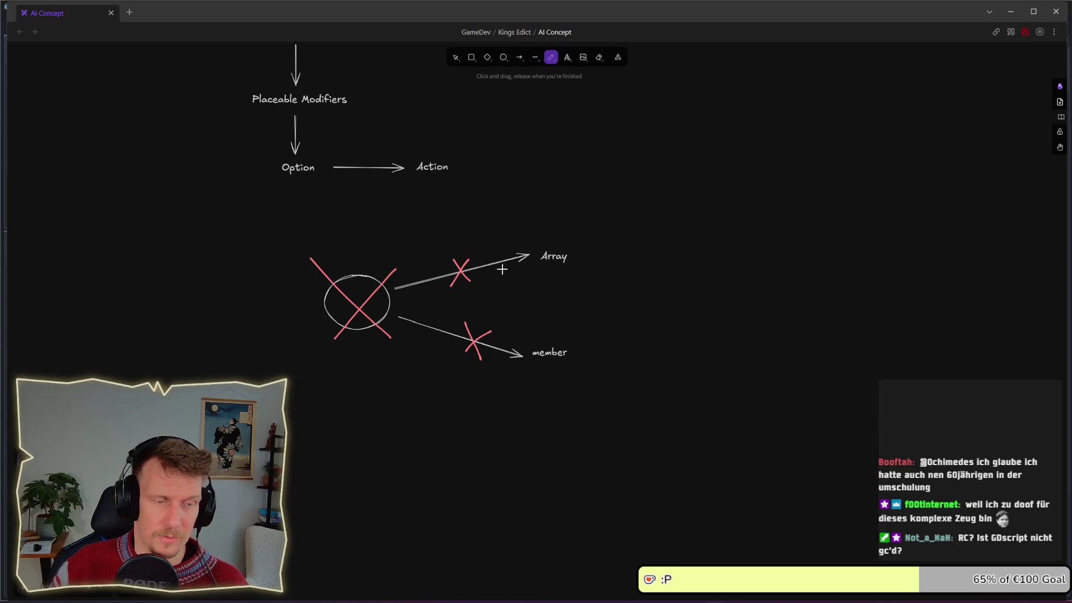
Switch back to Godot's ai_player_controller.gd script with Alt+Tab.
scroll(502, 244, "up", 1)
key("alt+Tab")
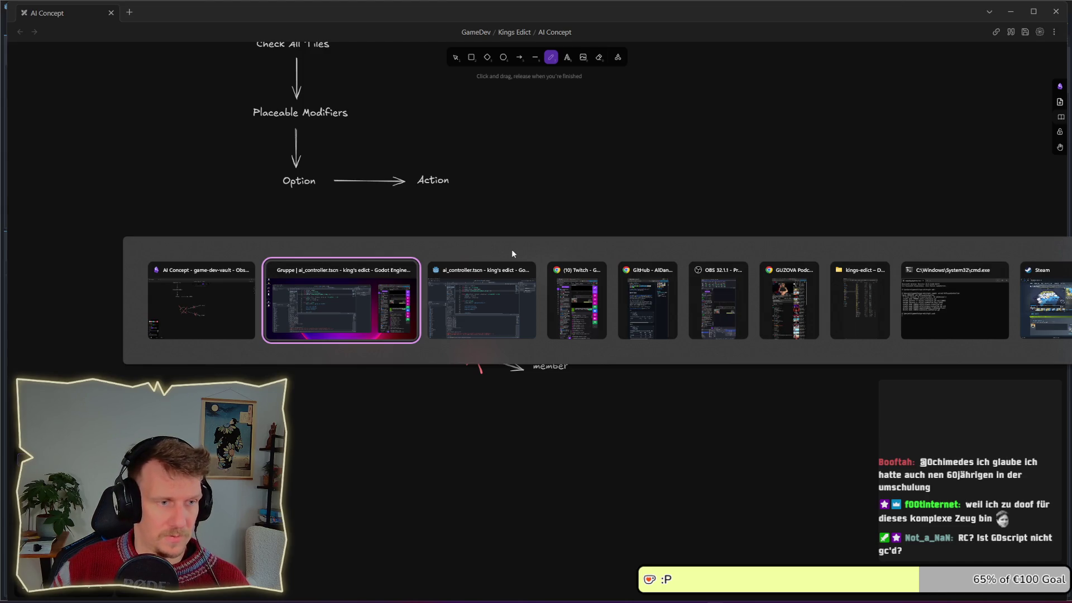
key("alt+Tab")
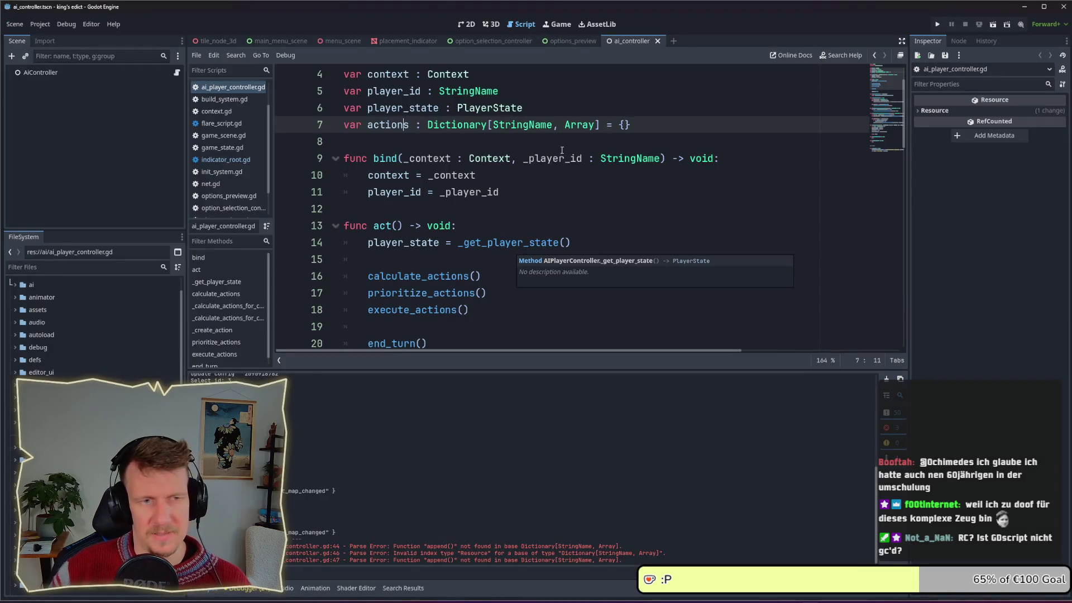
Scroll through the member variables and act() sequence, checking the Dictionary documentation.
left_click(562, 149)
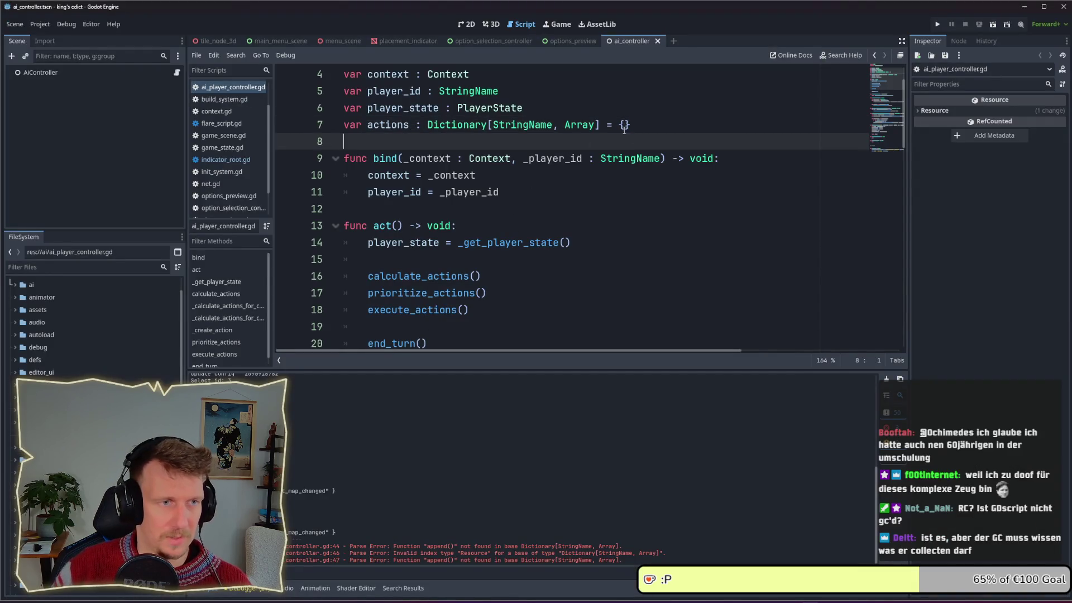
scroll(661, 132, "down", 4)
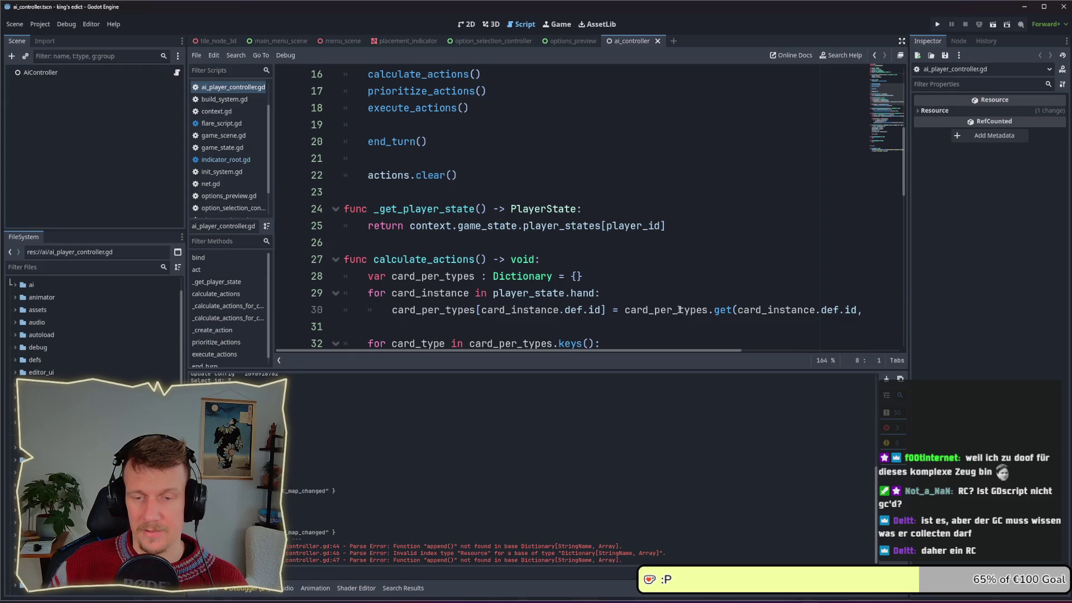
scroll(639, 291, "up", 1)
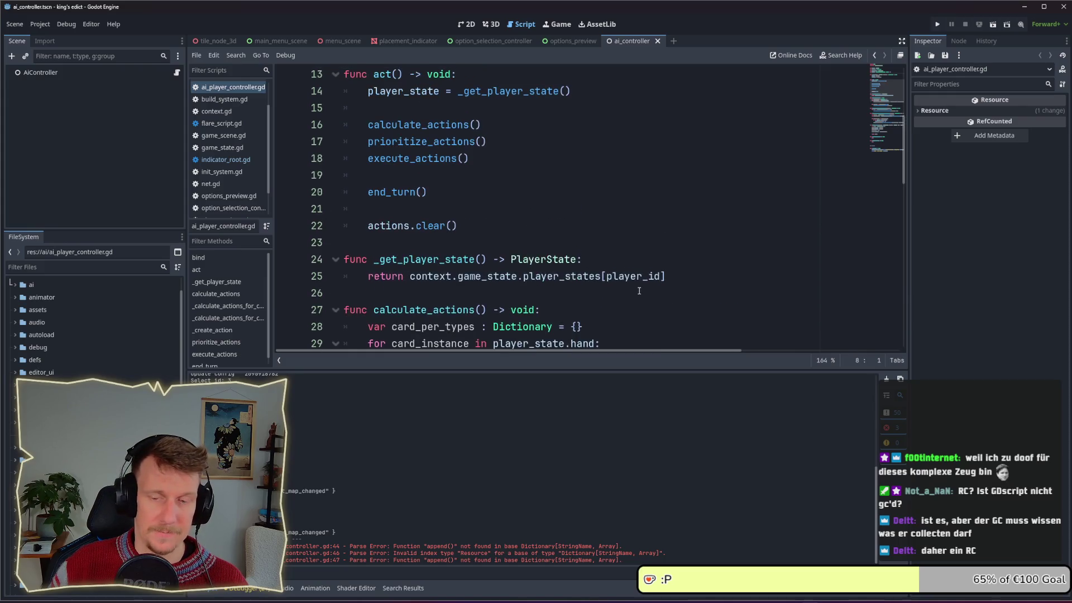
scroll(621, 284, "up", 1)
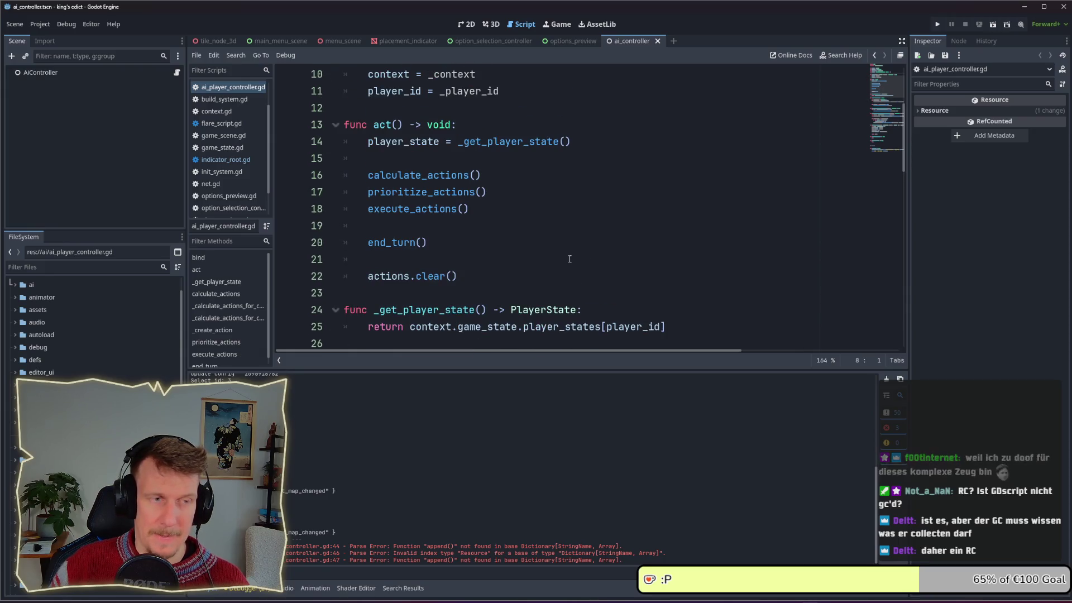
scroll(569, 259, "up", 1)
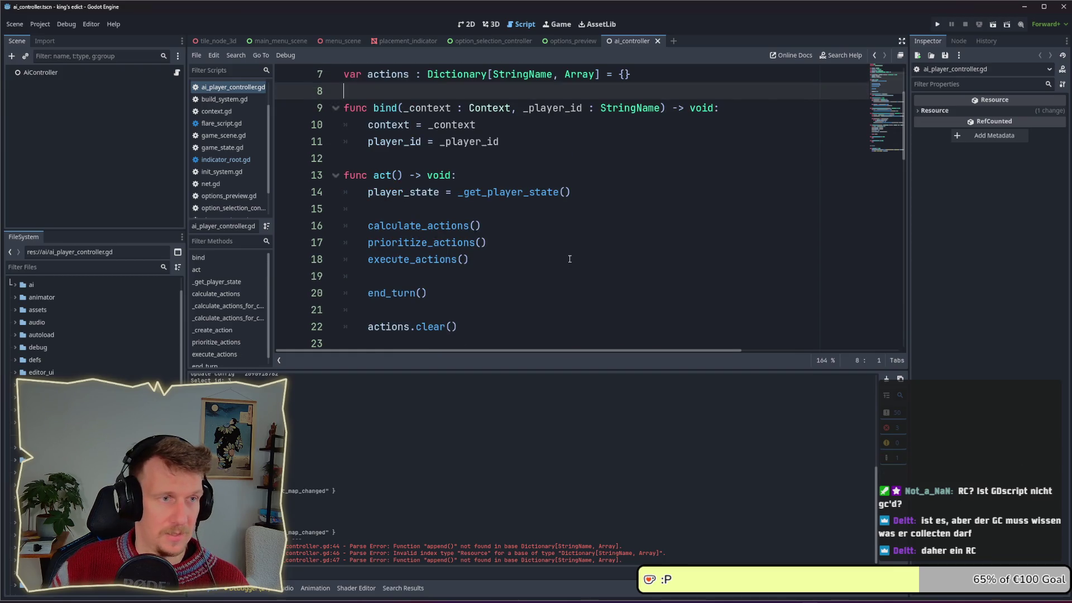
scroll(570, 258, "up", 2)
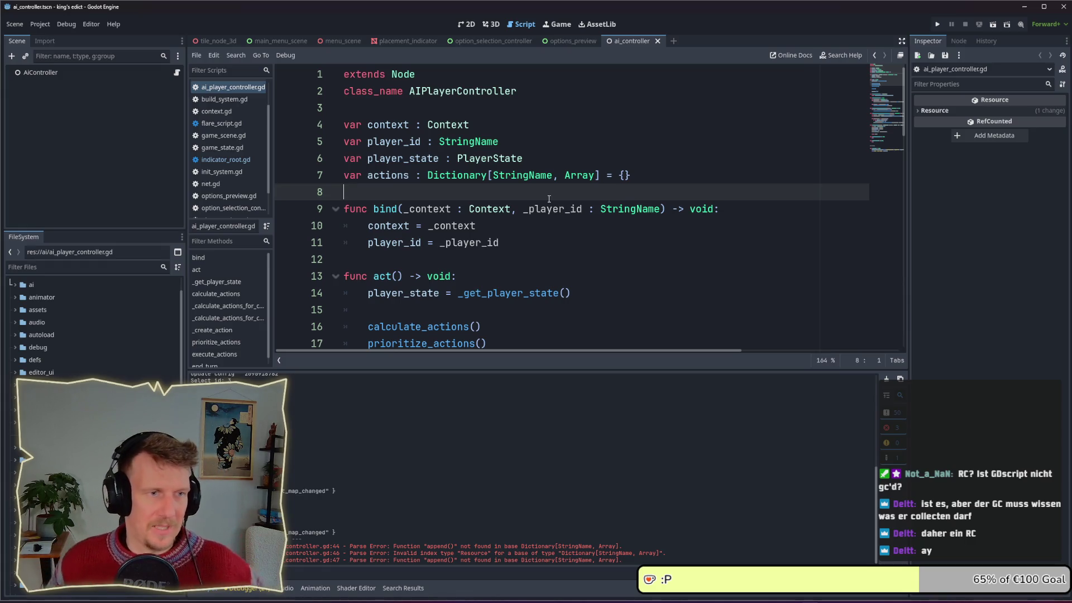
scroll(529, 236, "down", 3)
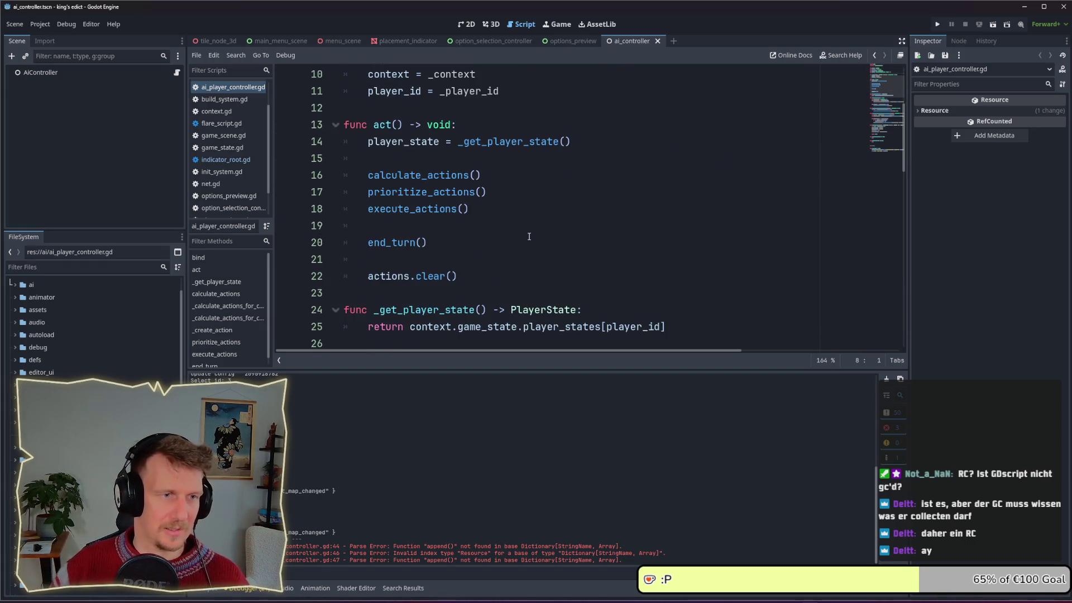
scroll(529, 236, "down", 3)
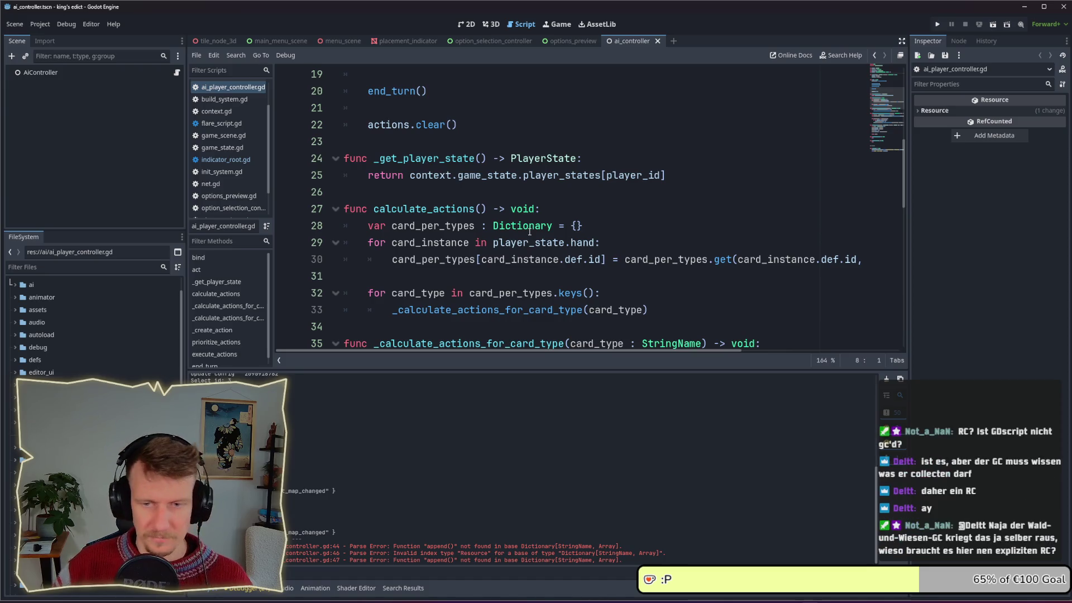
mouse_move(529, 231)
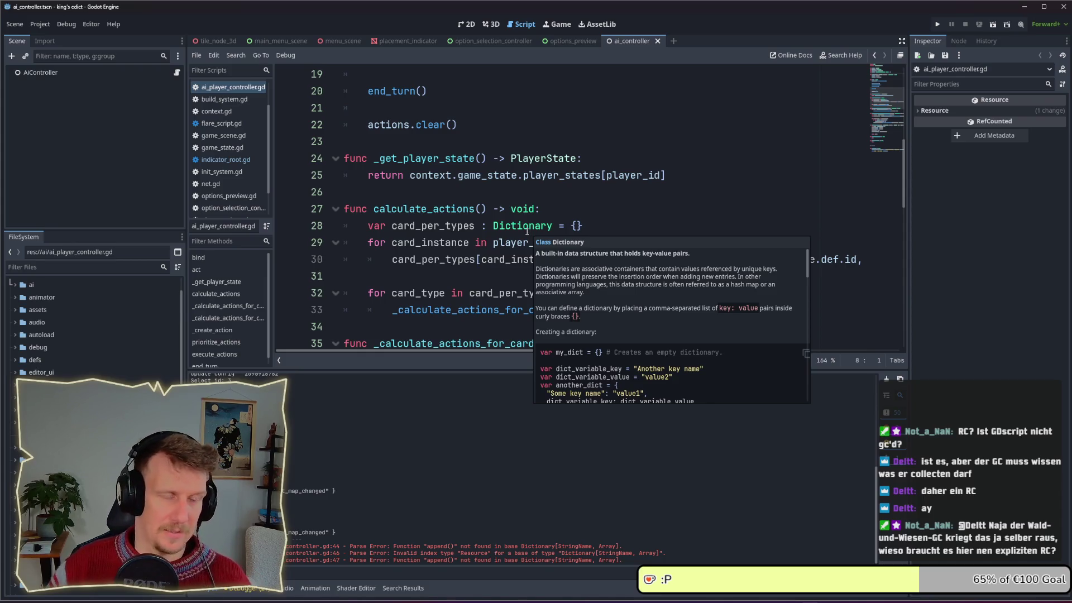
left_click(528, 227)
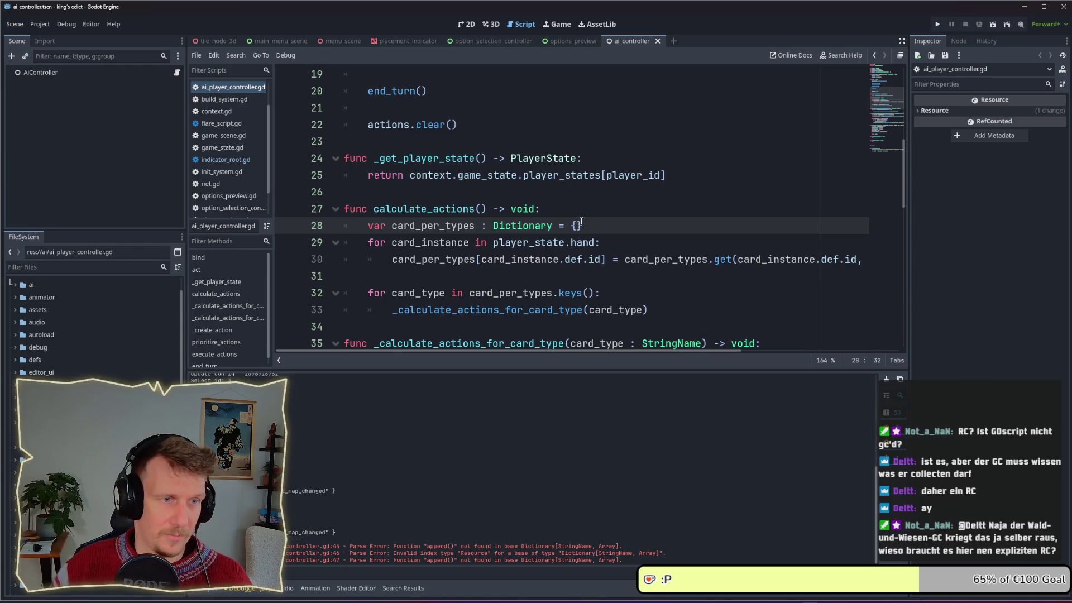
Place the caret at the end of the extends line, then switch to player_action.gd.
scroll(580, 220, "up", 6)
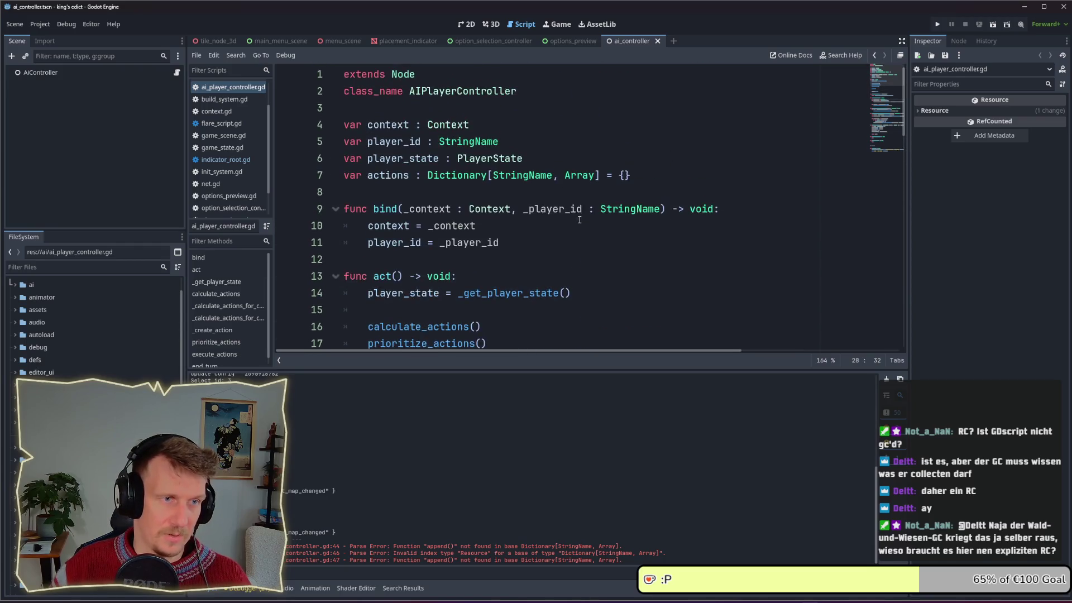
left_click(413, 75)
scroll(455, 114, "down", 1)
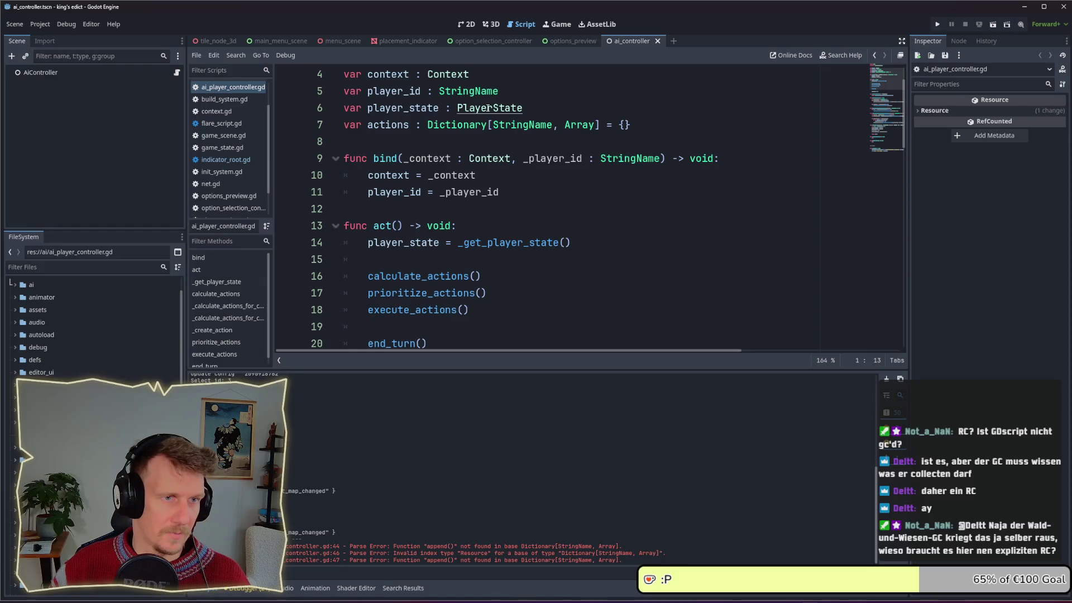
scroll(234, 183, "down", 2)
left_click(234, 184)
Change PlayerAction's base class from RefCounted to Object and save the script.
double_click(425, 89)
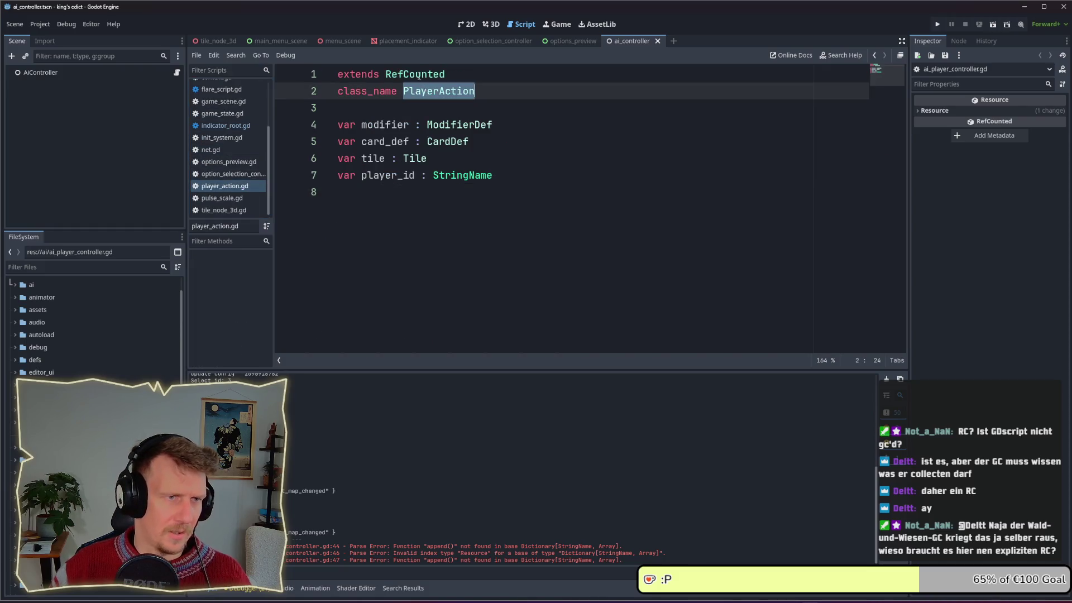
double_click(418, 74)
type("Obj")
key("Return")
key("ctrl+s")
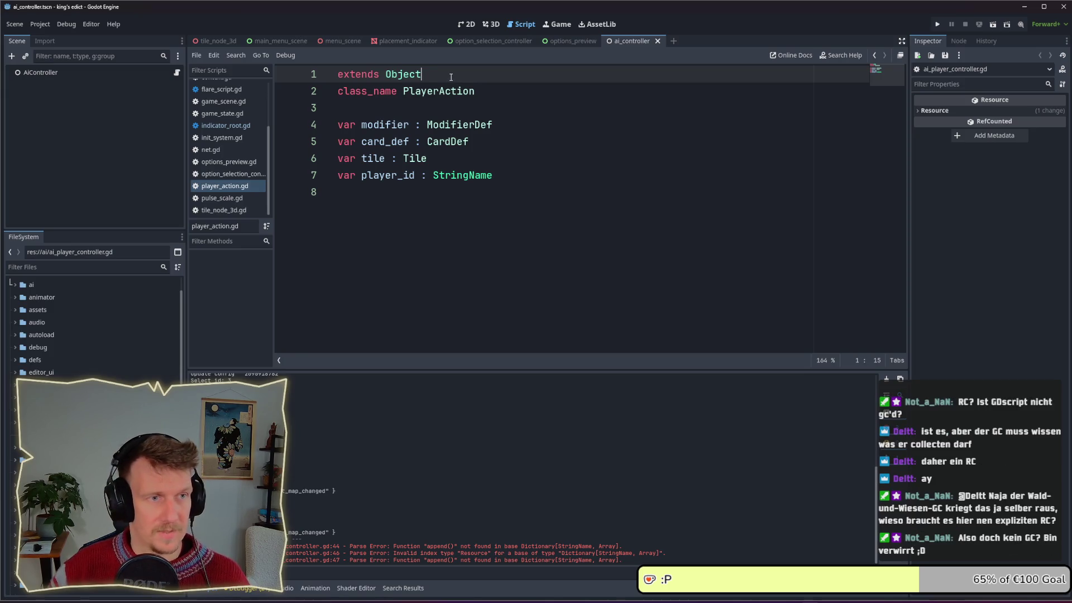
Undo the change so PlayerAction extends RefCounted again.
key("ctrl+z")
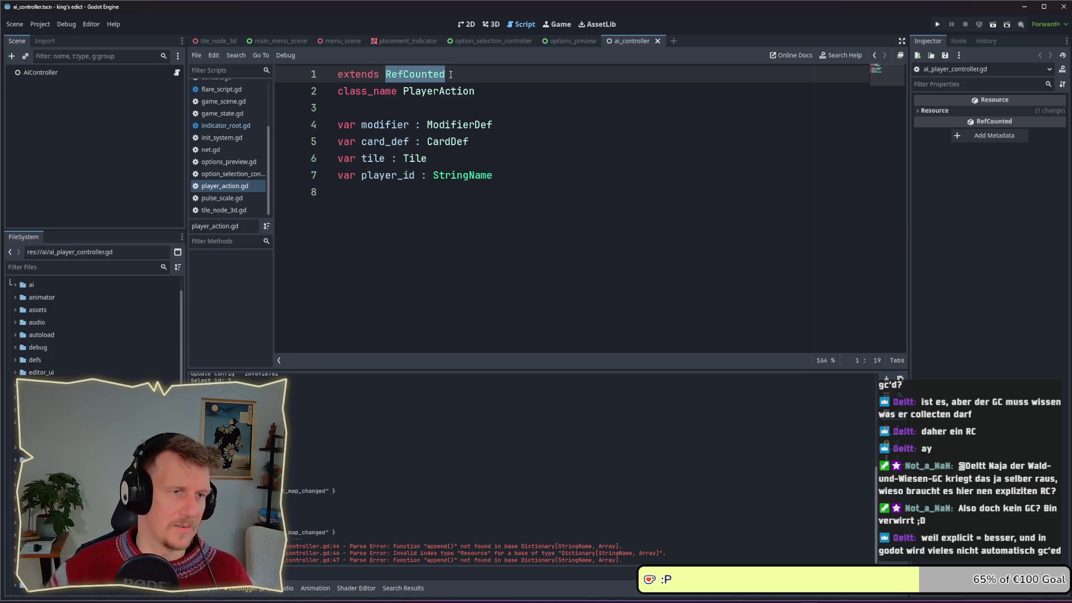
left_click(475, 96)
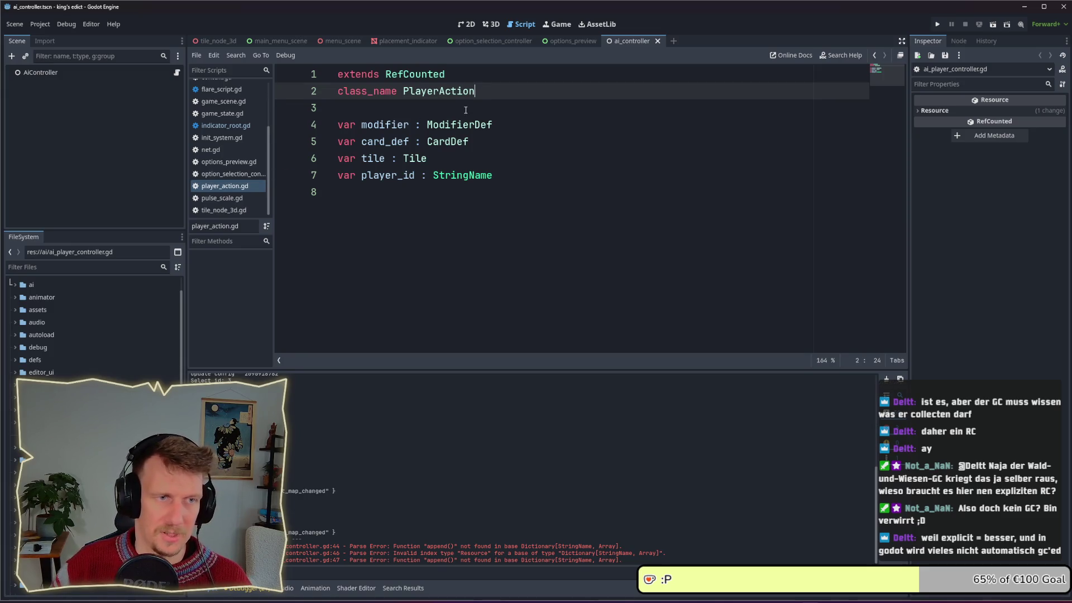
left_click(466, 110)
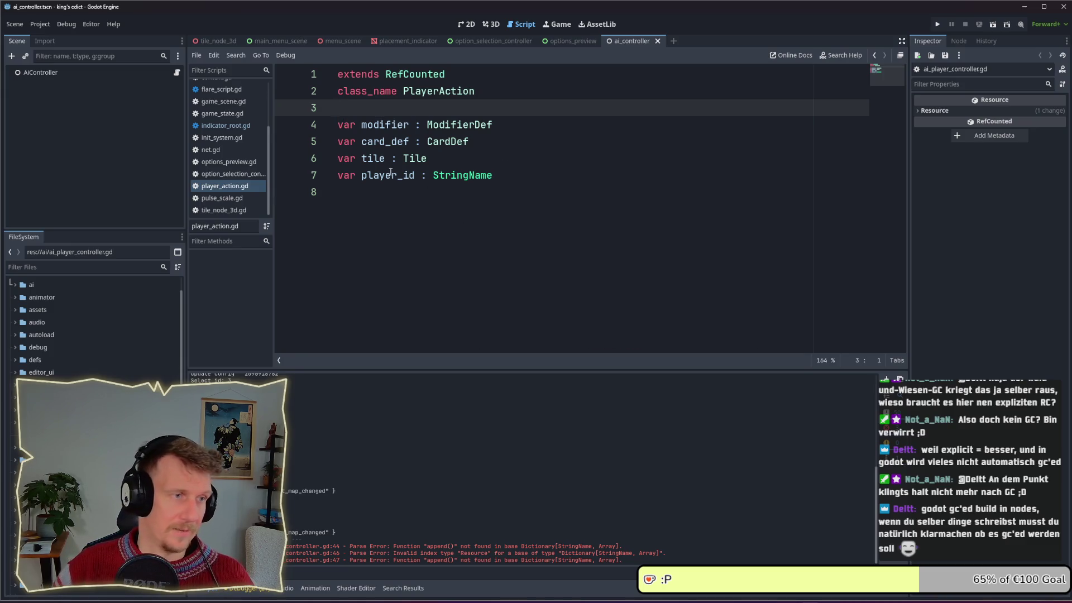
scroll(237, 137, "up", 1)
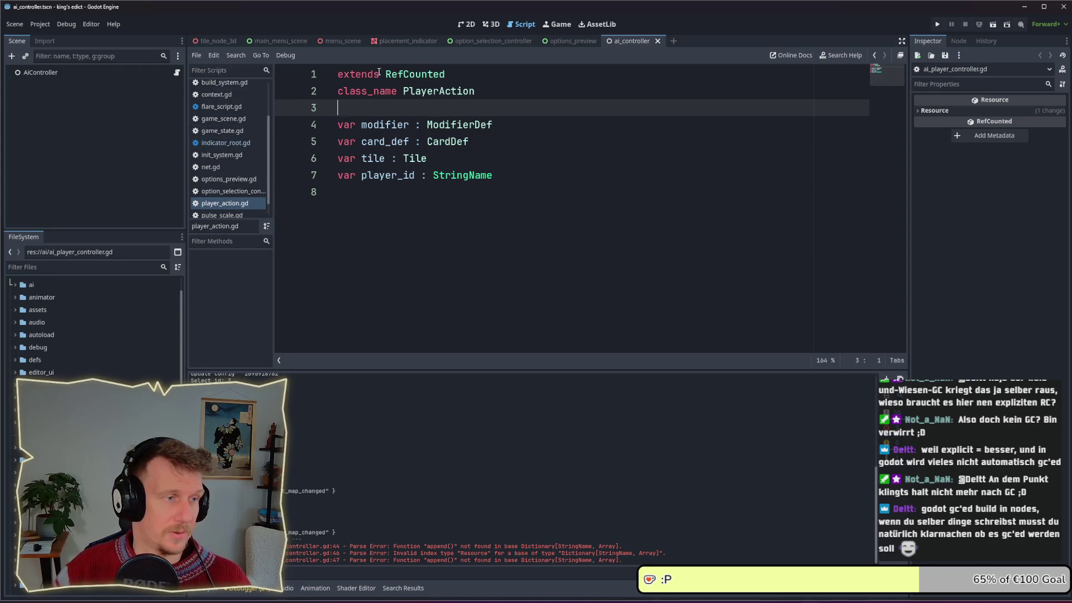
Switch to ai_player_controller.gd and review calculate_actions and its local card_per_types dictionary.
scroll(229, 169, "down", 1)
left_click(235, 192)
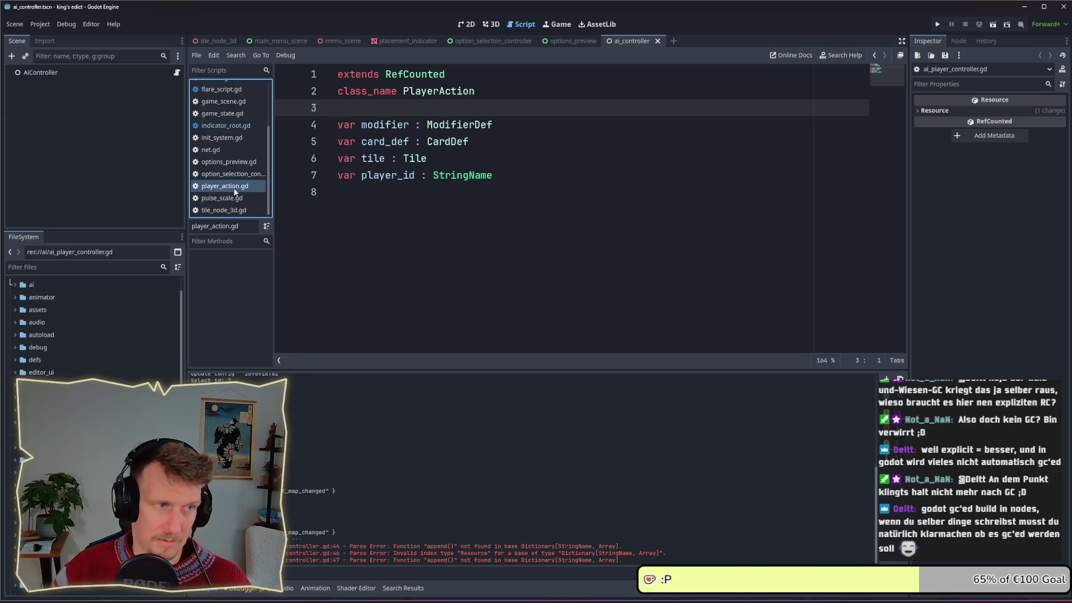
scroll(230, 128, "up", 2)
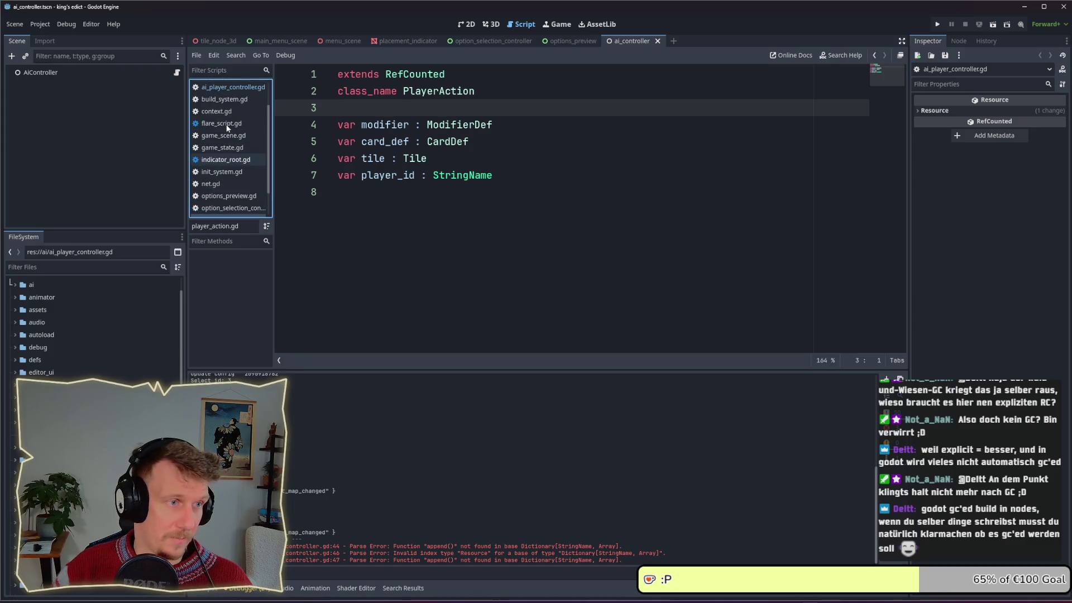
left_click(229, 85)
scroll(476, 228, "down", 5)
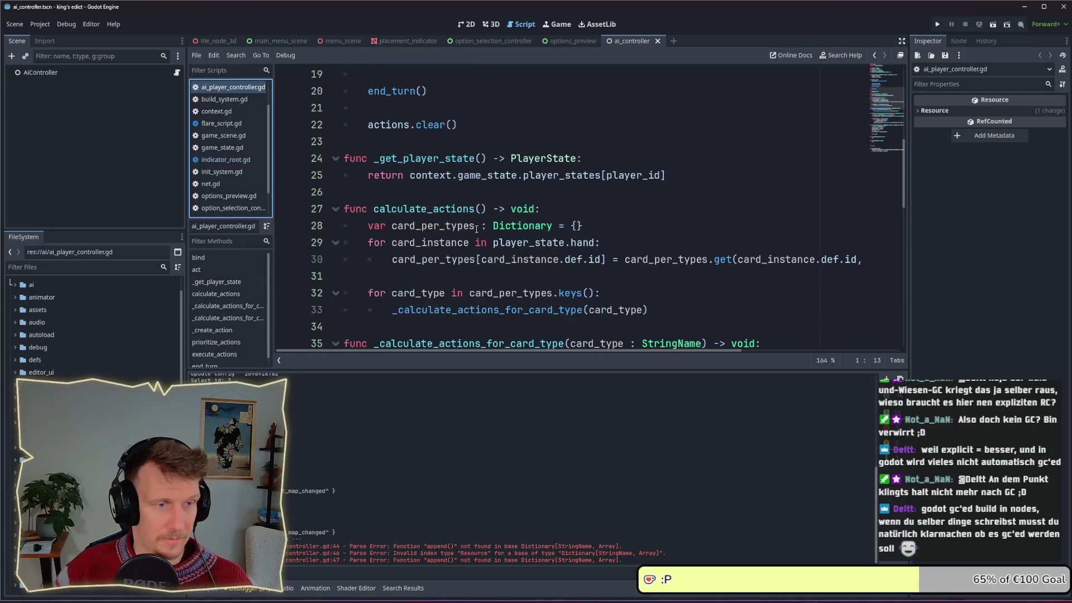
scroll(477, 228, "down", 10)
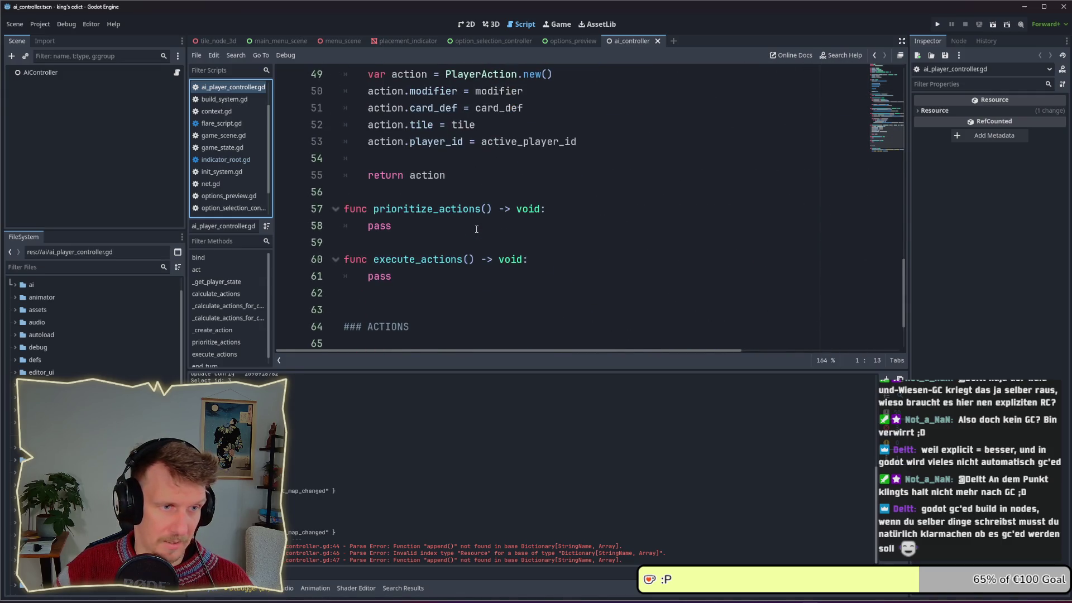
scroll(477, 229, "down", 1)
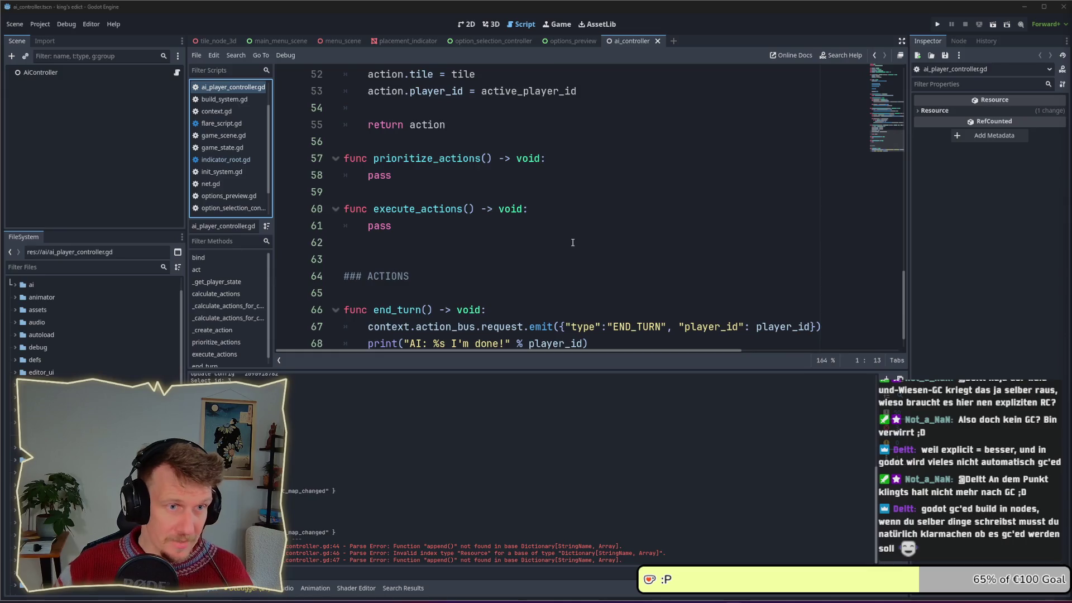
scroll(573, 242, "up", 3)
scroll(574, 243, "up", 1)
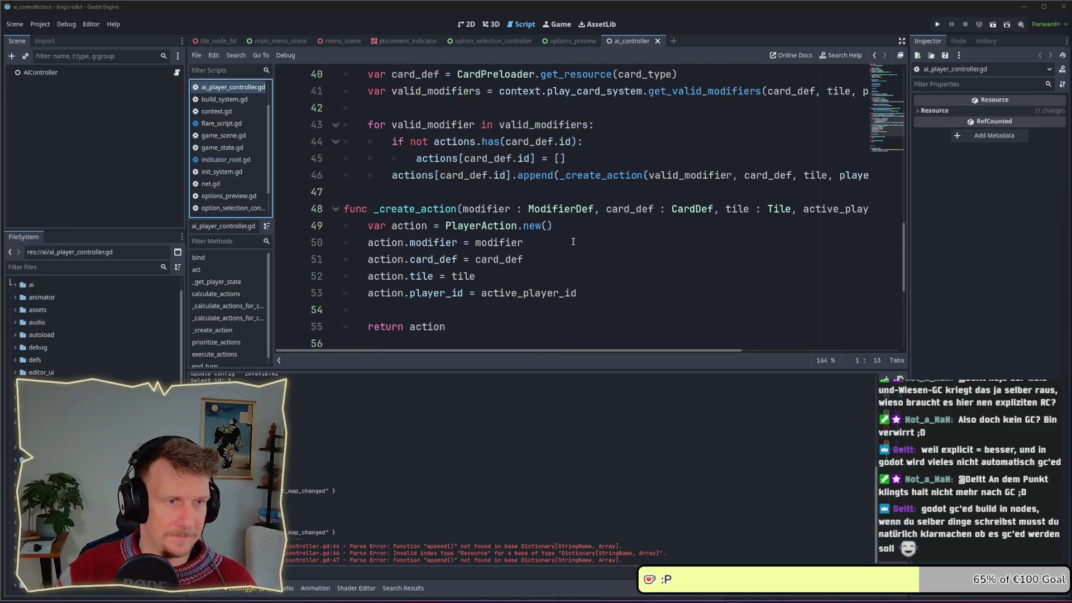
scroll(531, 178, "up", 3)
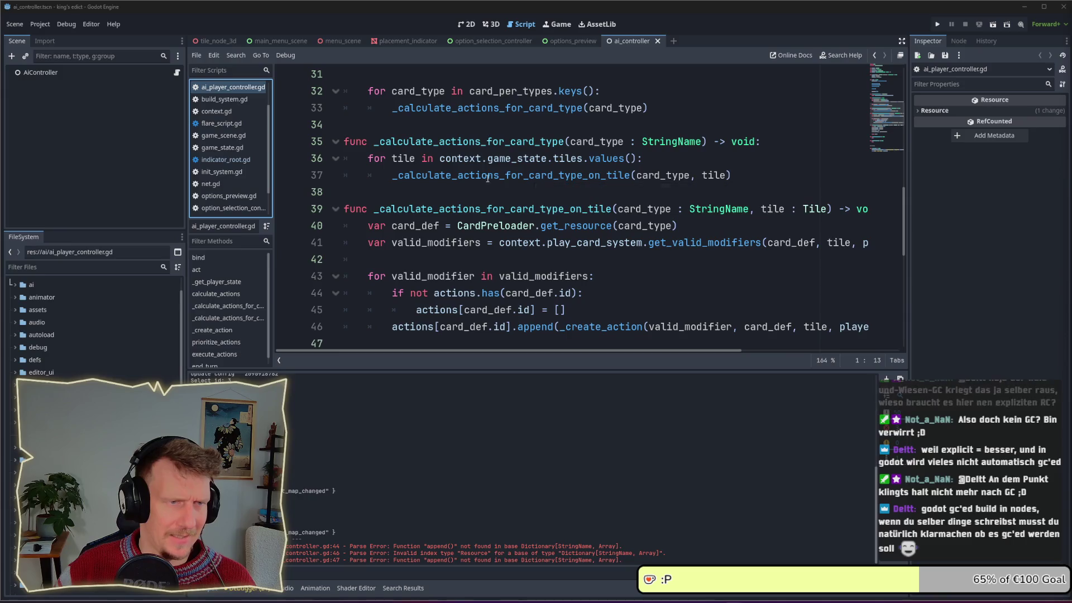
scroll(475, 145, "up", 3)
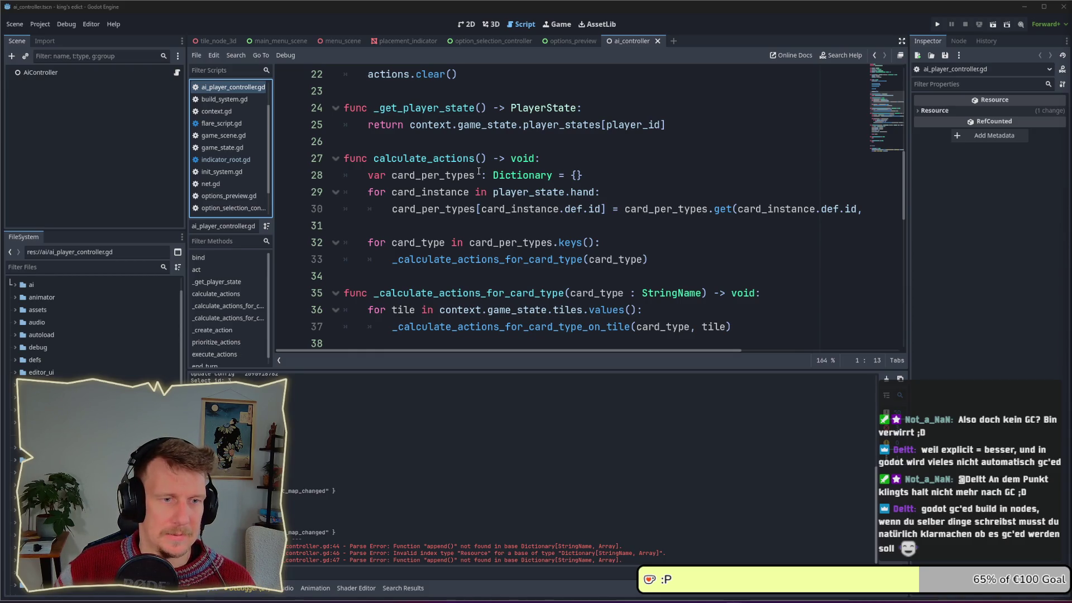
scroll(451, 179, "up", 1)
Insert a count_card_types() call in act() on a new line above calculate_actions().
double_click(424, 209)
scroll(501, 217, "up", 4)
left_click(501, 216)
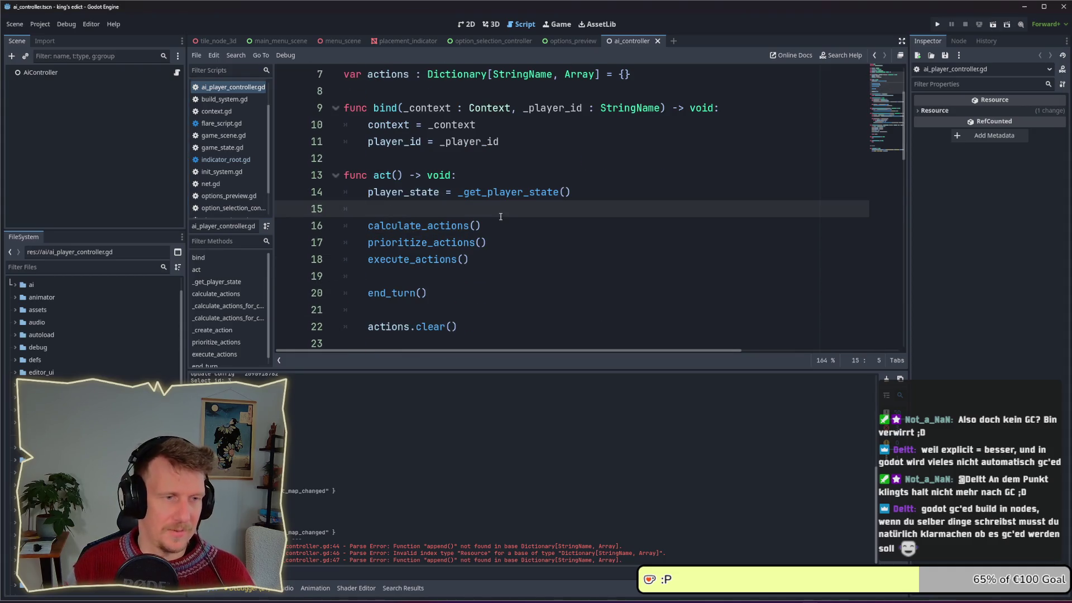
key("Return")
type("count_")
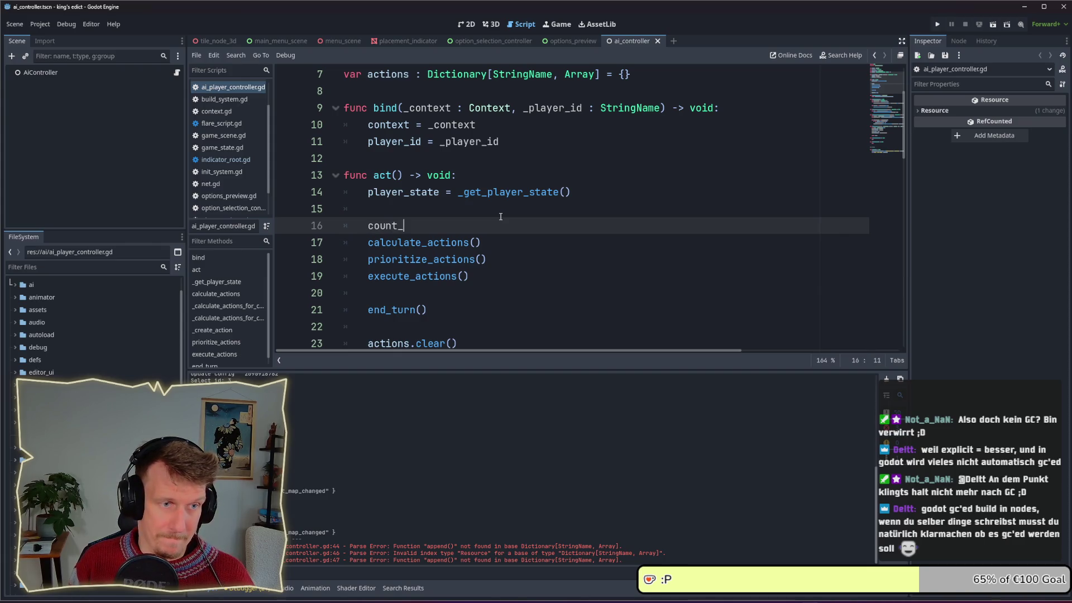
type("ca")
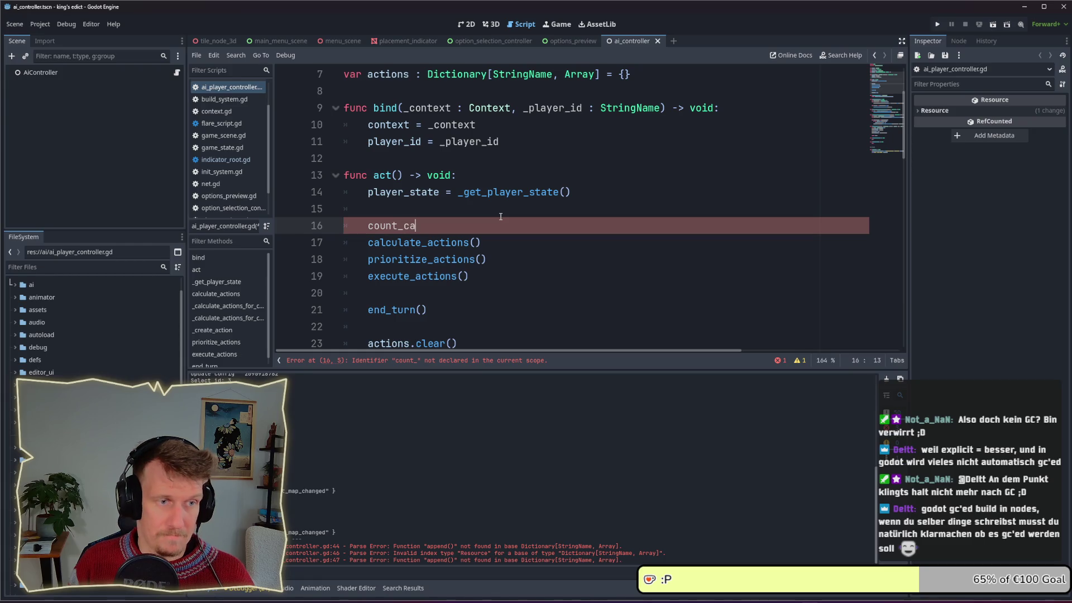
type("rd_types()")
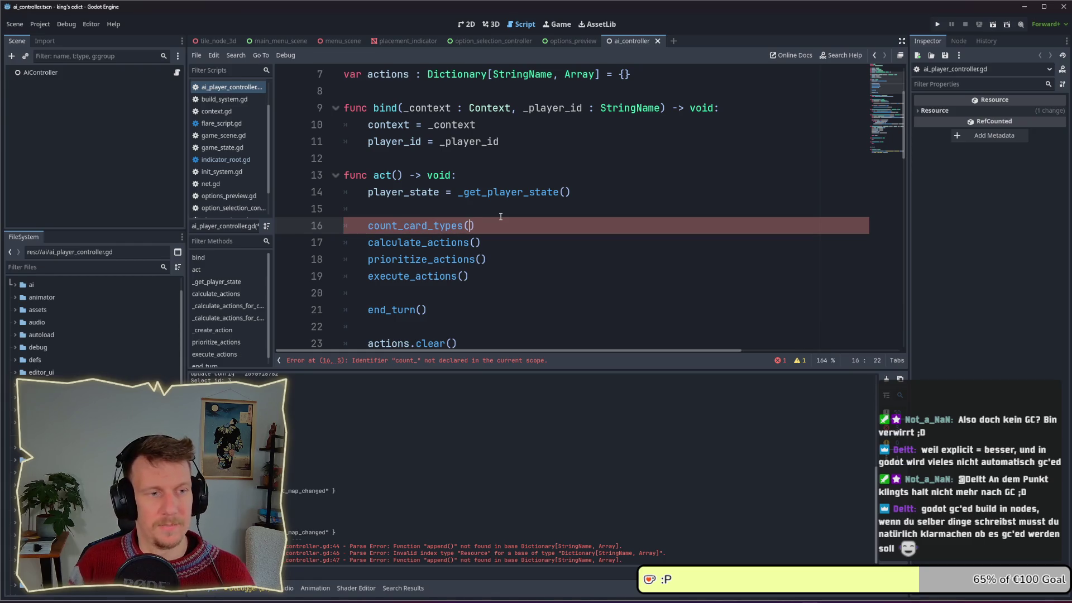
left_click_drag(492, 226, 368, 225)
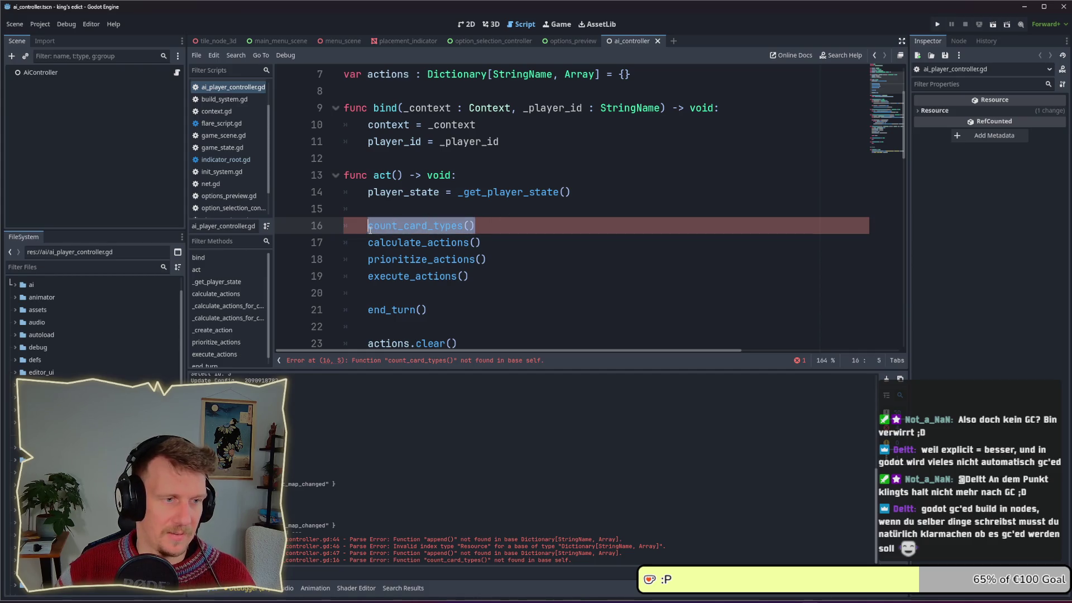
scroll(401, 190, "down", 4)
left_click(384, 205)
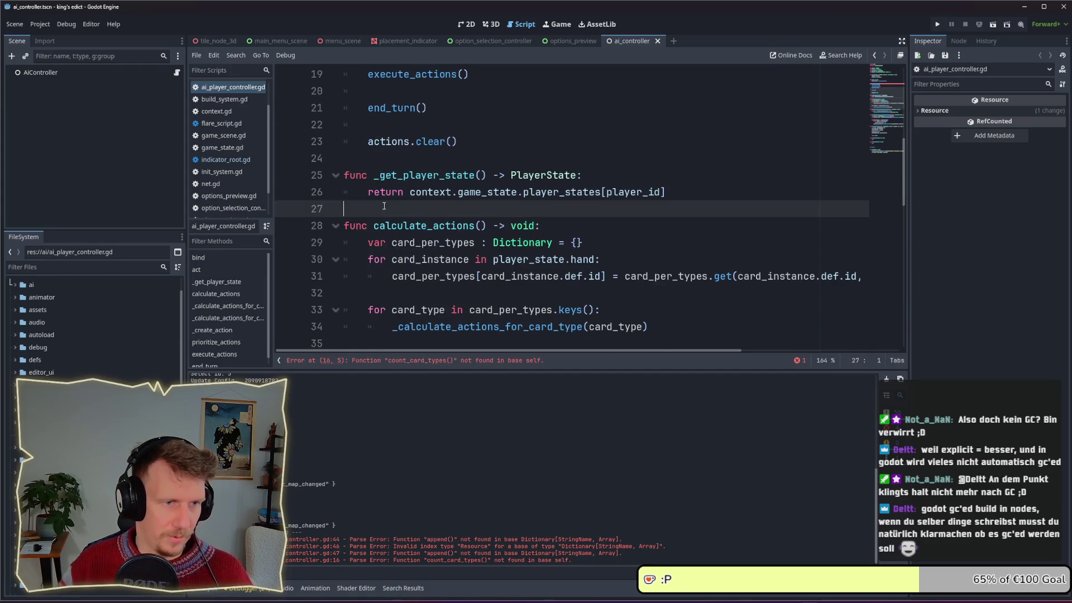
key("Return")
key("Return")
key("Up")
type("func")
type("count_card_types()")
type("-> void:")
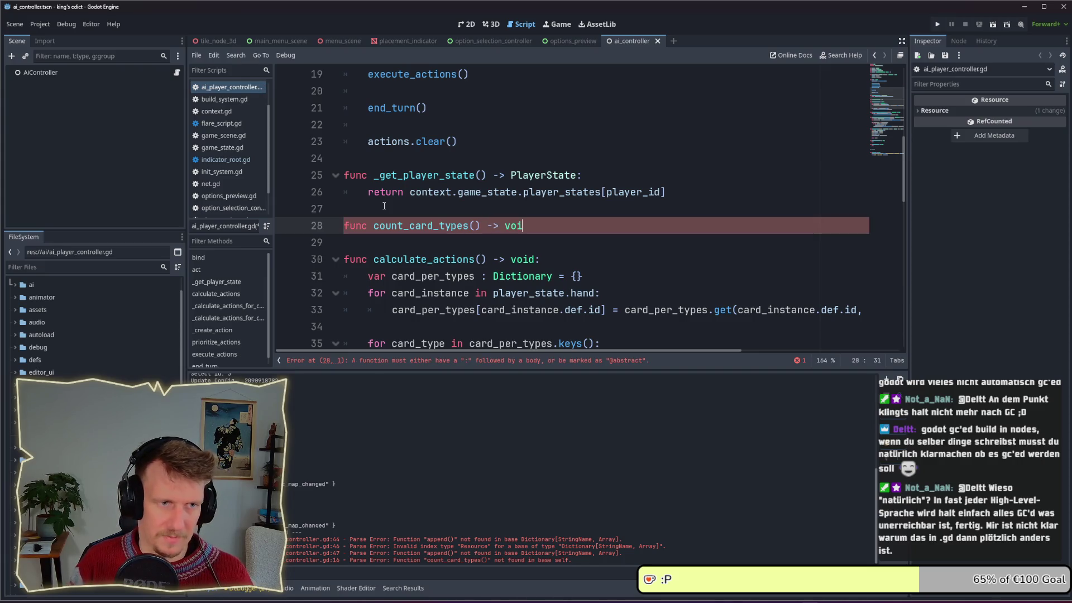
key("Return")
scroll(395, 195, "down", 2)
left_click_drag(381, 240, 335, 197)
key("alt+Up")
key("alt+Up")
key("alt+Up")
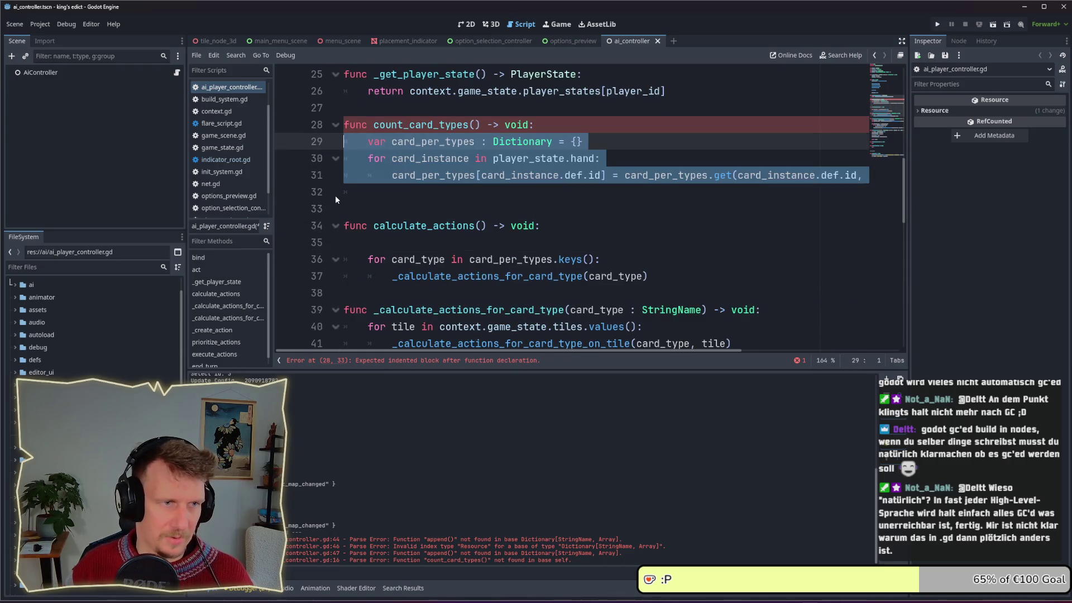
left_click(337, 196)
key("BackSpace")
type("0) + 1")
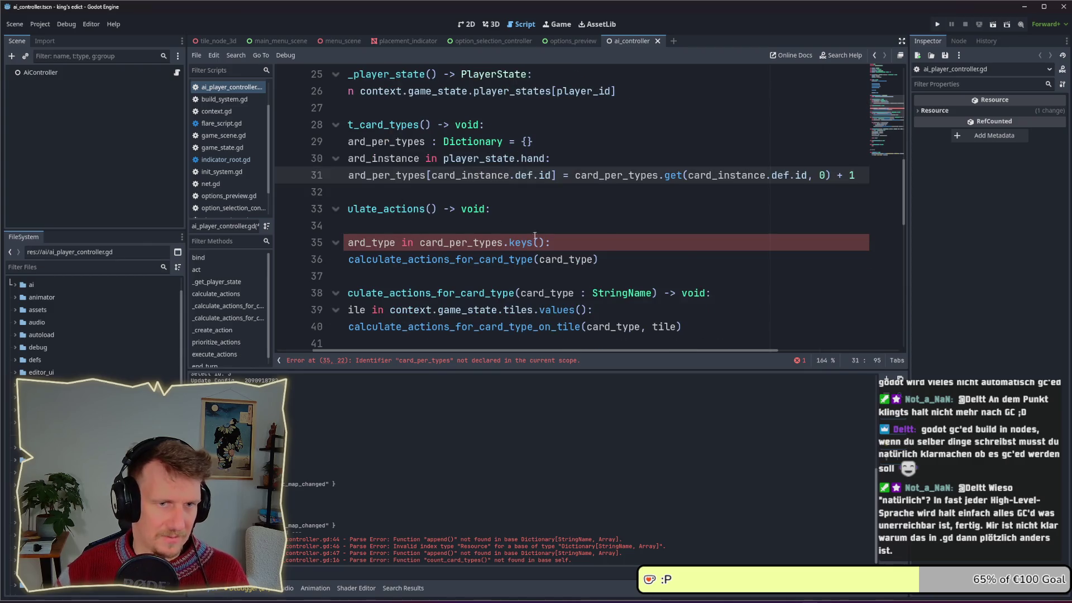
left_click_drag(558, 351, 522, 350)
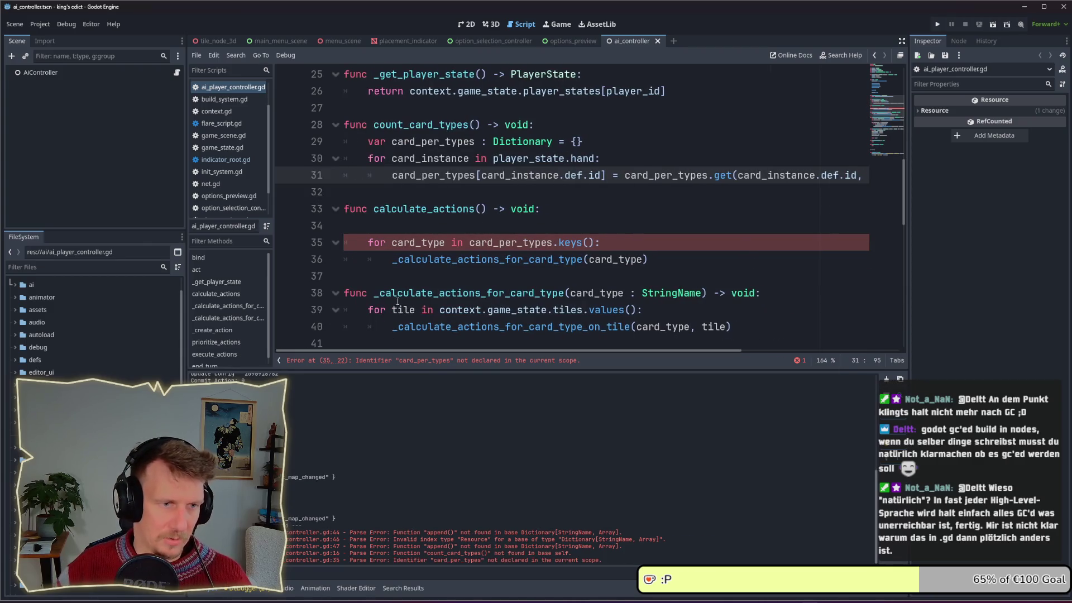
left_click(368, 221)
key("BackSpace")
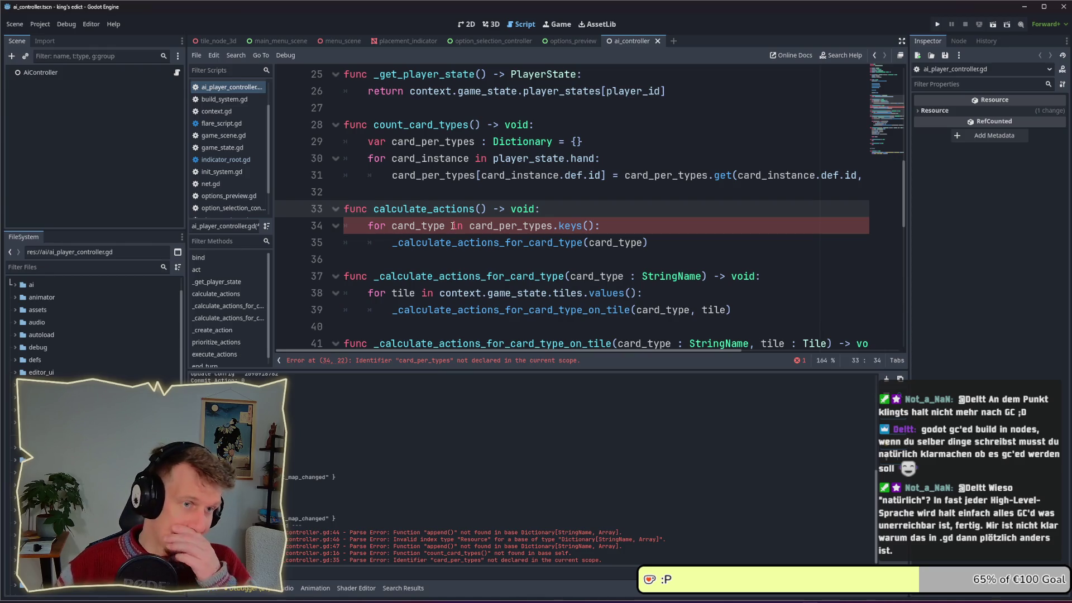
scroll(499, 192, "up", 1)
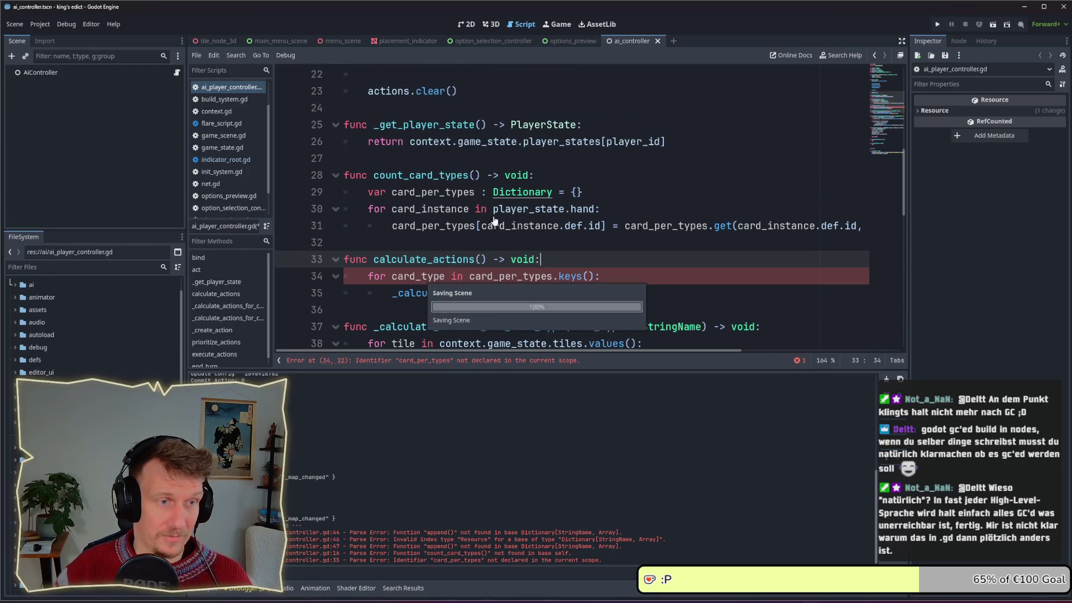
key("ctrl+s")
mouse_move(473, 228)
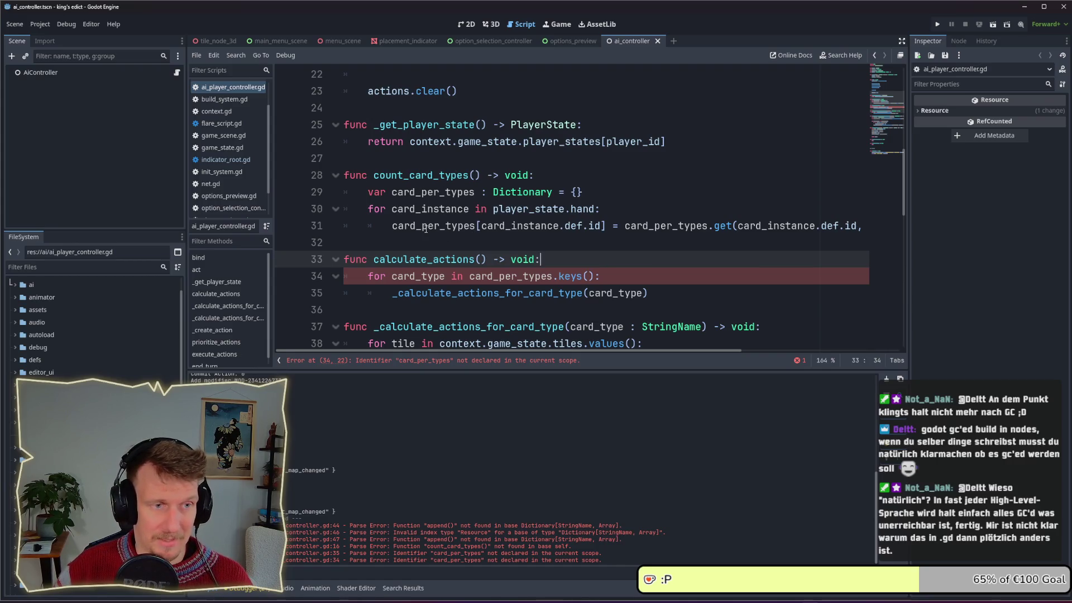
mouse_move(425, 228)
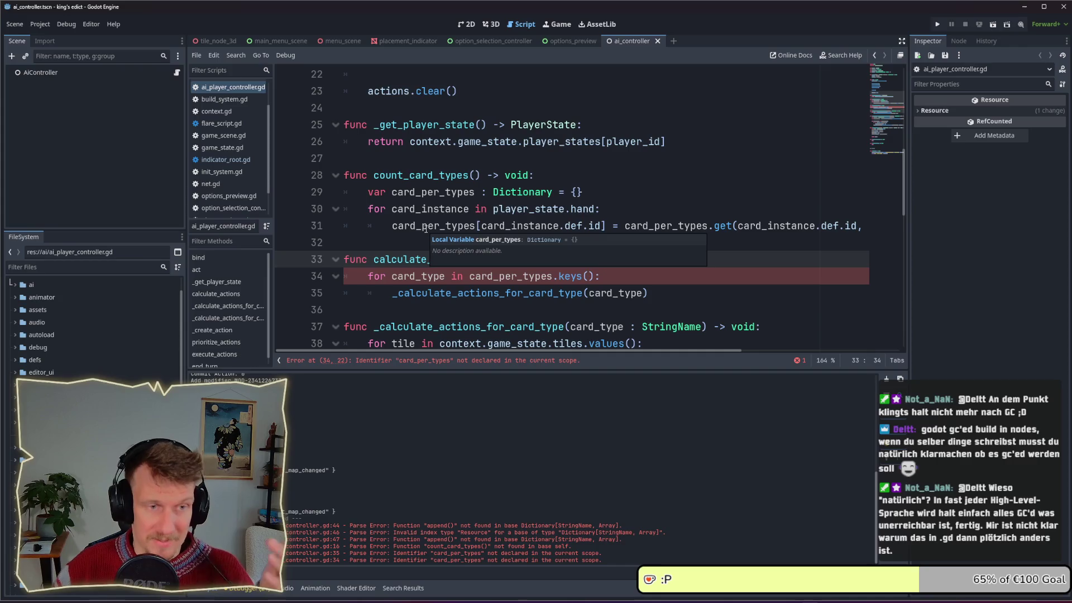
left_click(503, 209)
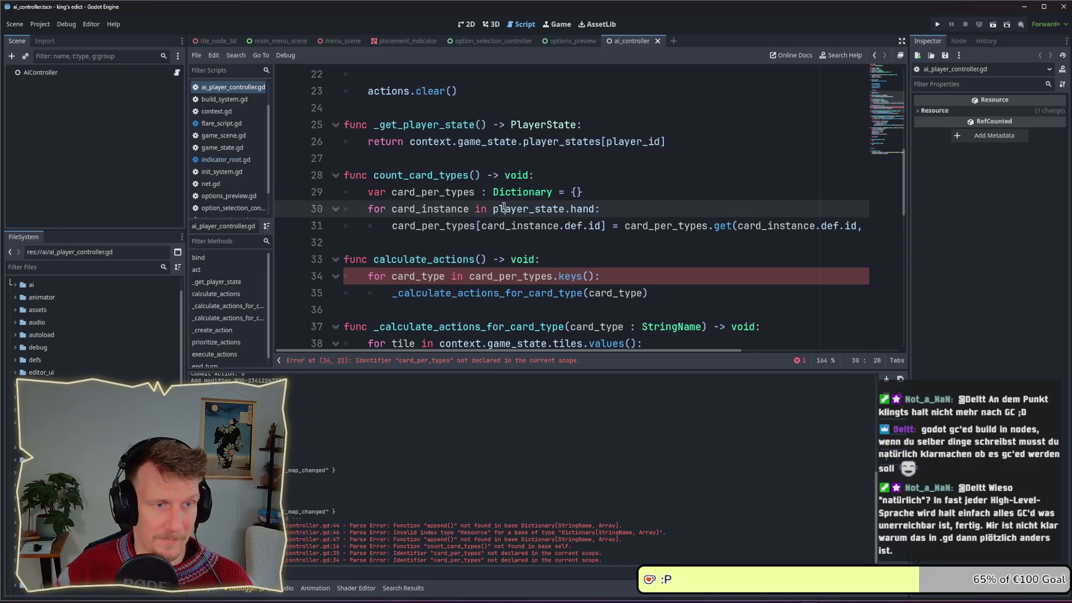
left_click(599, 192)
scroll(600, 192, "up", 3)
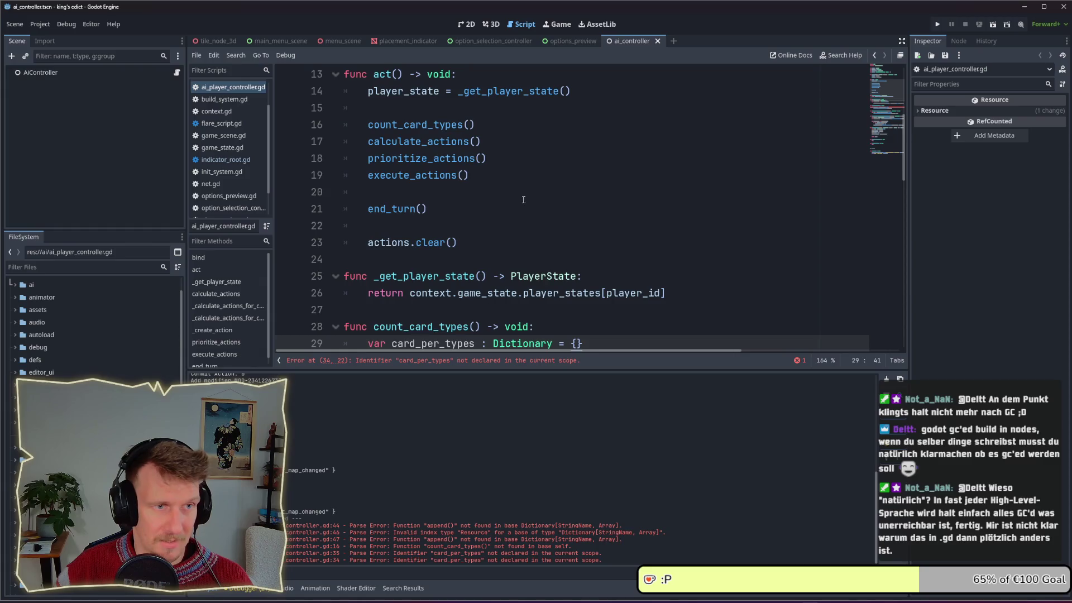
scroll(523, 199, "down", 3)
left_click(434, 184)
scroll(434, 185, "up", 2)
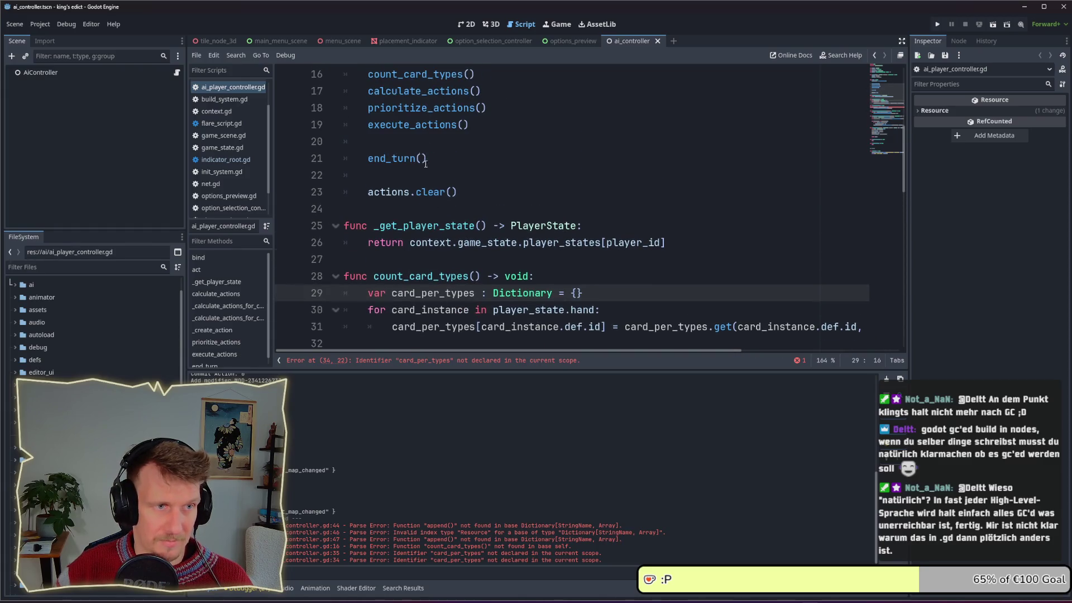
scroll(435, 204, "down", 4)
mouse_move(679, 195)
left_mouse_down()
mouse_move(437, 193)
mouse_move(351, 177)
left_mouse_up()
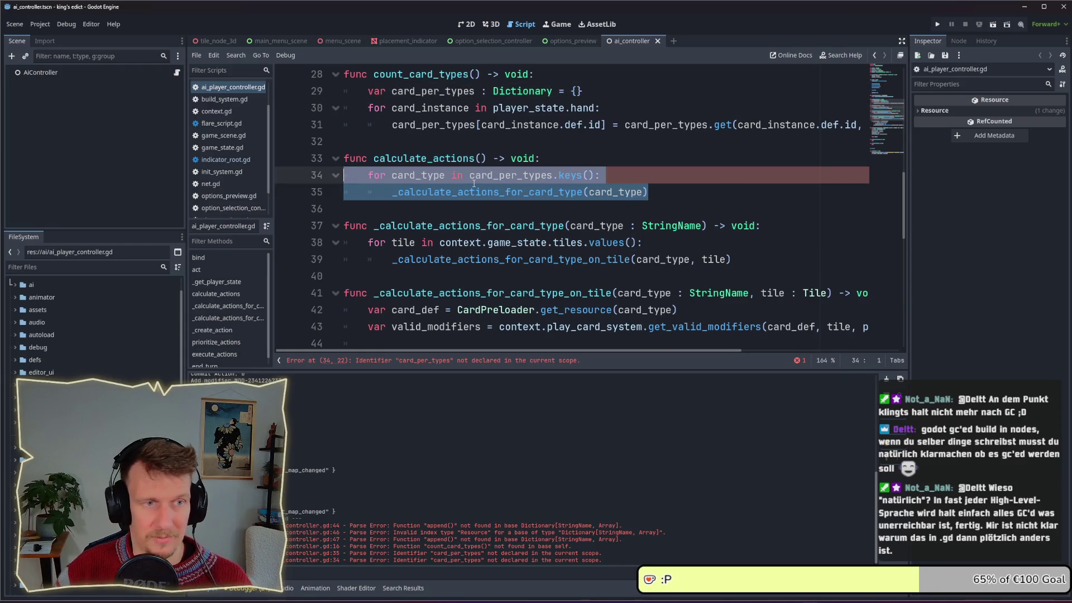
scroll(475, 184, "up", 9)
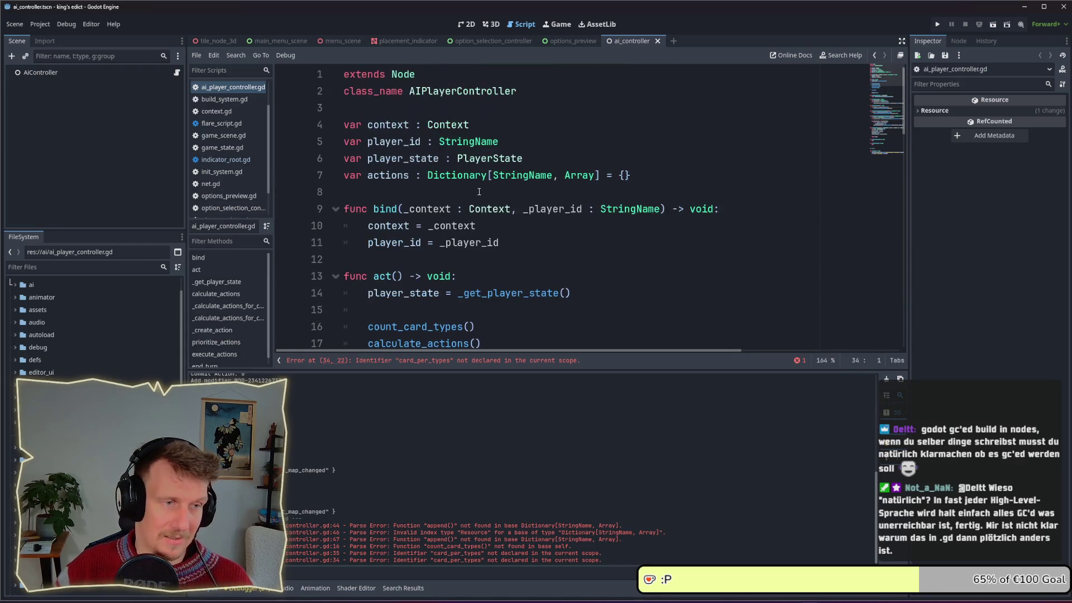
Add a 'var card_per_types' member line below actions, pasting the name copied from the local.
left_click(643, 176)
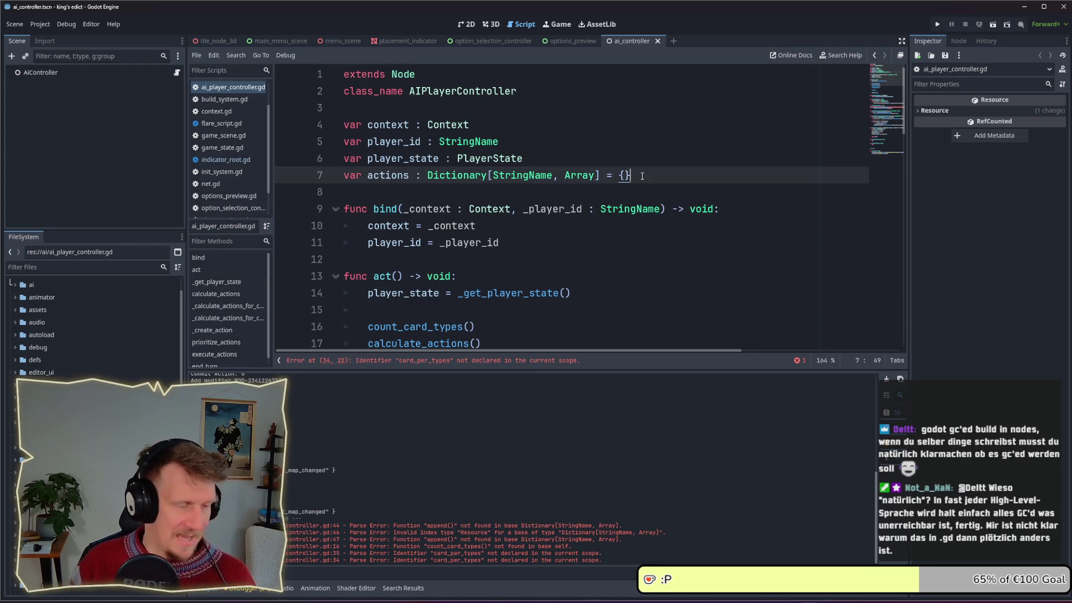
key("Return")
type("var")
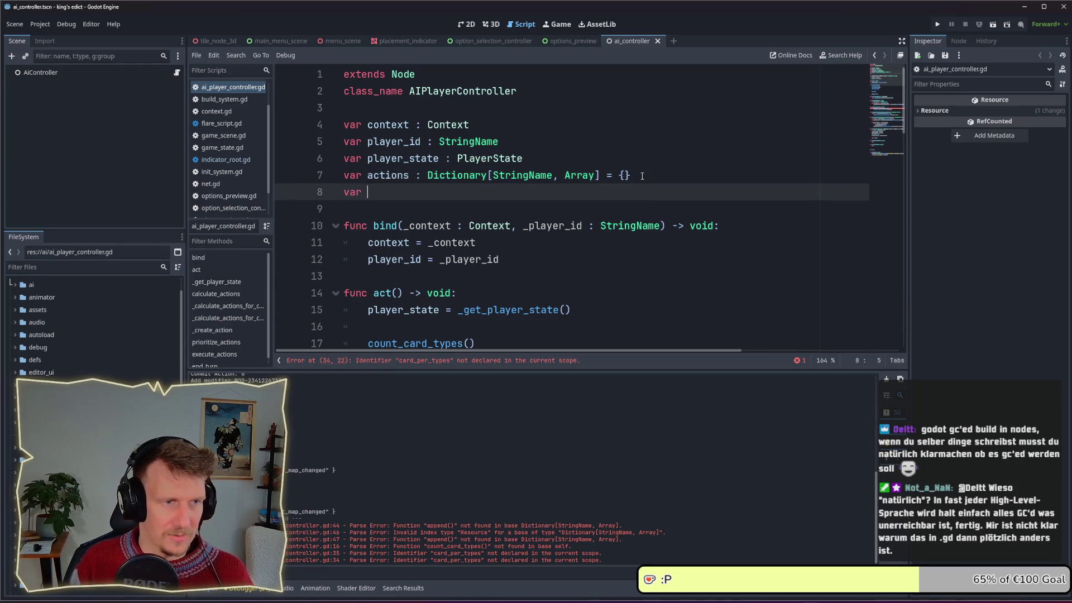
scroll(615, 179, "down", 5)
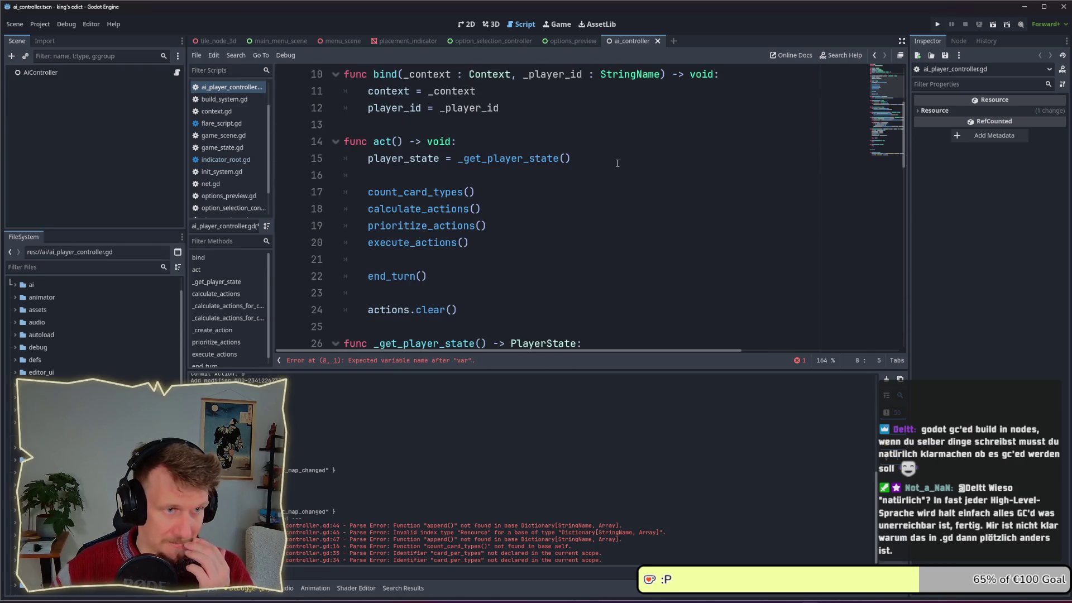
scroll(513, 224, "down", 3)
double_click(441, 159)
key("ctrl+c")
scroll(442, 168, "up", 7)
left_click(434, 151)
left_click(434, 144)
scroll(411, 162, "down", 2)
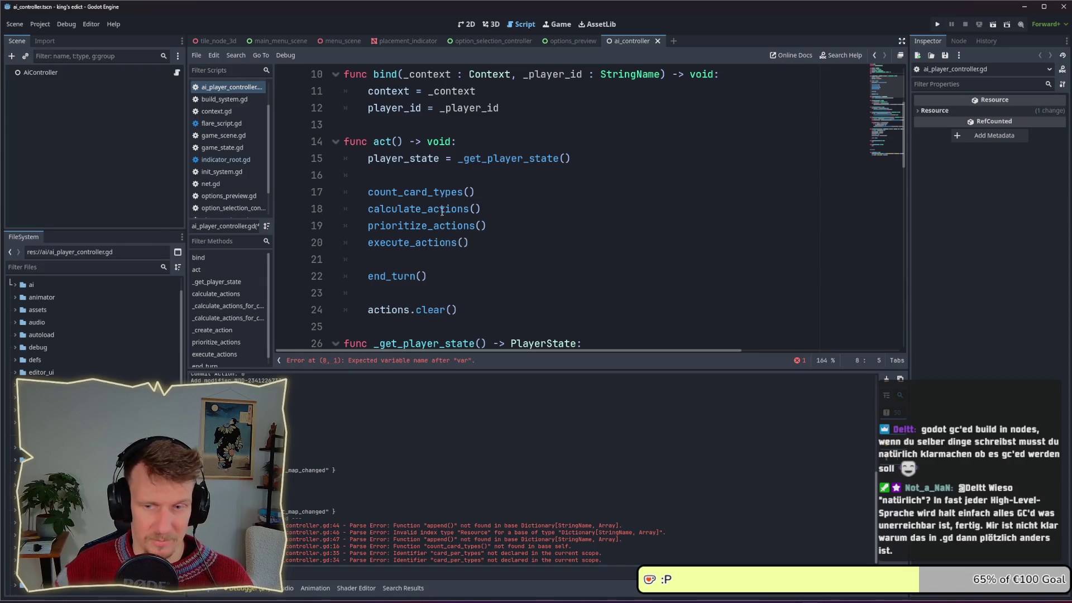
scroll(438, 224, "up", 3)
key("ctrl+v")
Type the member as Dictionary[StringName, int] initialised to {}.
type(": Dict")
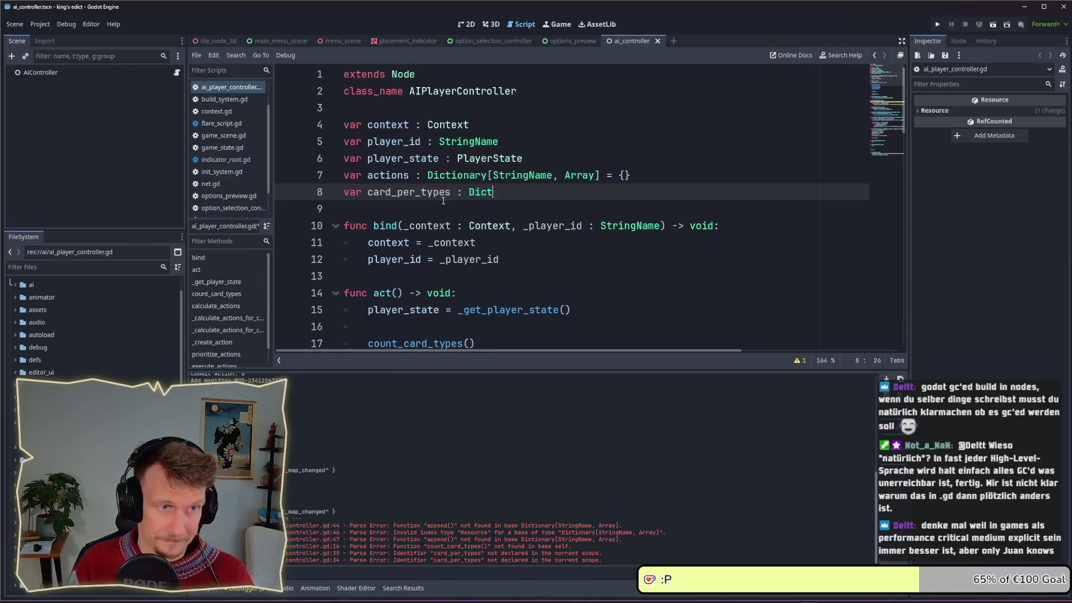
key("Return")
type("[StringN")
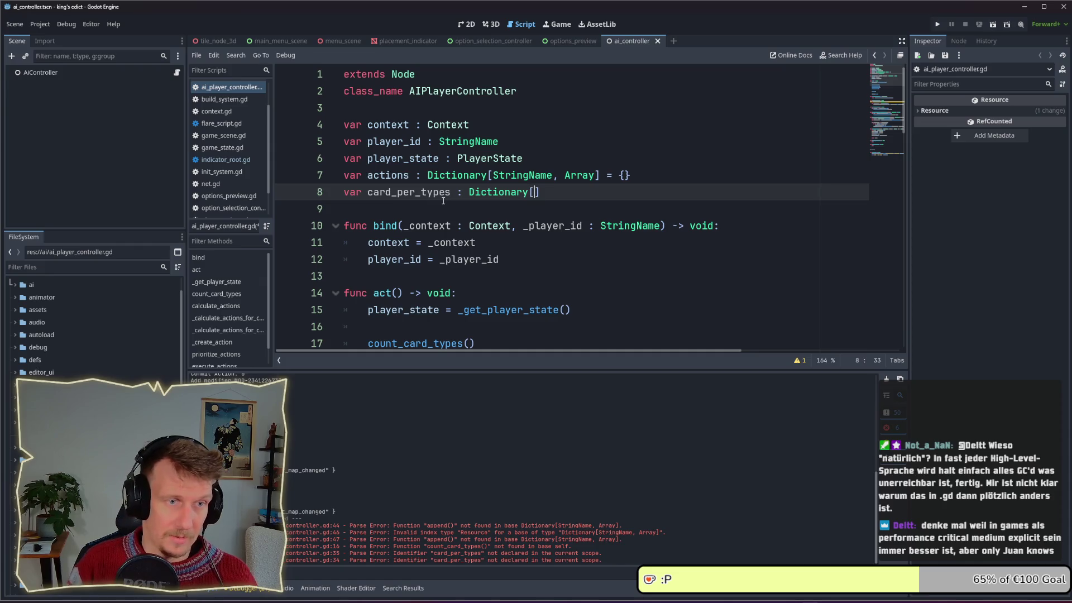
key("Return")
type(", i")
key("BackSpace")
type("int] = {")
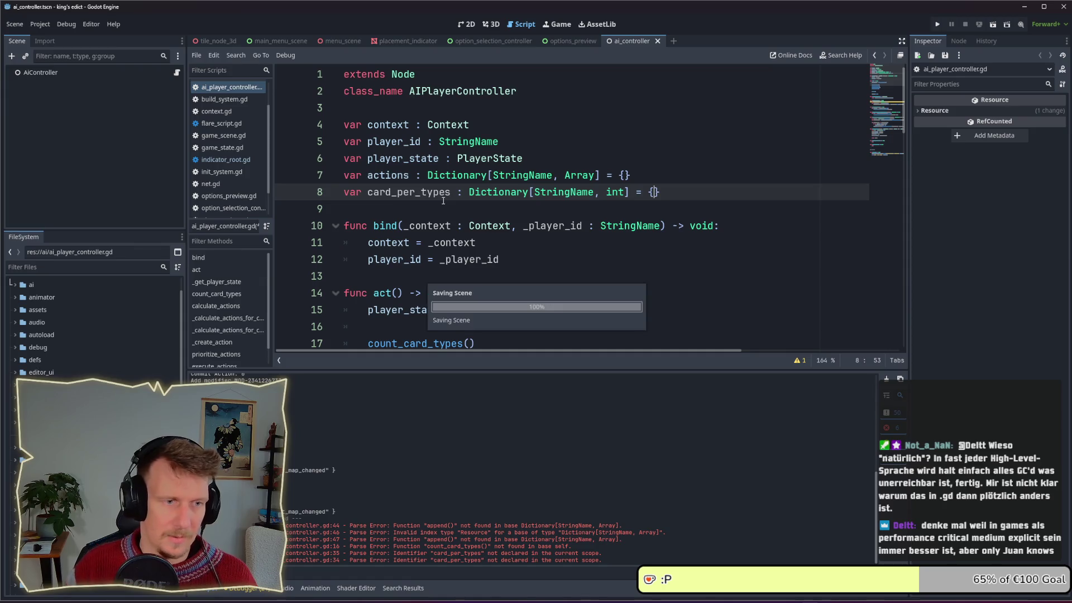
scroll(458, 203, "down", 5)
left_click(474, 208)
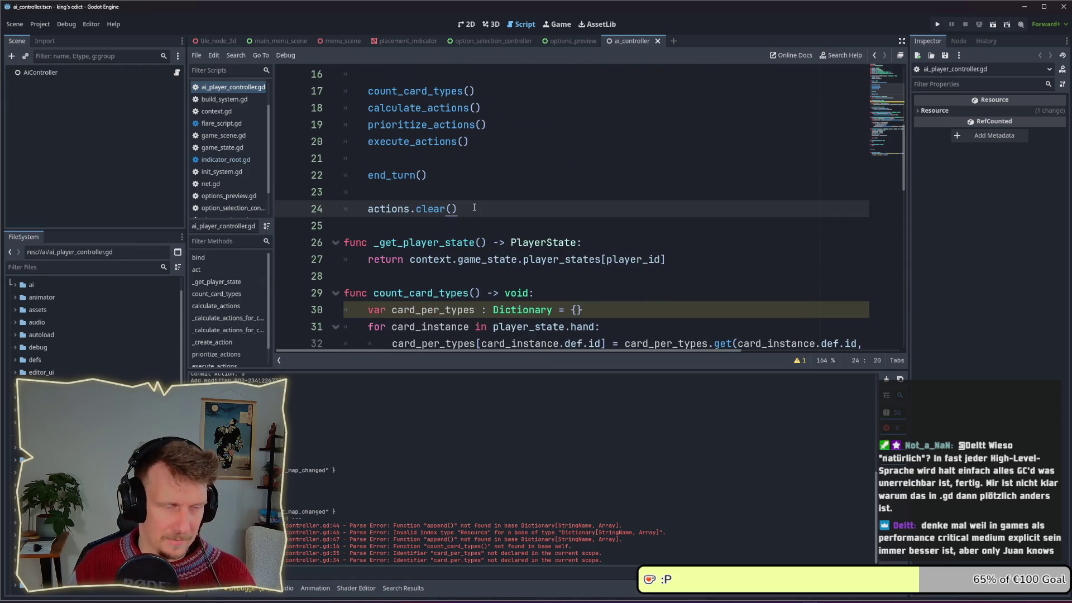
Add a cards_per_type.clear() call after actions.clear().
key("Return")
type("type")
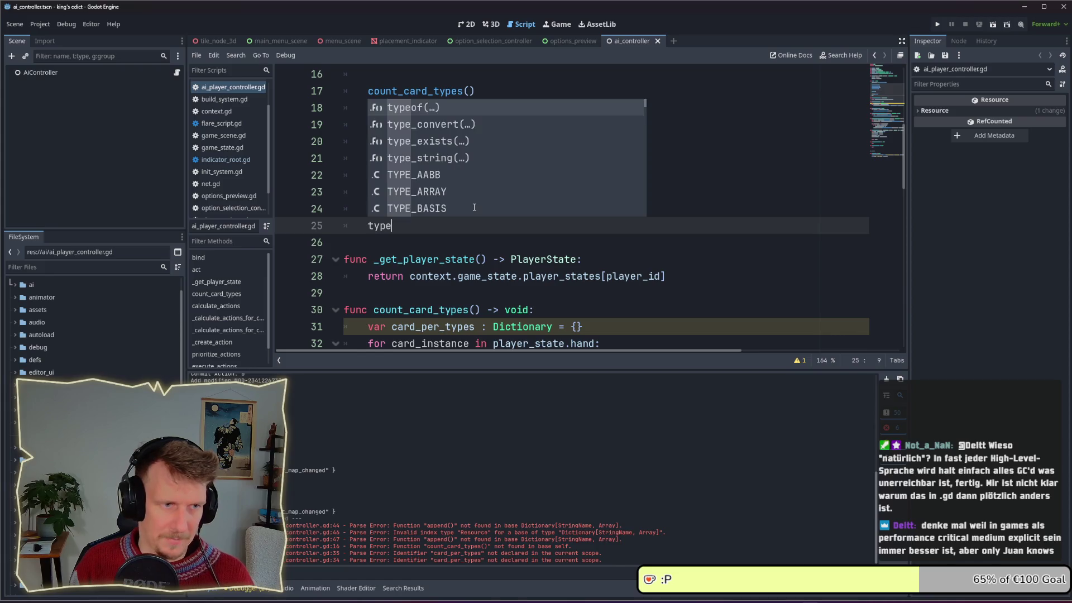
key("BackSpace")
key("BackSpace")
key("BackSpace")
type("card_")
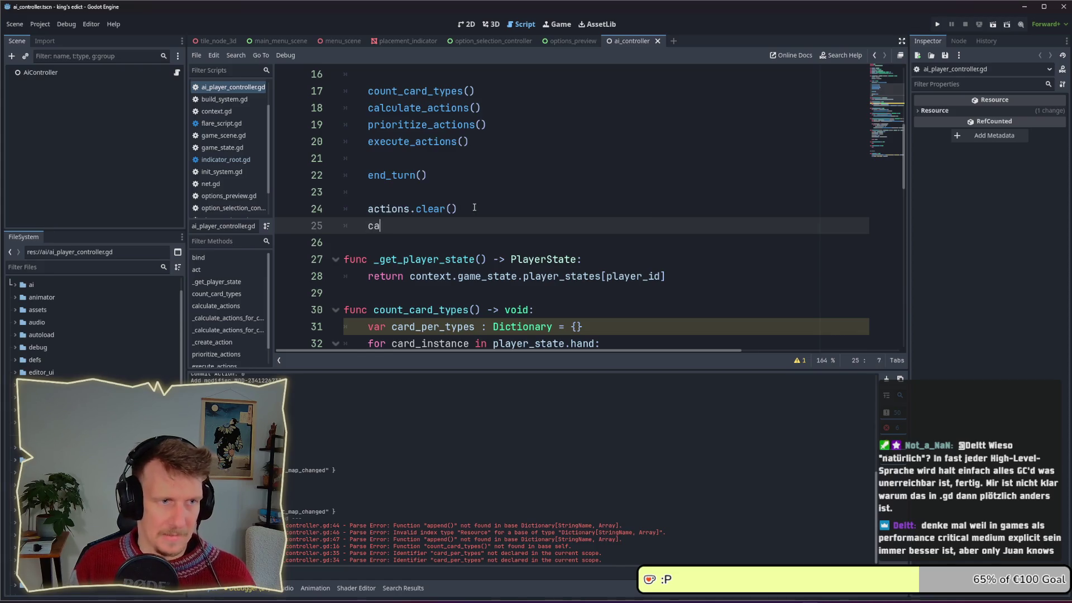
key("Return")
type(".clear")
key("Return")
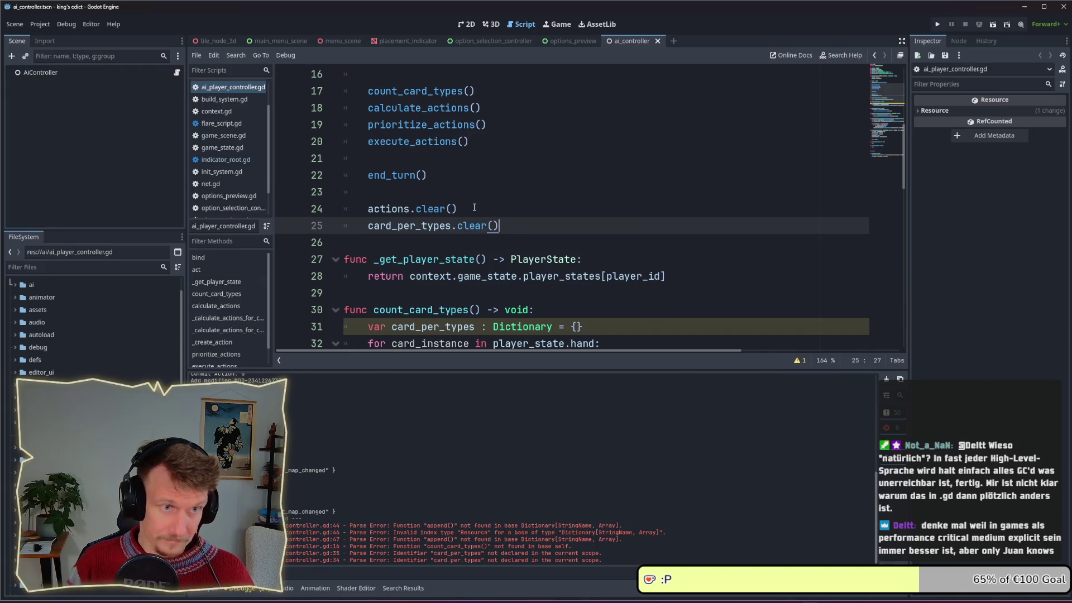
left_click(392, 226)
type("s")
left_click(454, 225)
key("Delete")
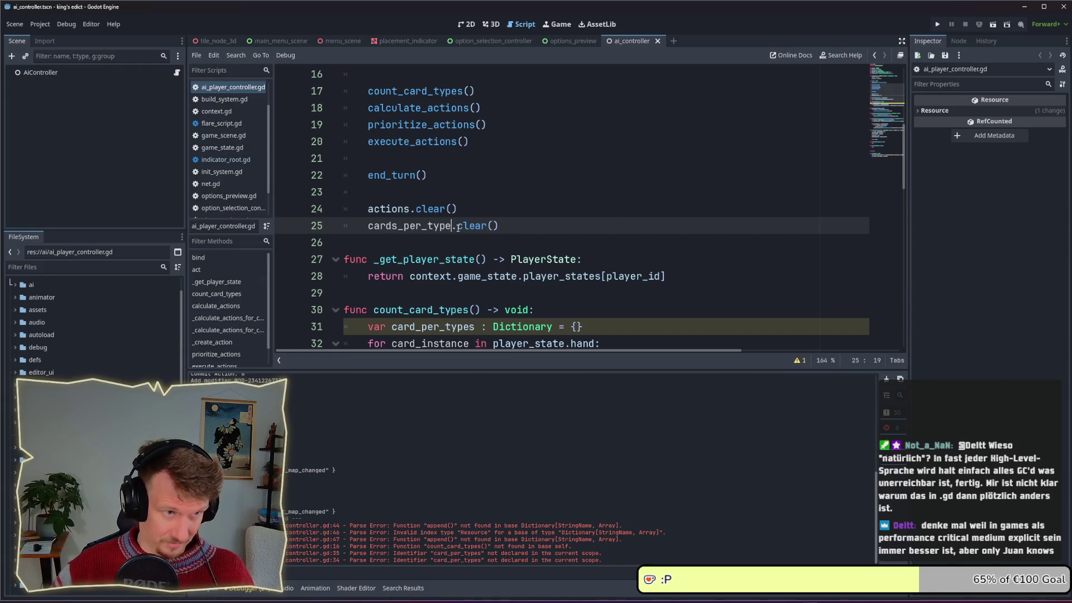
Rename the member declaration on line 8 to cards_per_type and save.
scroll(458, 228, "up", 4)
scroll(458, 227, "down", 3)
double_click(418, 276)
key("ctrl+c")
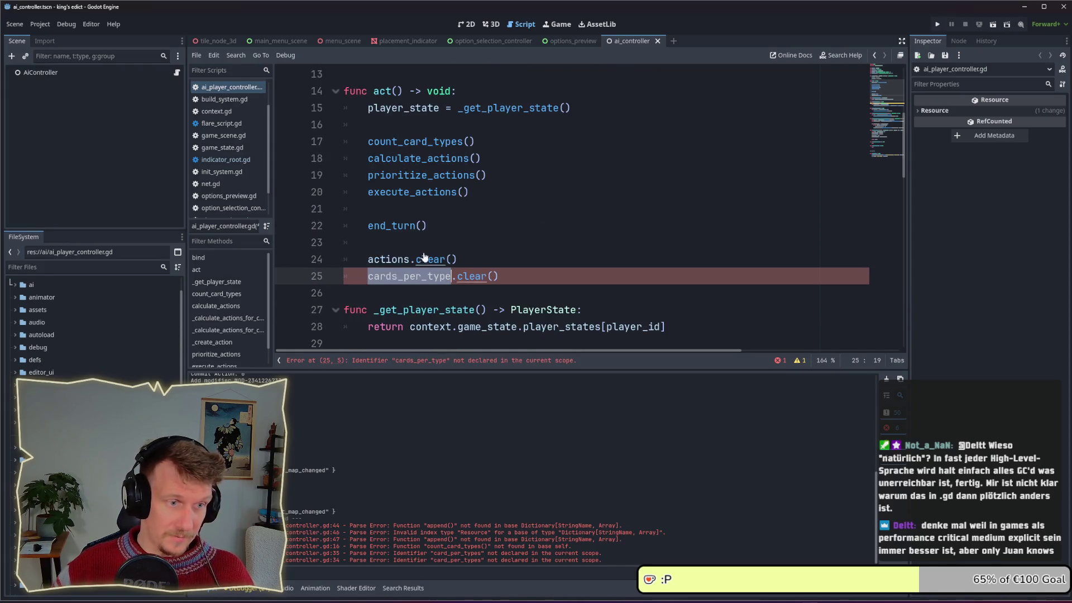
scroll(419, 273, "up", 4)
double_click(413, 193)
key("ctrl+v")
key("ctrl+s")
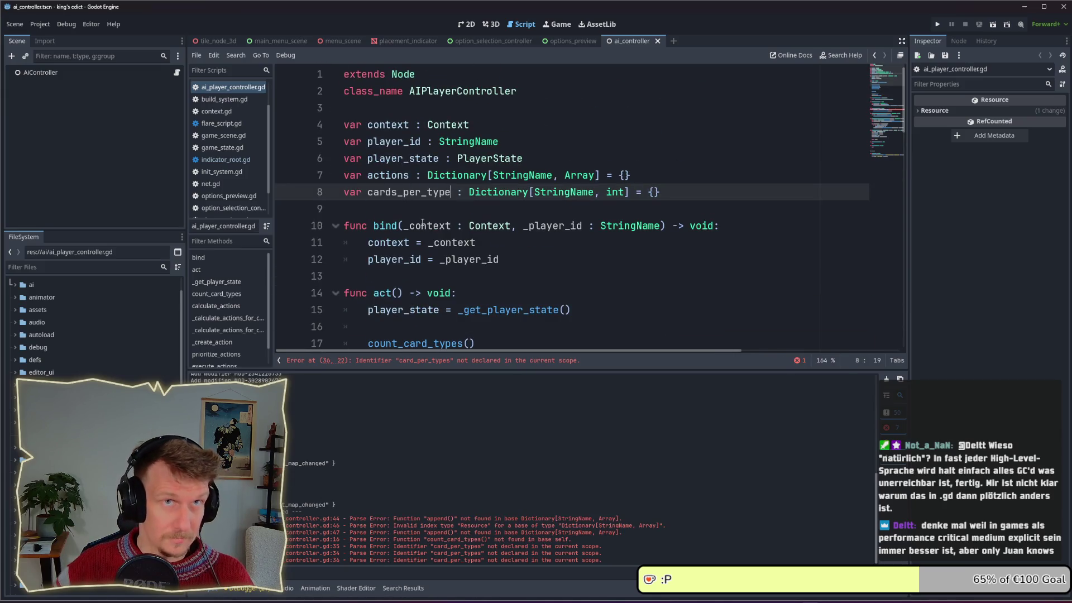
Rename the line 36 reference to cards_per_type and delete the local dictionary declaration.
scroll(423, 223, "down", 8)
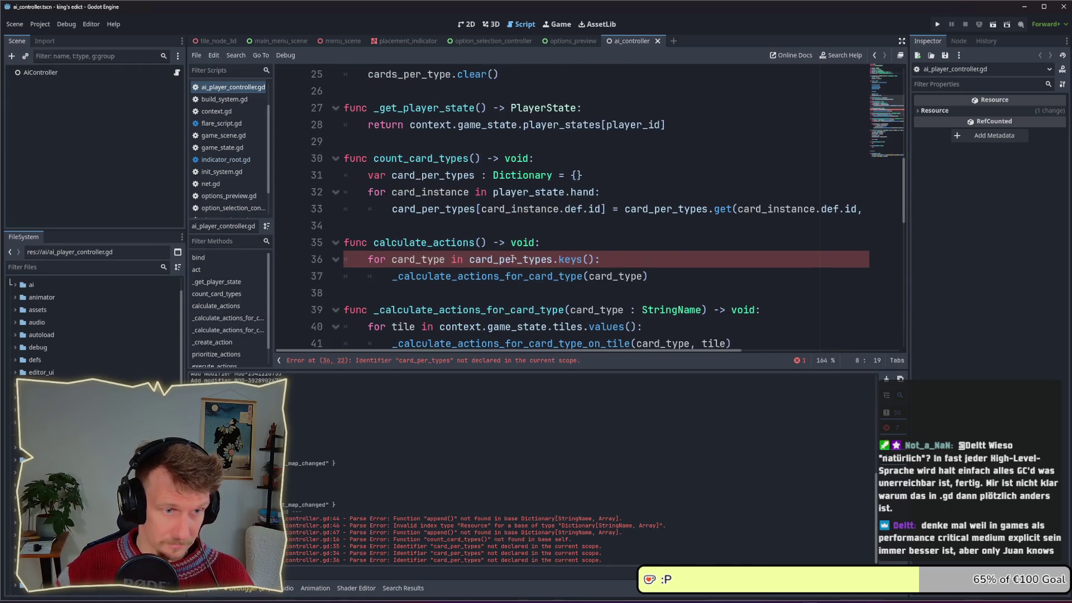
double_click(513, 259)
key("ctrl+v")
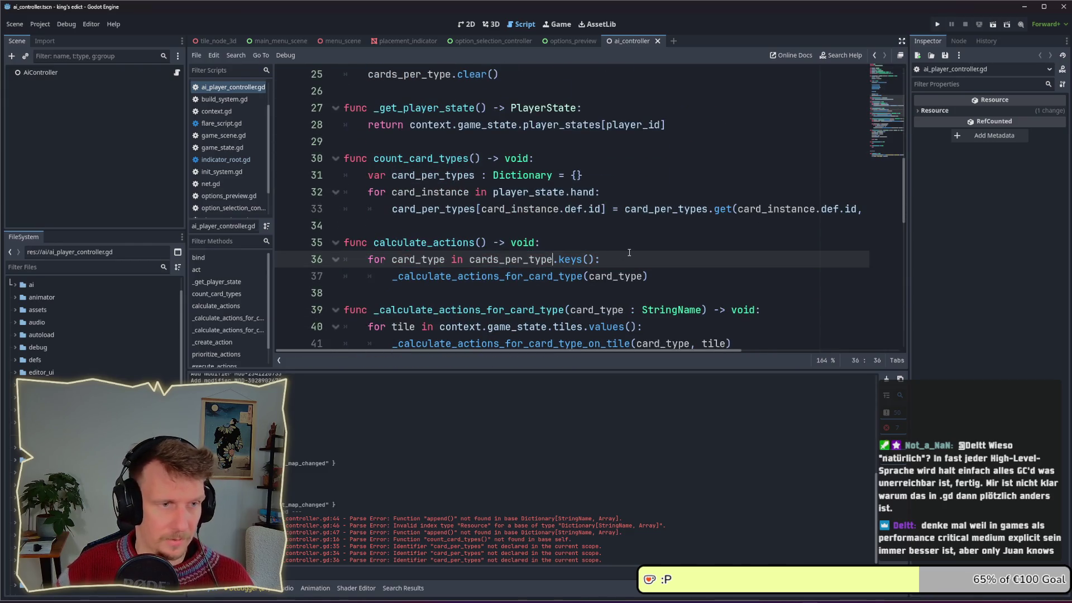
left_click(608, 175)
key("shift+Home")
key("BackSpace")
key("BackSpace")
Move the cards_per_type.clear() call from act() to the top of count_card_types().
left_click(553, 209)
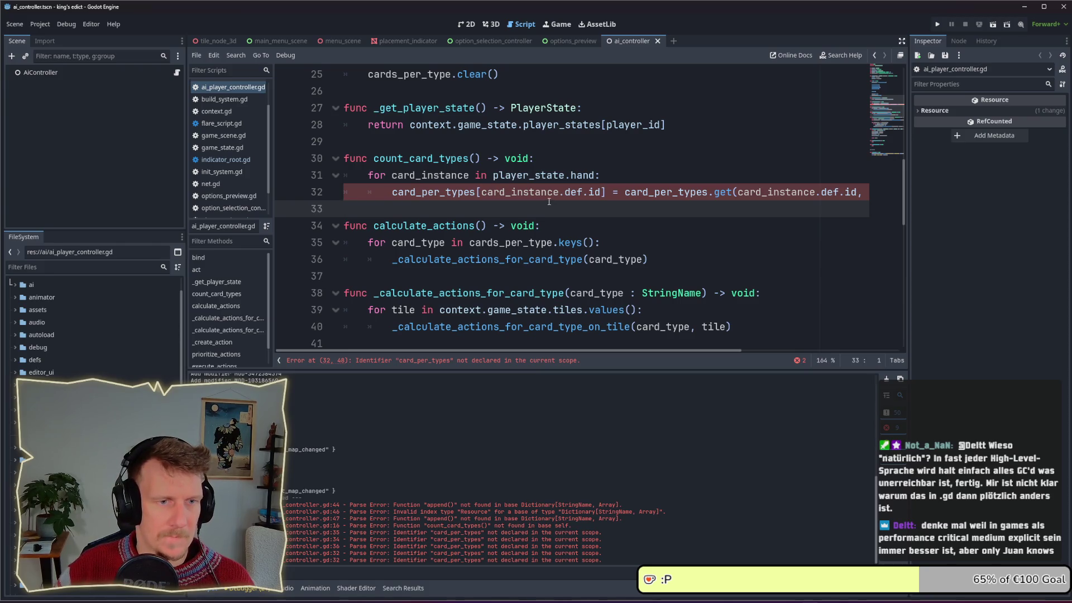
scroll(549, 202, "up", 7)
scroll(531, 212, "down", 4)
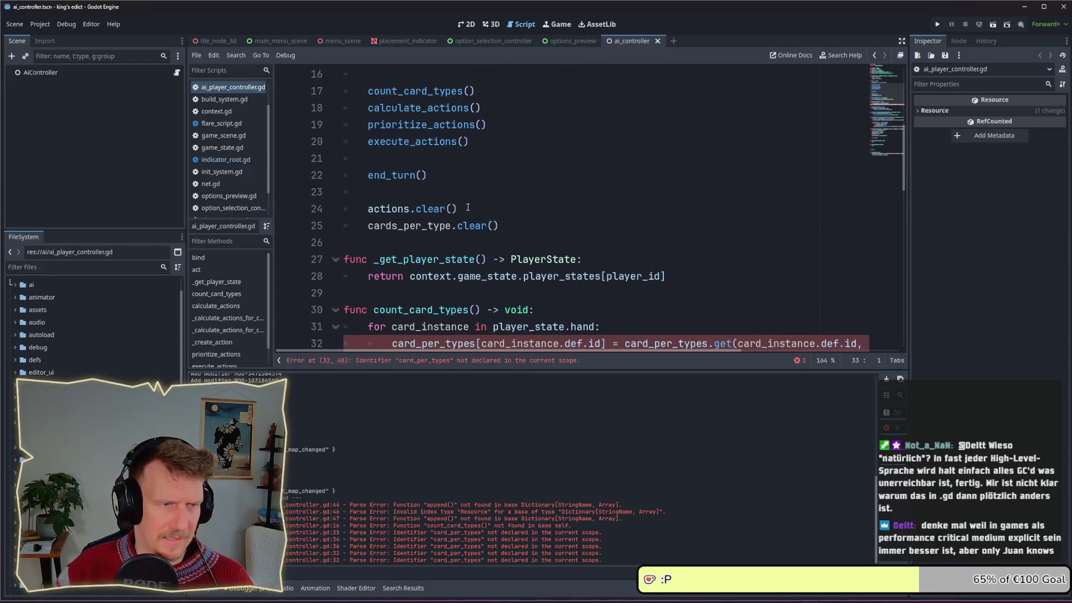
left_click(511, 220)
left_click_drag(512, 220, 340, 226)
key("BackSpace")
key("BackSpace")
scroll(532, 158, "down", 3)
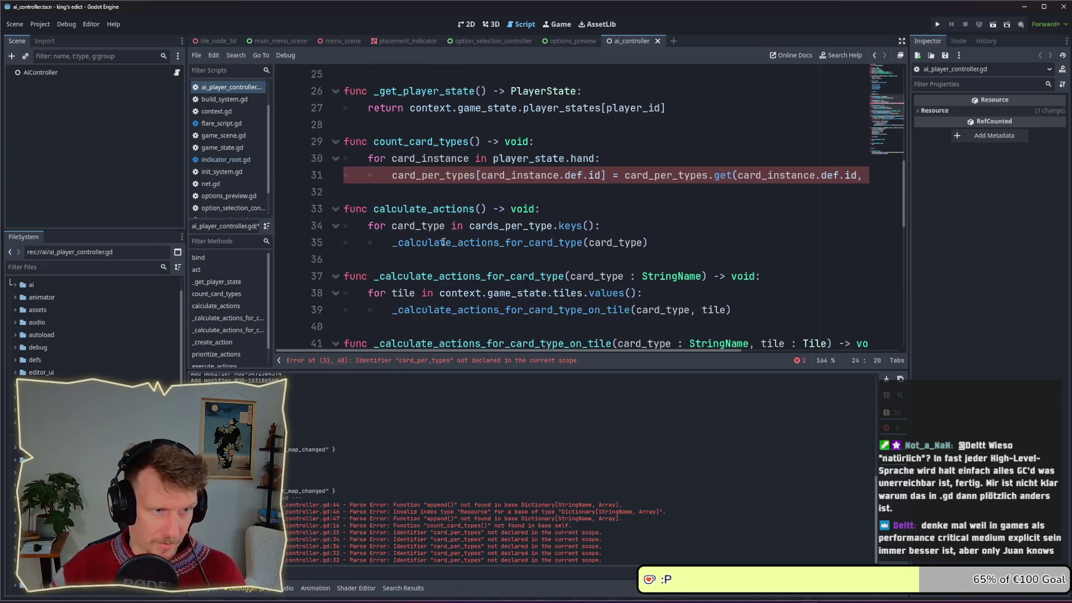
left_click(533, 158)
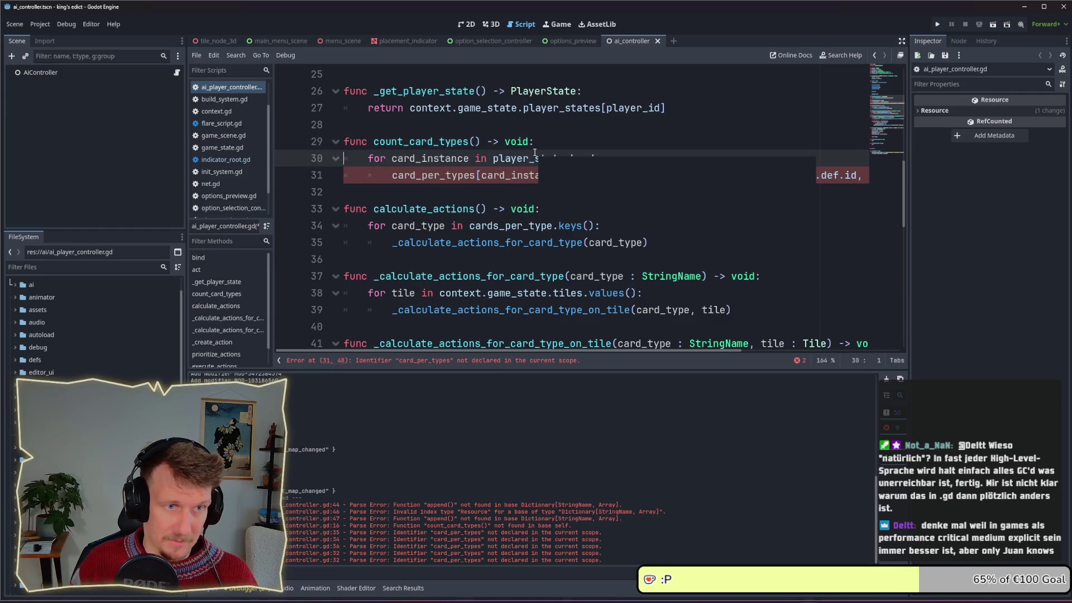
key("ctrl+v")
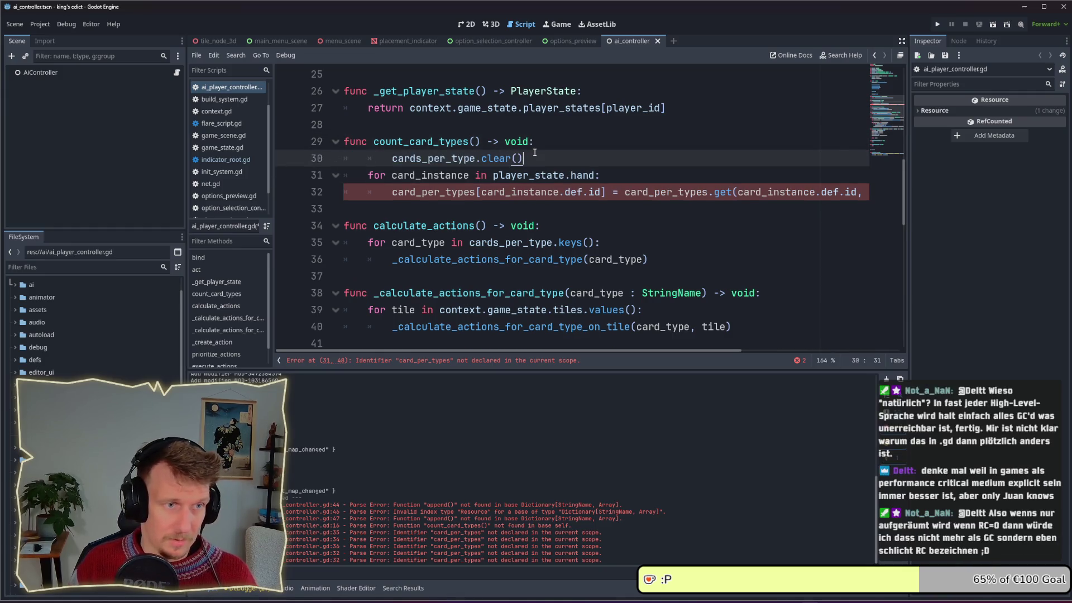
key("shift+Tab")
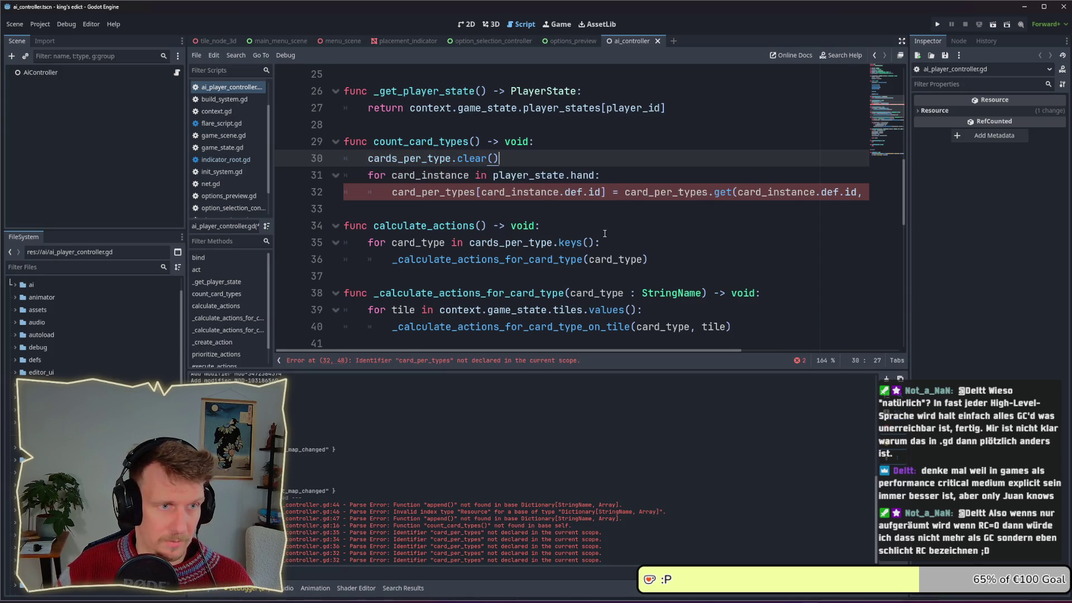
Replace both old names on line 32 with cards_per_type and save.
double_click(421, 161)
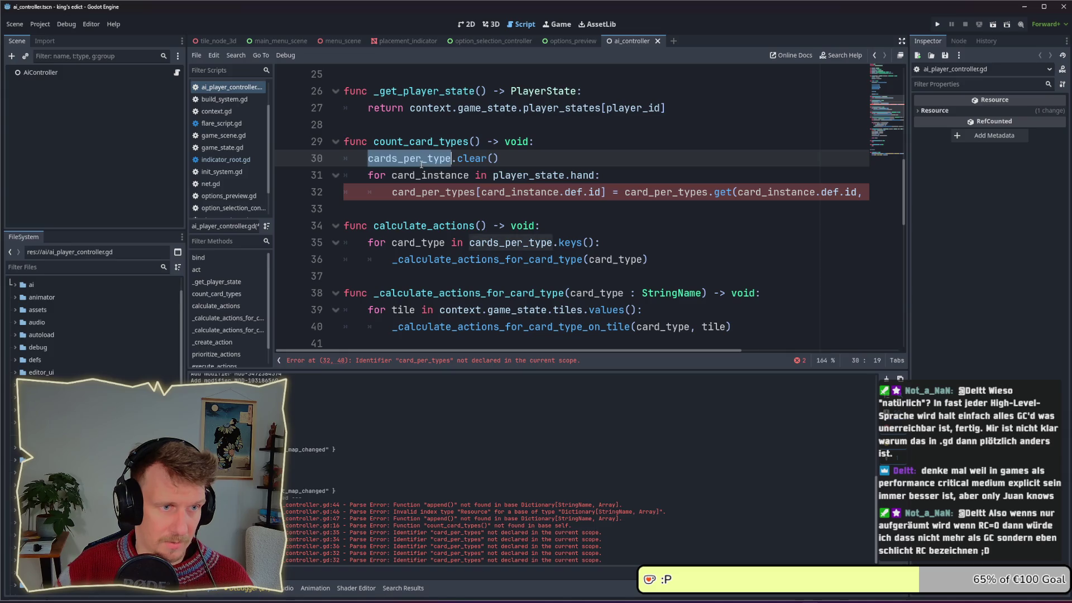
double_click(434, 193)
key("ctrl+v")
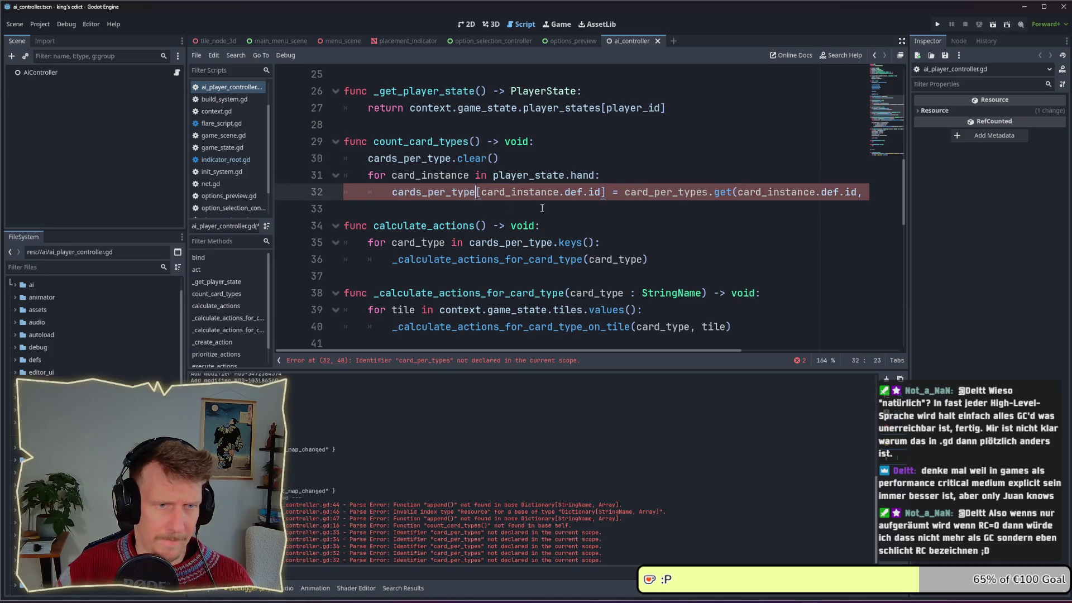
double_click(657, 193)
key("ctrl+v")
scroll(762, 351, "right", 3)
scroll(592, 346, "left", 3)
key("ctrl+s")
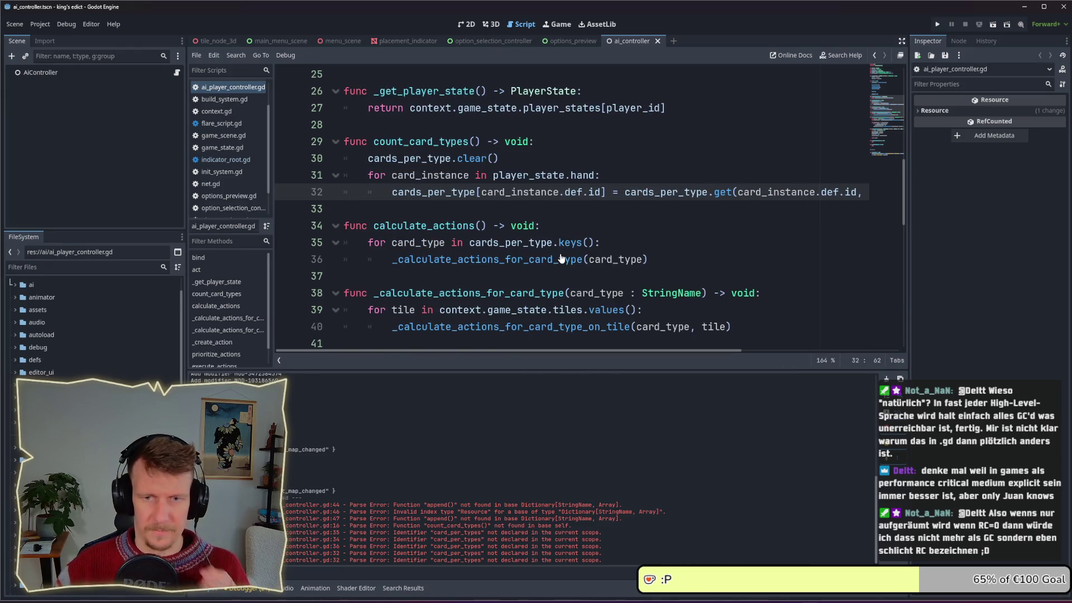
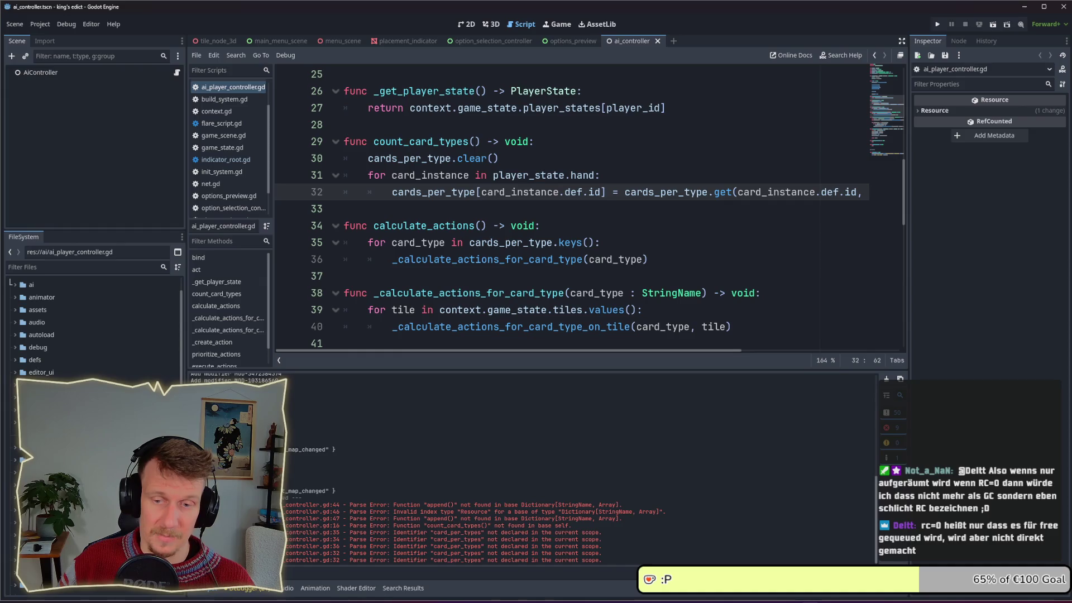
Scroll through the script from calculate_actions down to the pass in execute_actions.
left_click(691, 249)
scroll(626, 222, "down", 1)
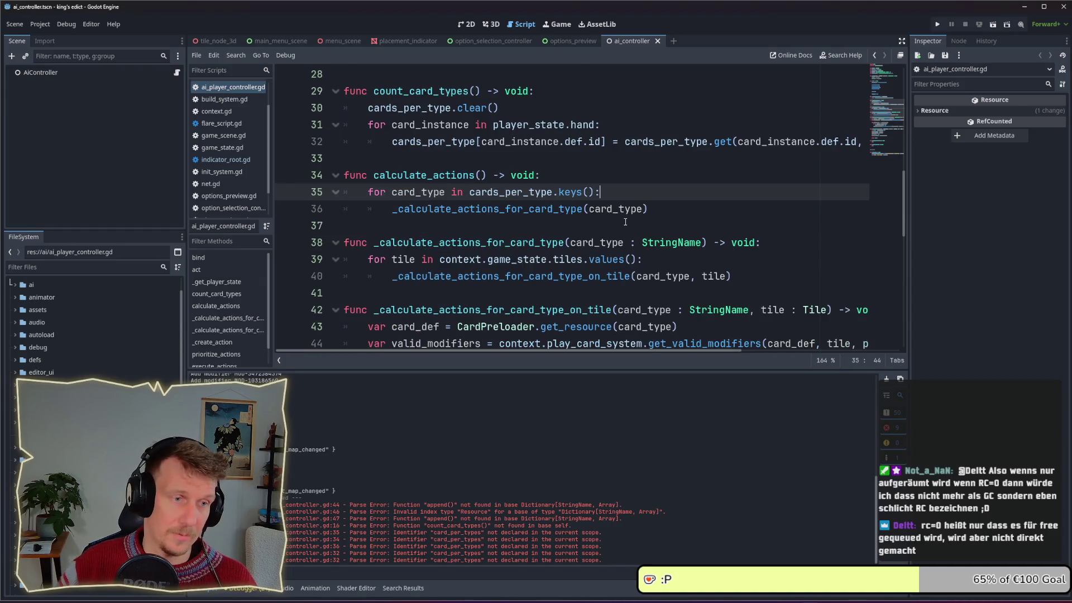
left_click(635, 181)
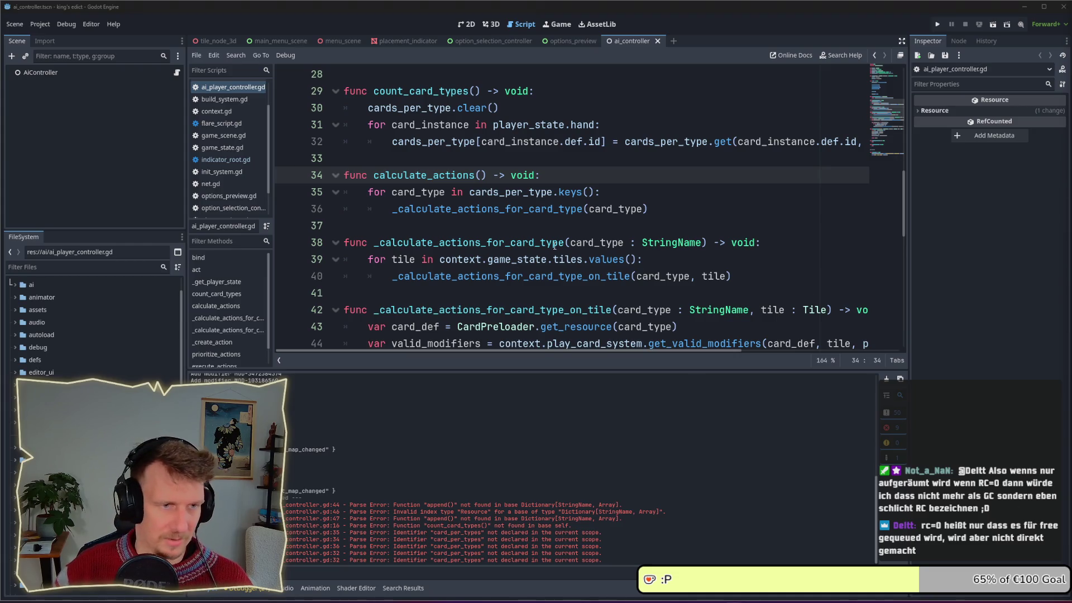
left_click(547, 227)
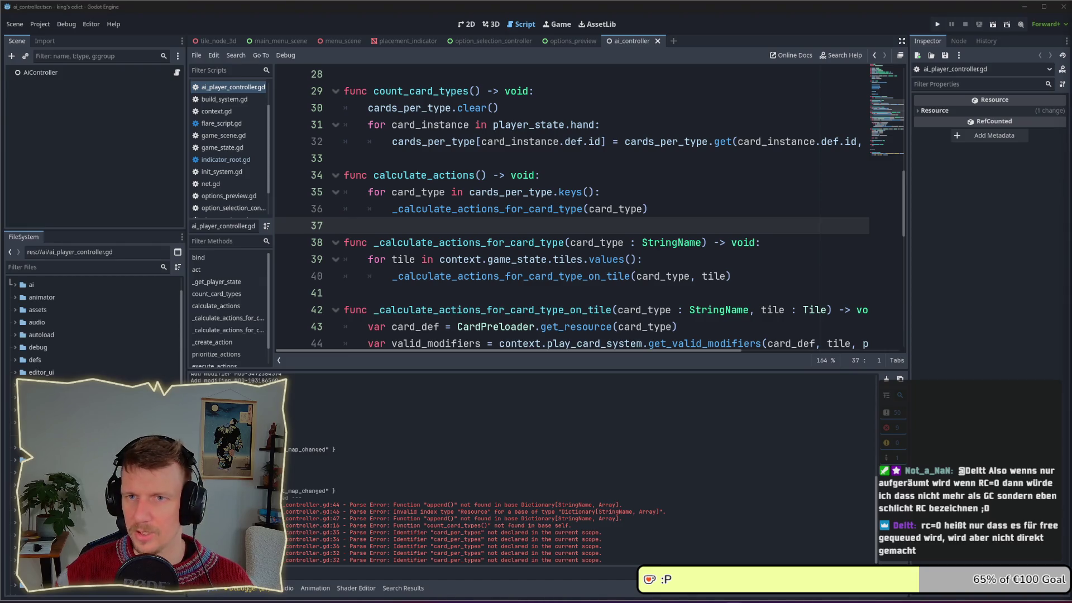
left_click(510, 293)
scroll(513, 293, "down", 2)
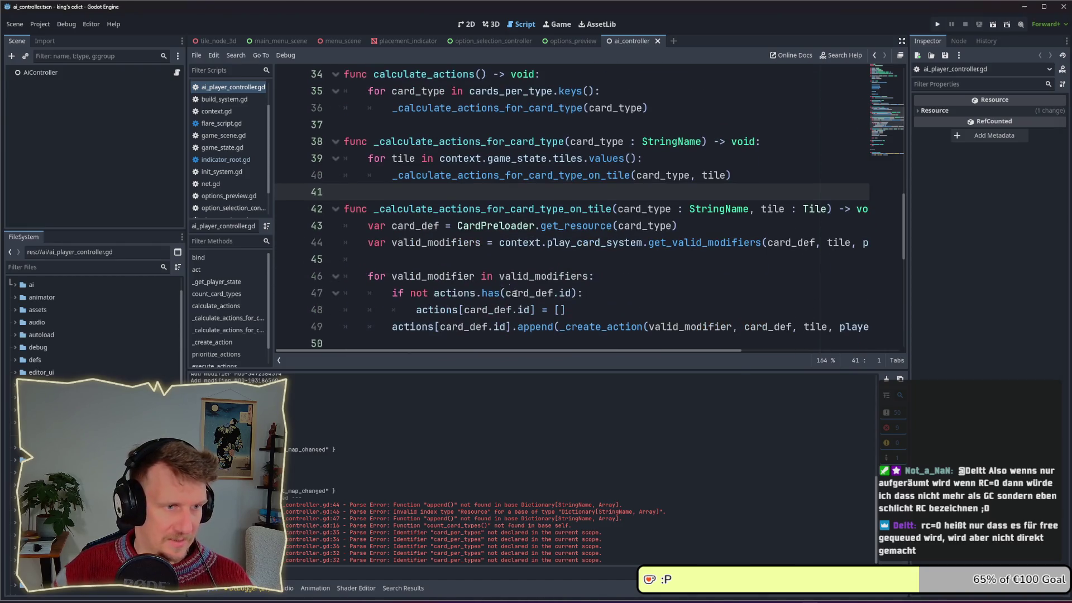
left_click(514, 266)
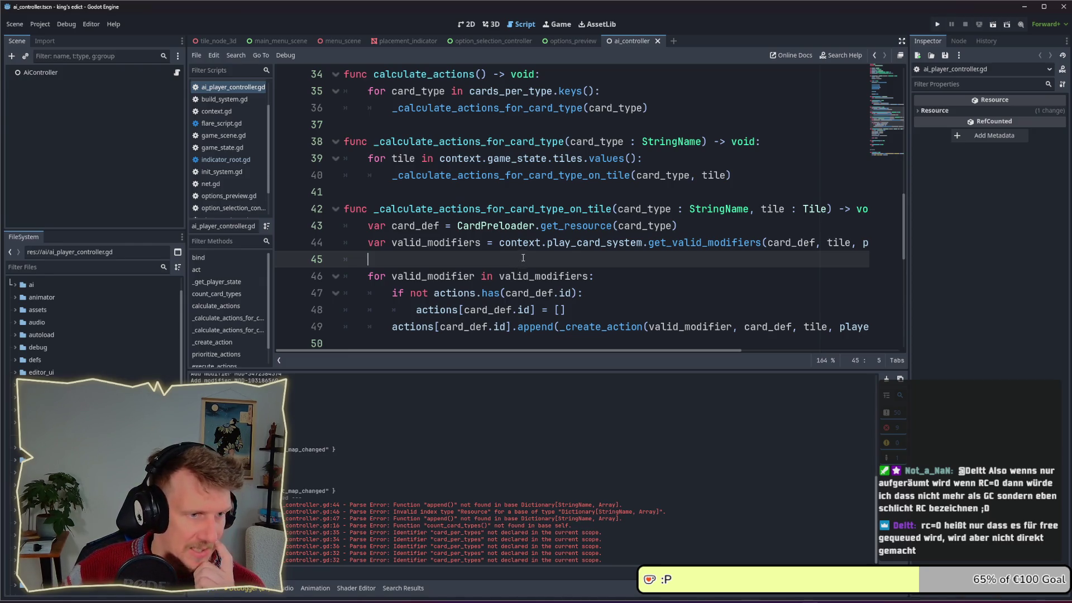
scroll(524, 259, "down", 2)
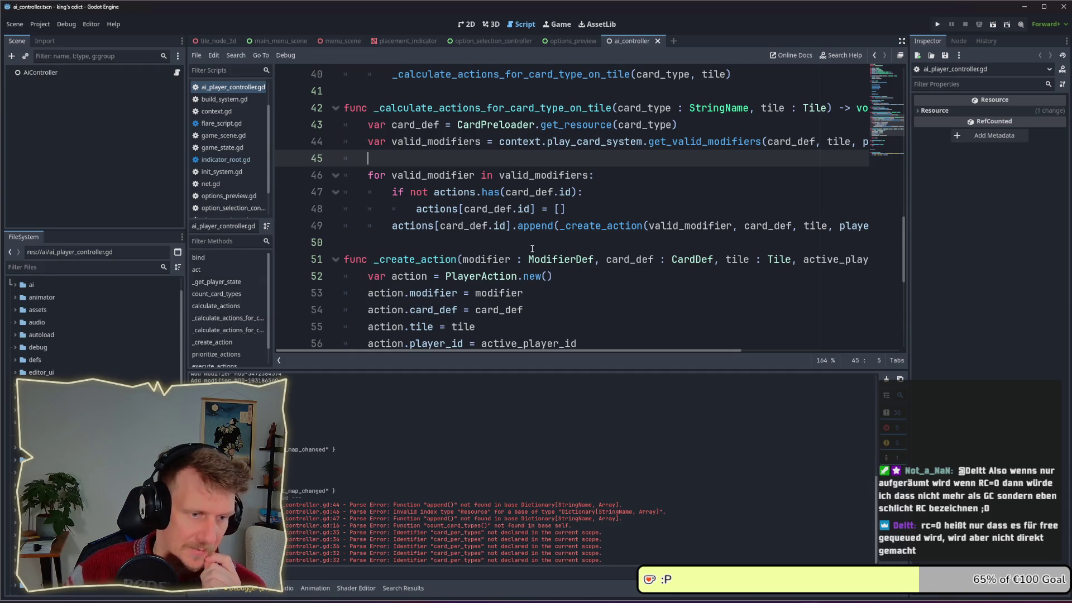
scroll(534, 247, "down", 3)
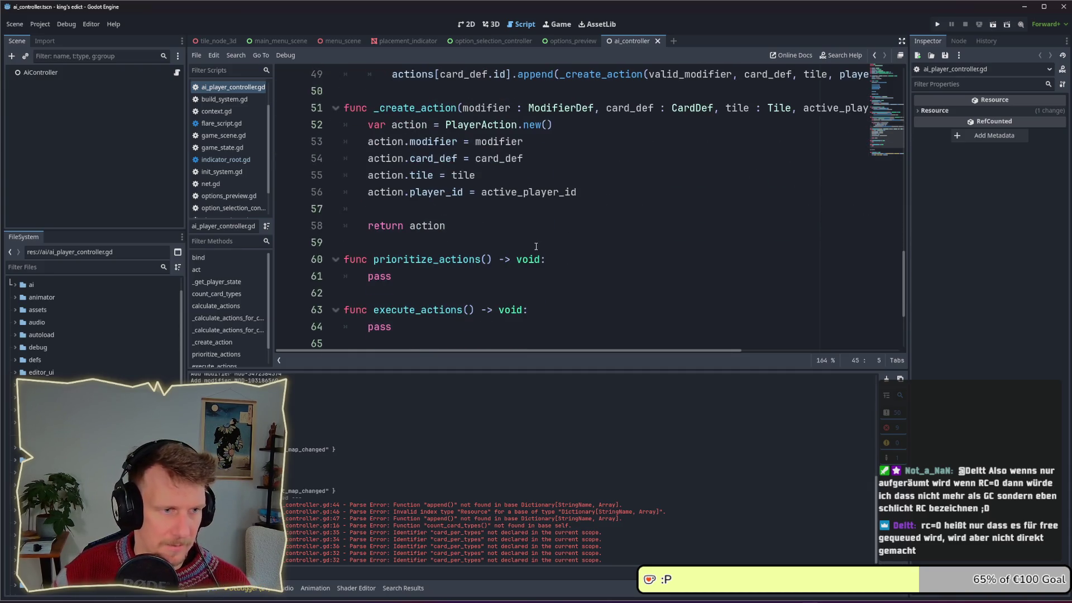
scroll(537, 246, "down", 1)
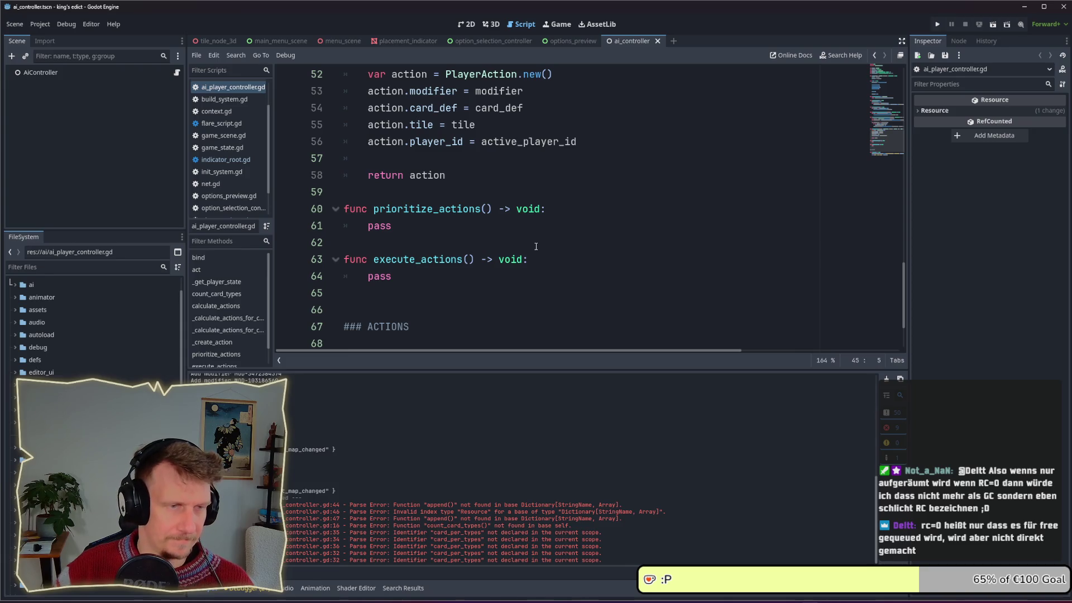
scroll(536, 247, "up", 8)
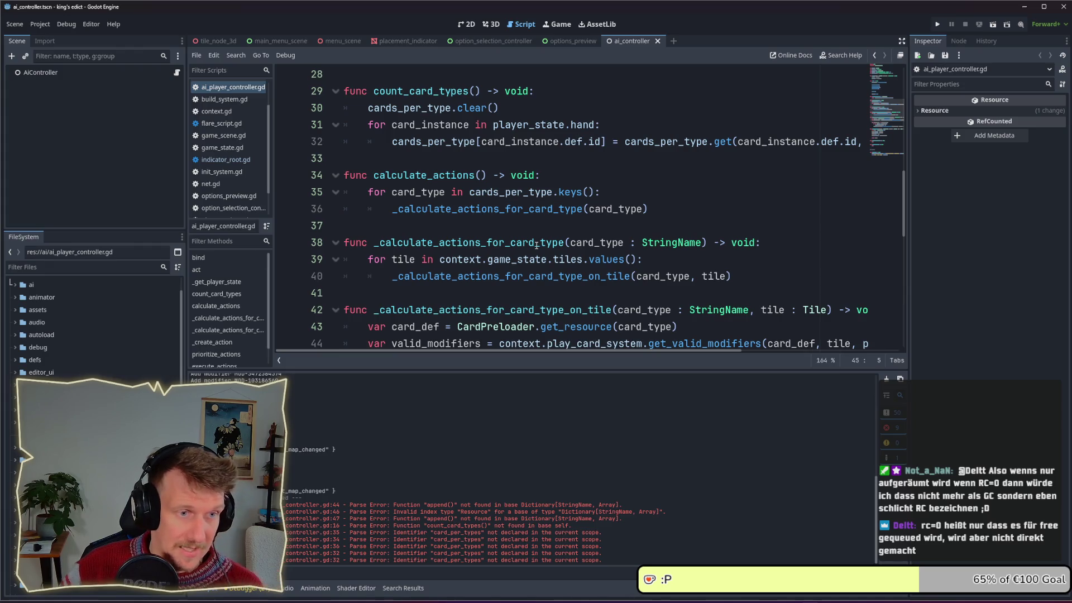
scroll(537, 246, "down", 8)
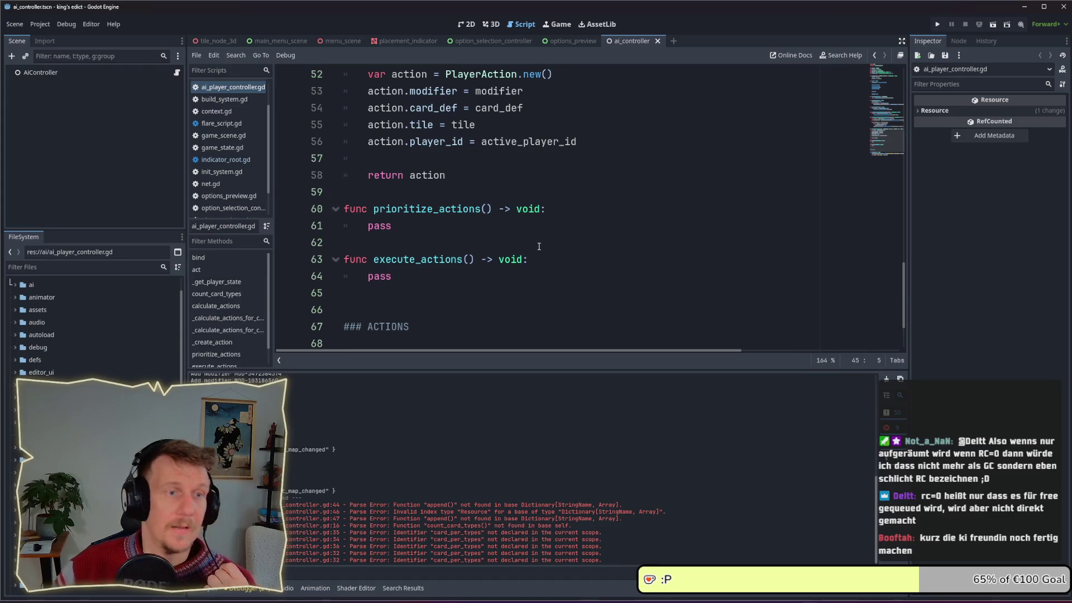
left_click(600, 139)
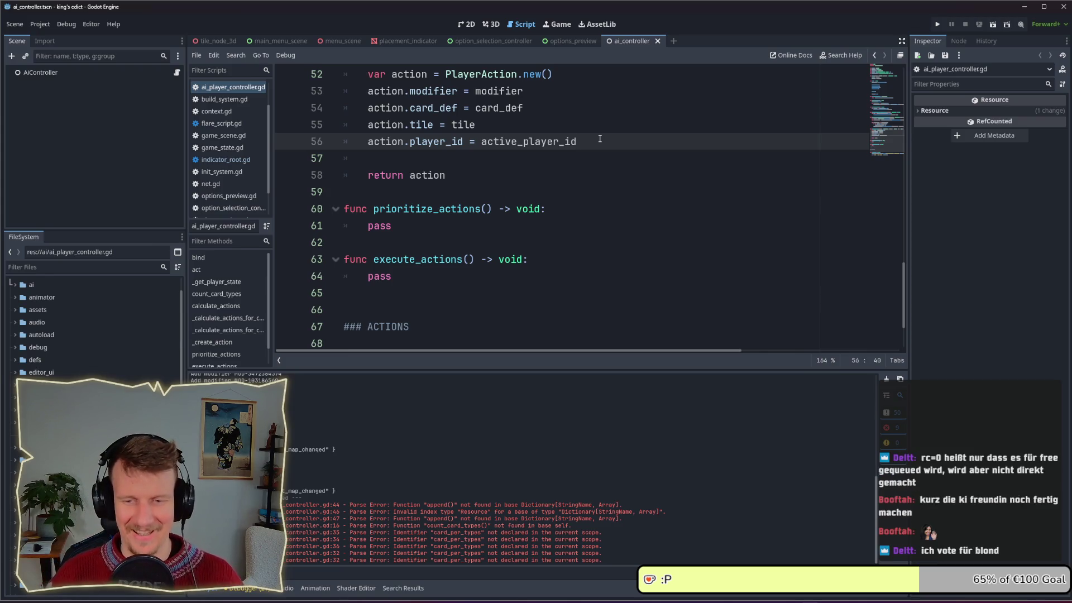
scroll(575, 332, "down", 1)
left_click(434, 258)
left_click(417, 229)
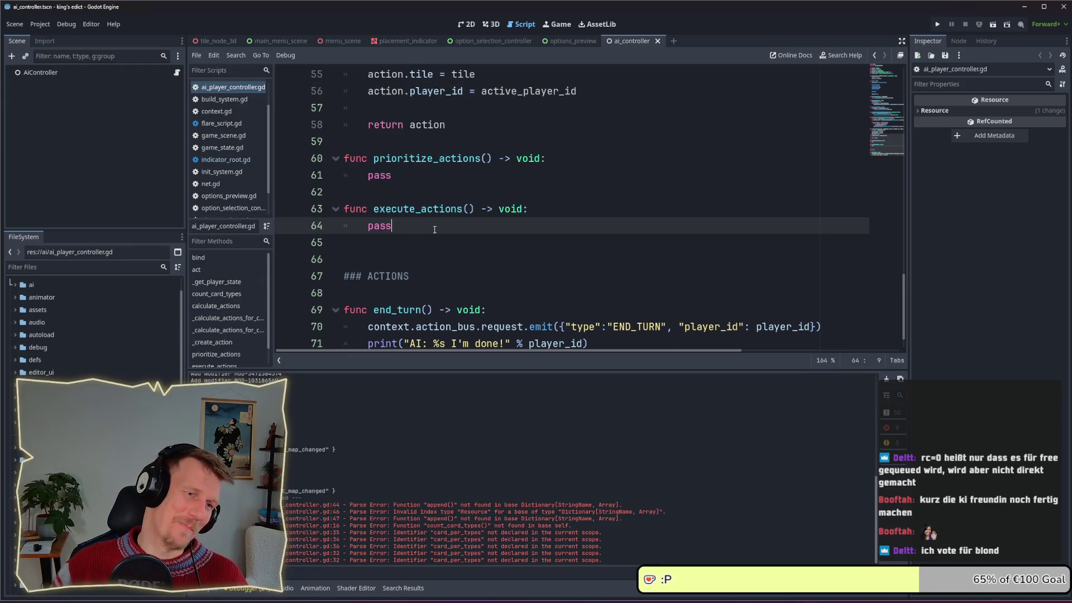
Replace pass with 'for i in cards_per_type' and add a blank line above it.
left_click_drag(433, 228, 367, 226)
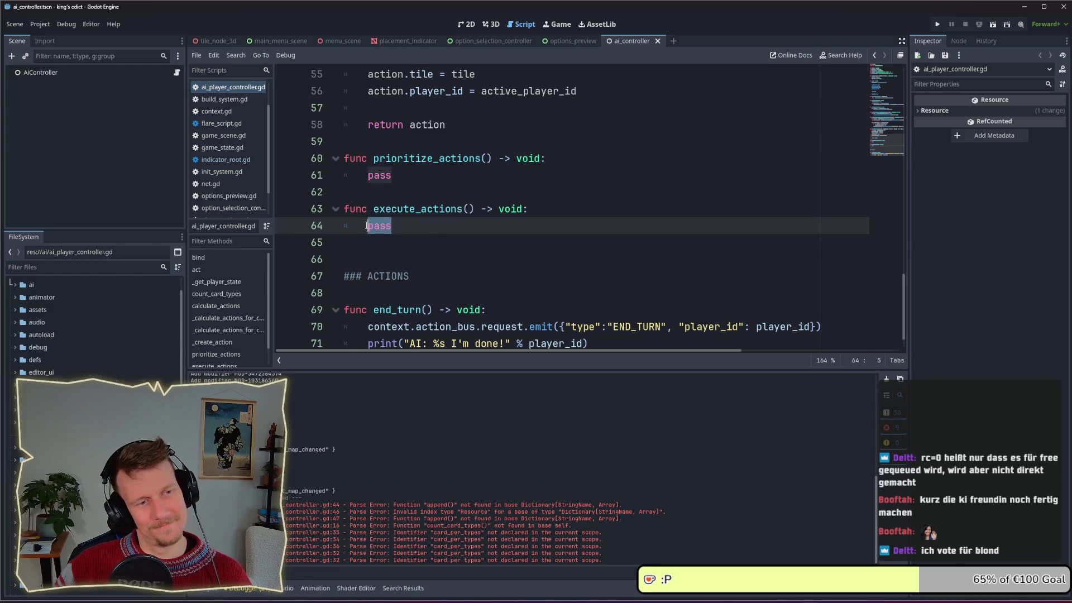
type("for i")
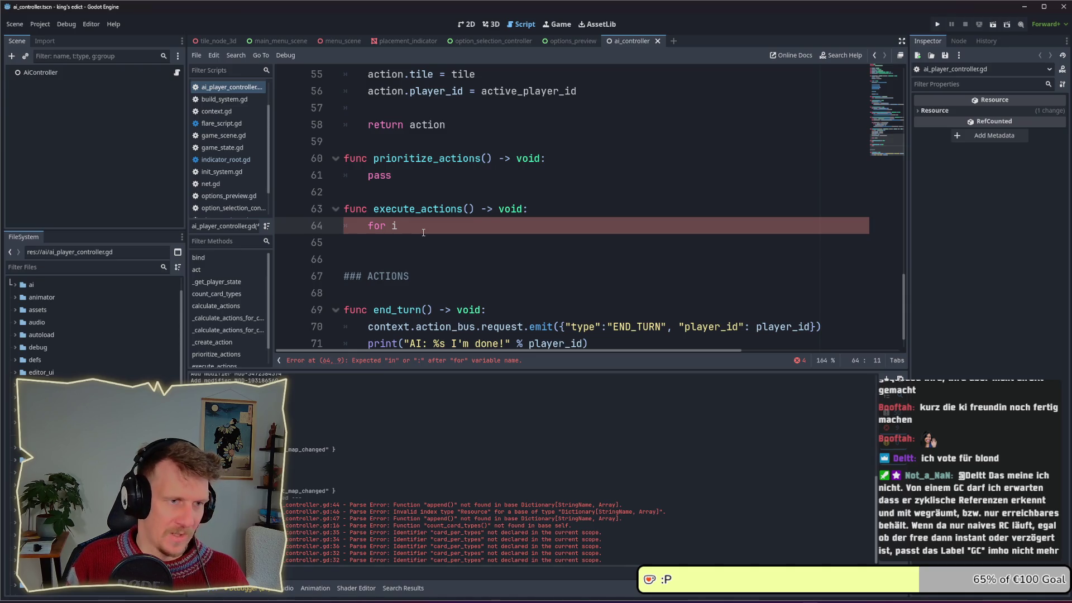
type("in card")
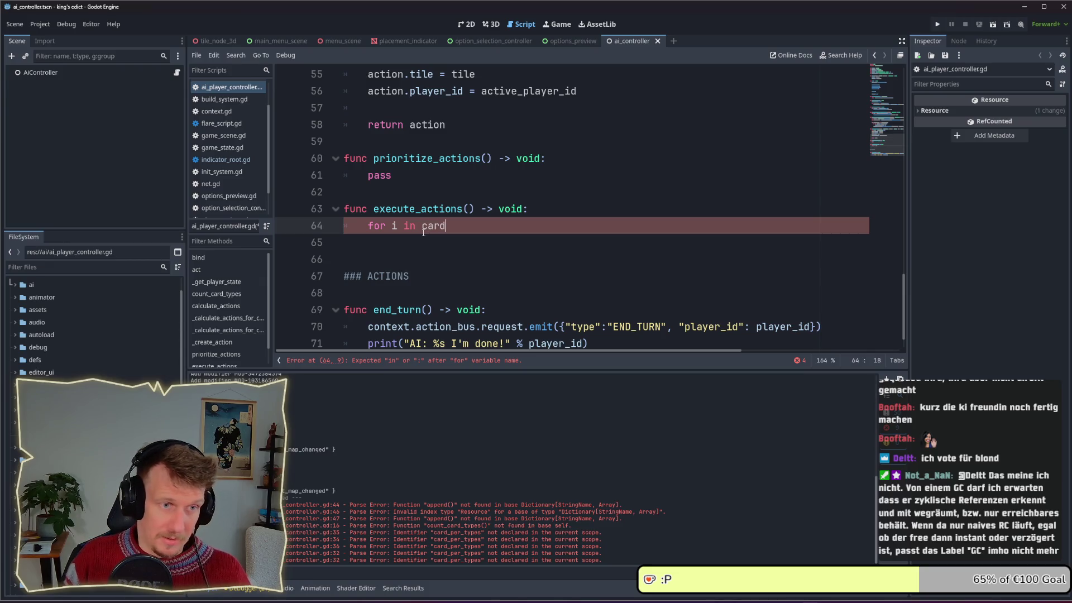
type("s")
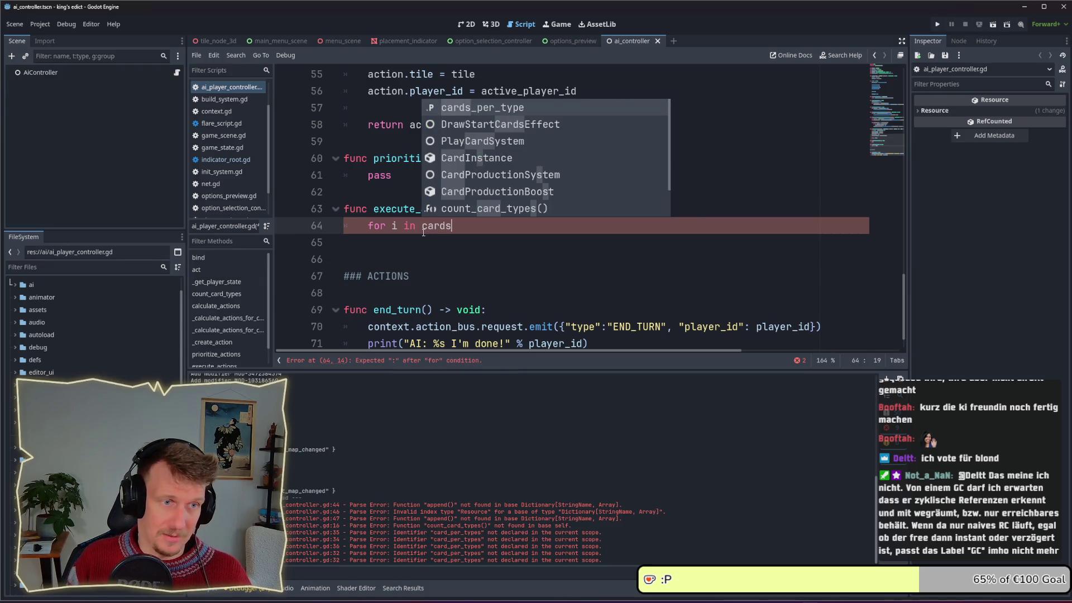
key("Return")
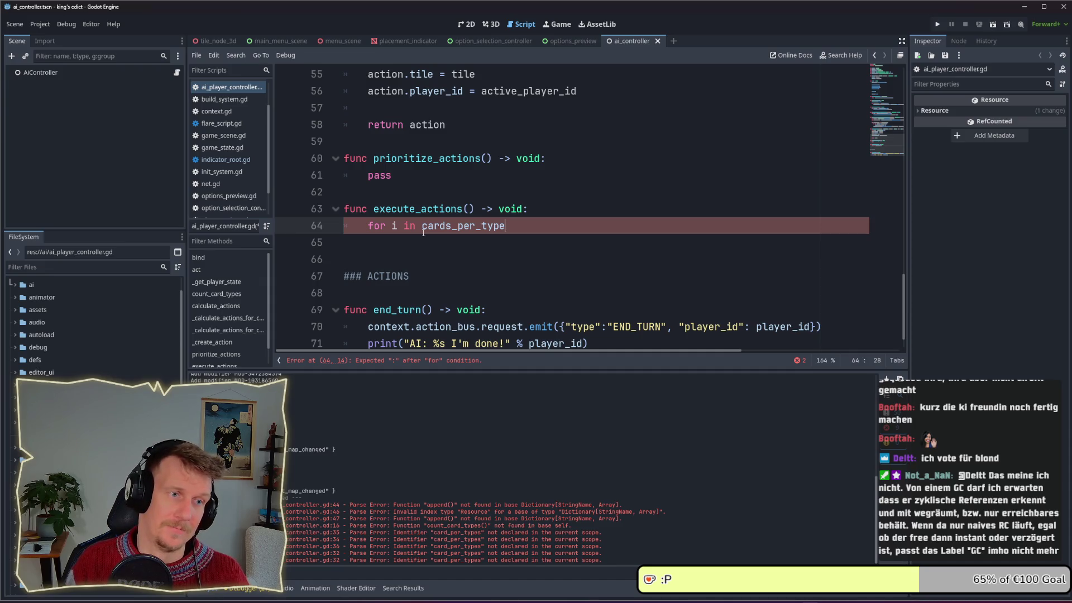
key("Up")
key("End")
key("Return")
Write the outer loop 'for type in cards_per_type.keys():' on the new line.
type("fgor")
key("BackSpace")
key("BackSpace")
key("BackSpace")
type("or i")
key("BackSpace")
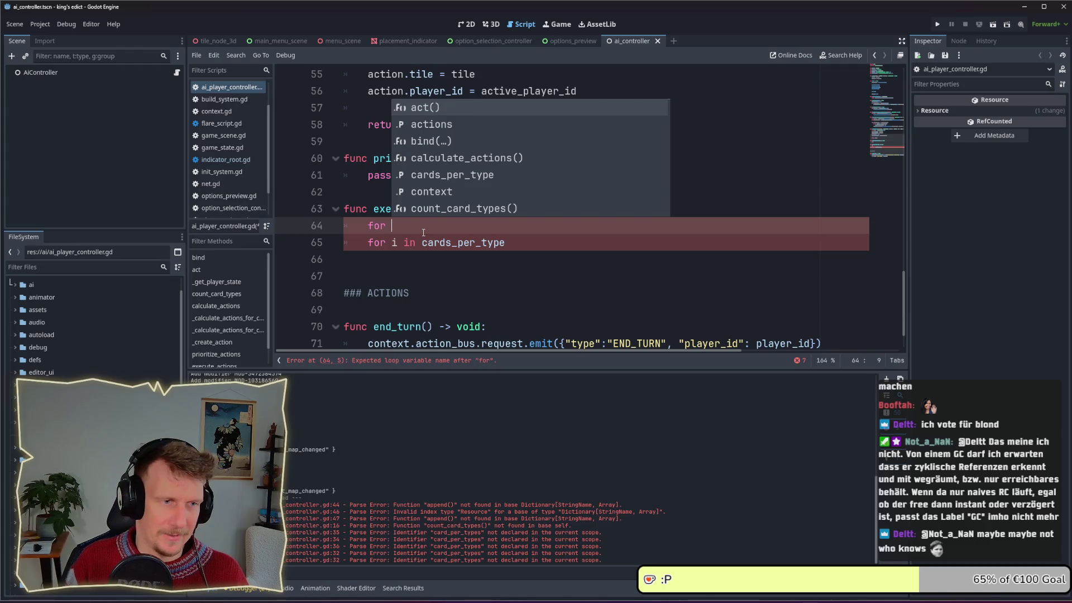
key("Down")
key("Escape")
type("type in vc")
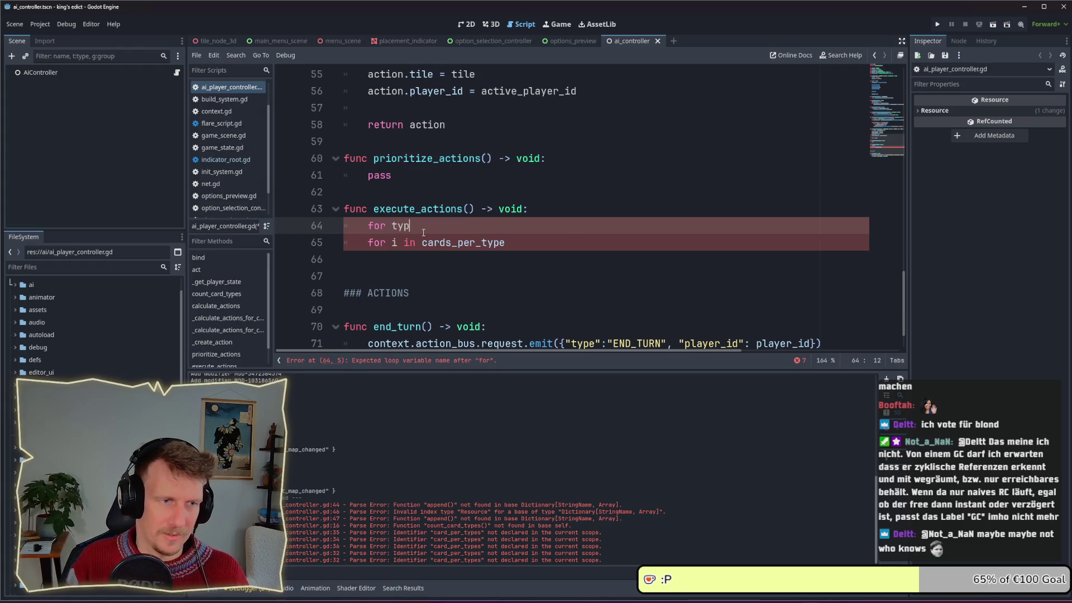
key("BackSpace")
key("BackSpace")
type("ca")
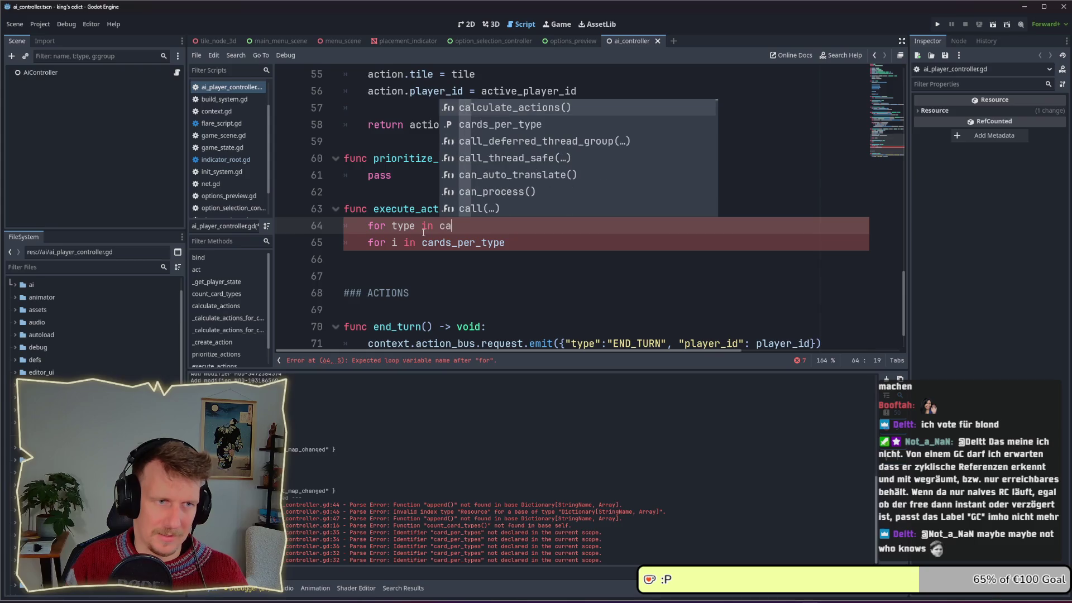
key("Down")
key("Return")
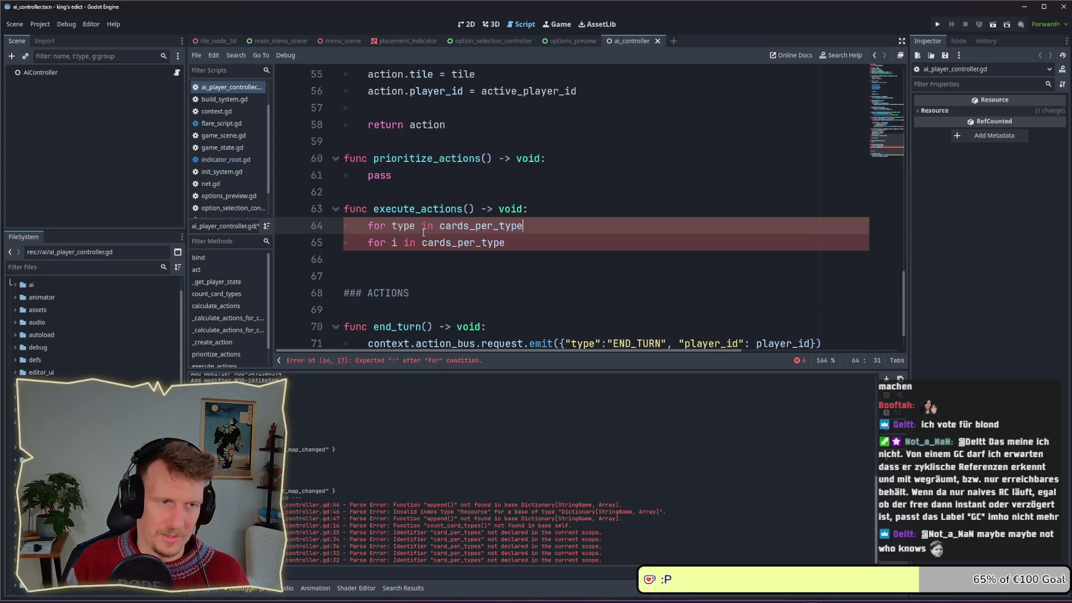
type(".key")
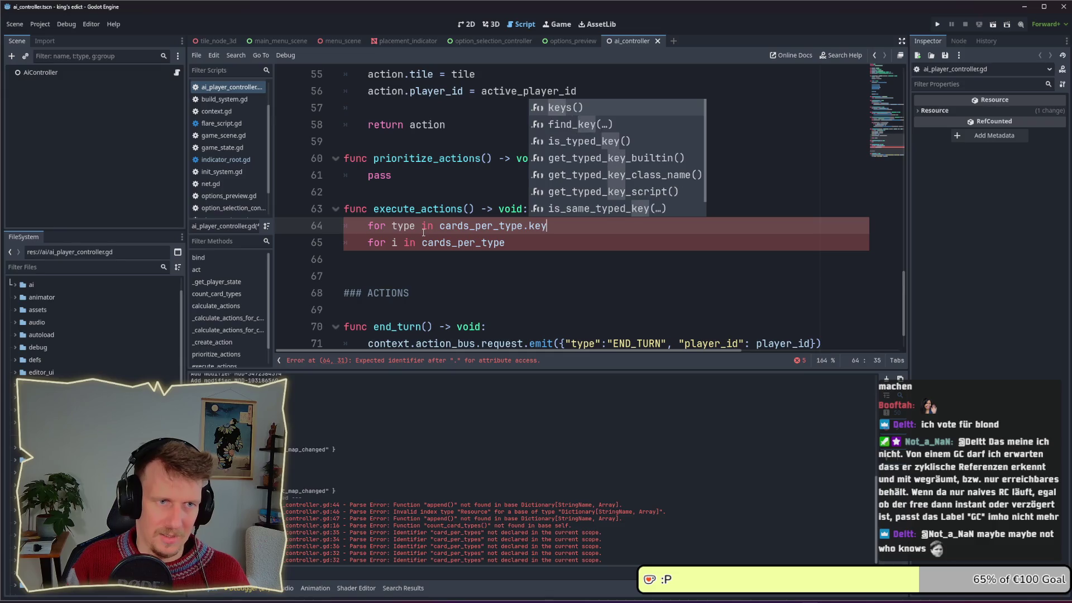
key("Return")
type(":")
Indent the inner loop, complete it as 'for i in cards_per_type[type]:', and start its body.
left_click(424, 236)
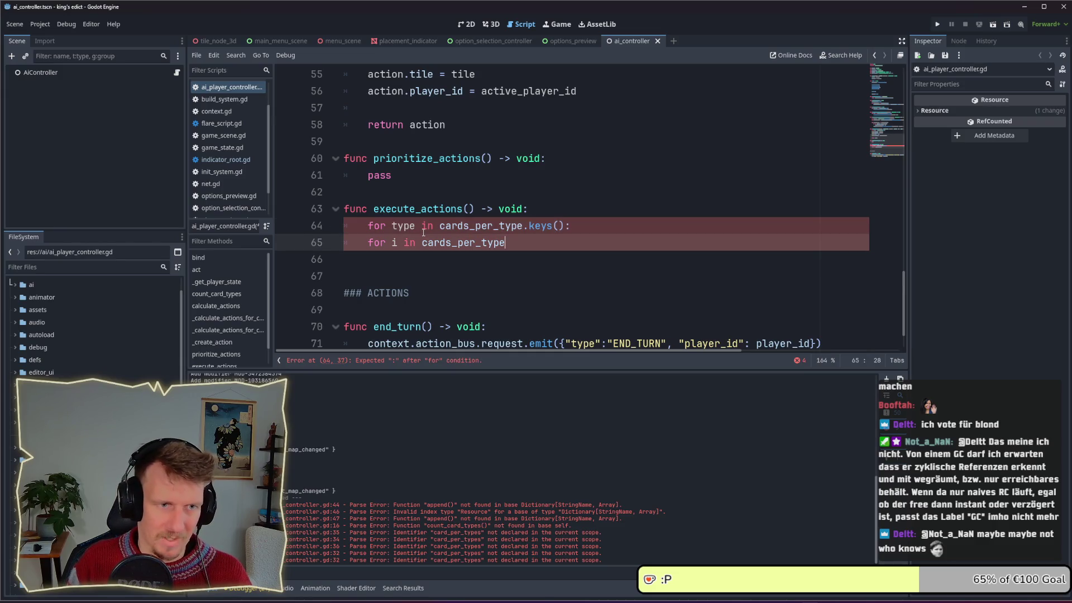
key("Tab")
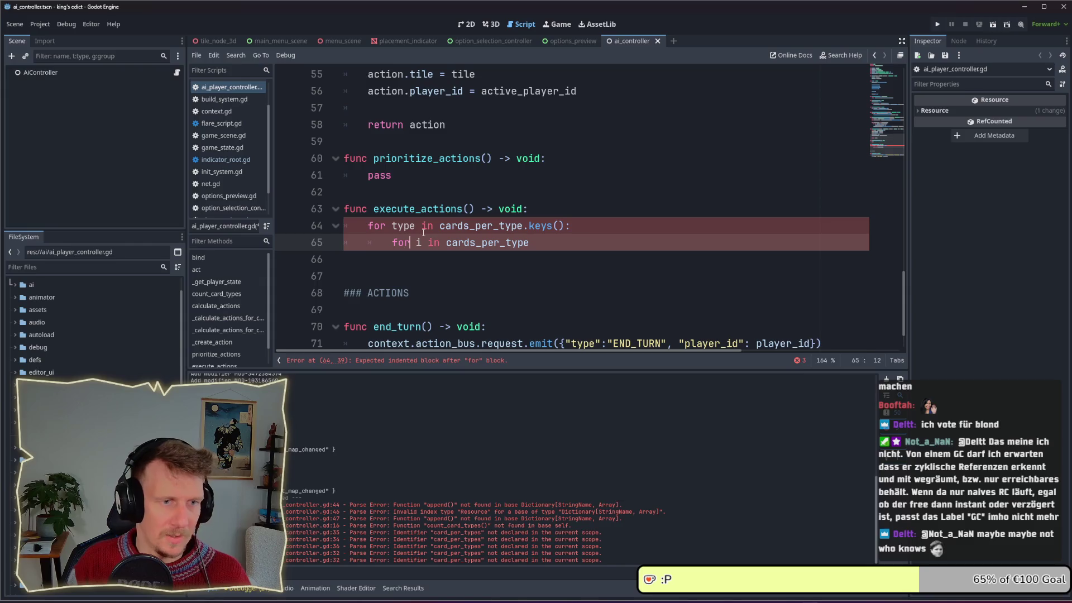
key("End")
type("[t")
type("]")
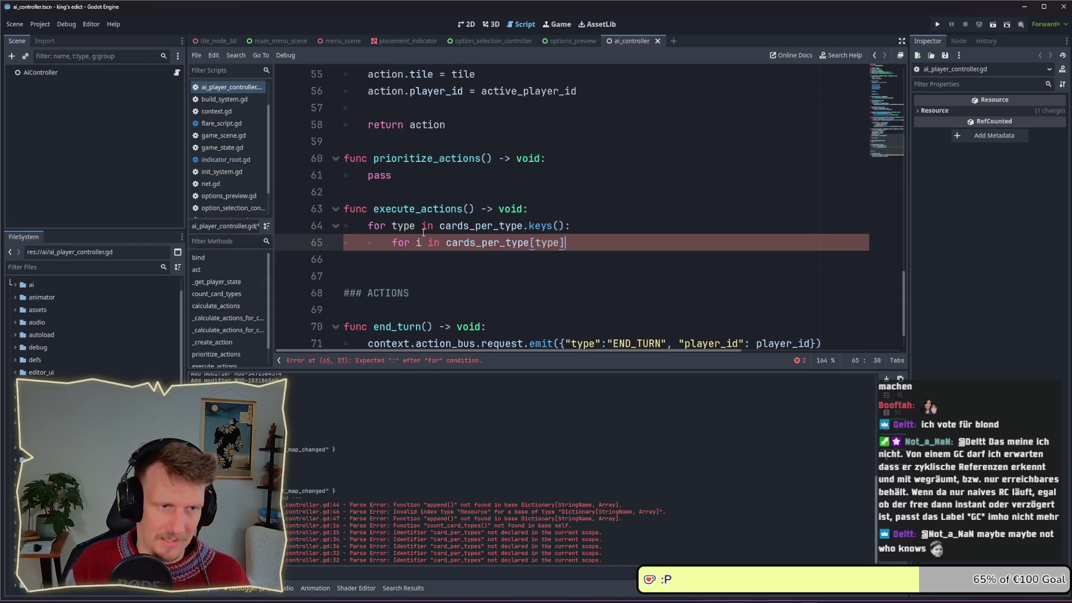
type(":")
key("Return")
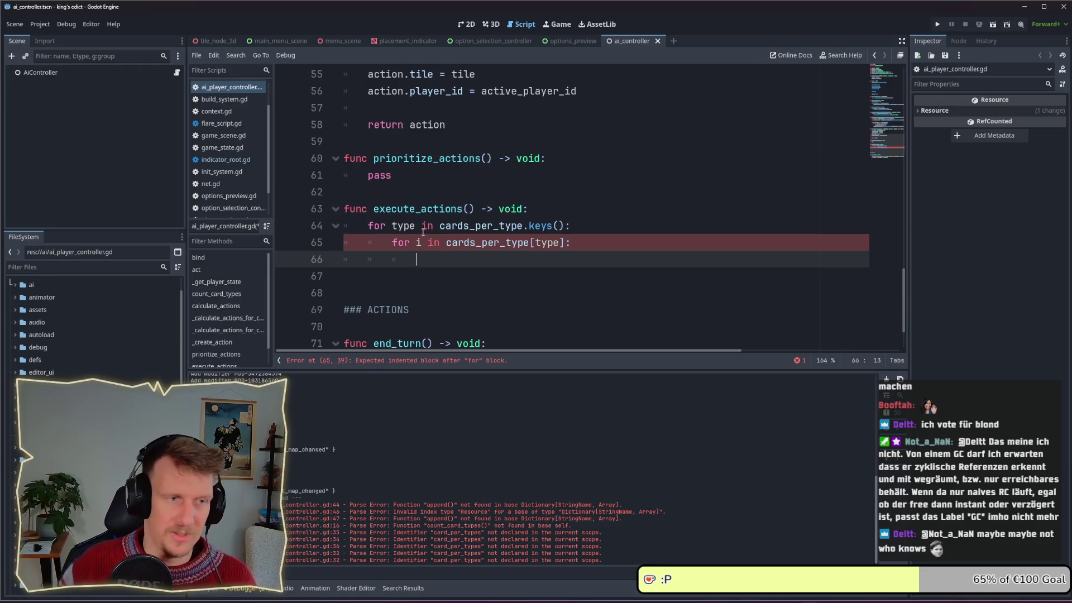
Begin an if condition testing actions[type].count() > 0 inside the inner loop.
scroll(422, 231, "up", 3)
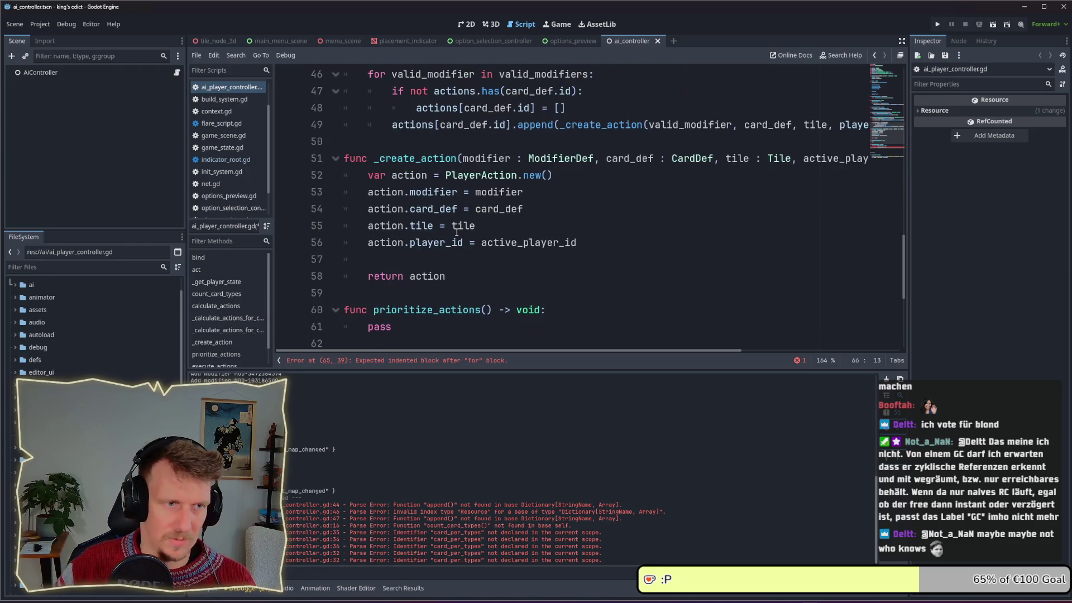
scroll(457, 231, "down", 3)
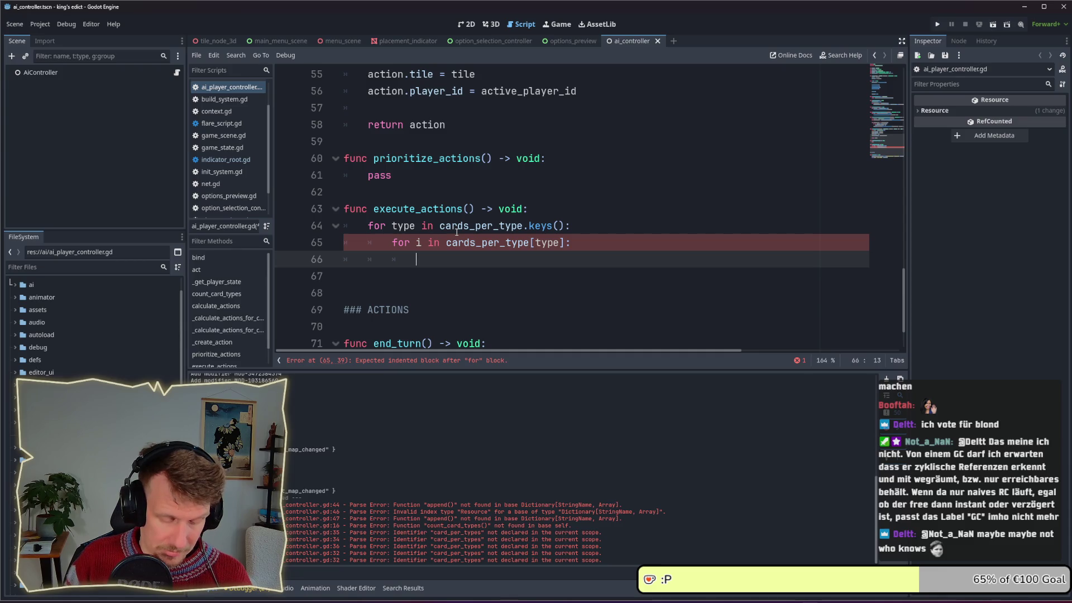
type("if ")
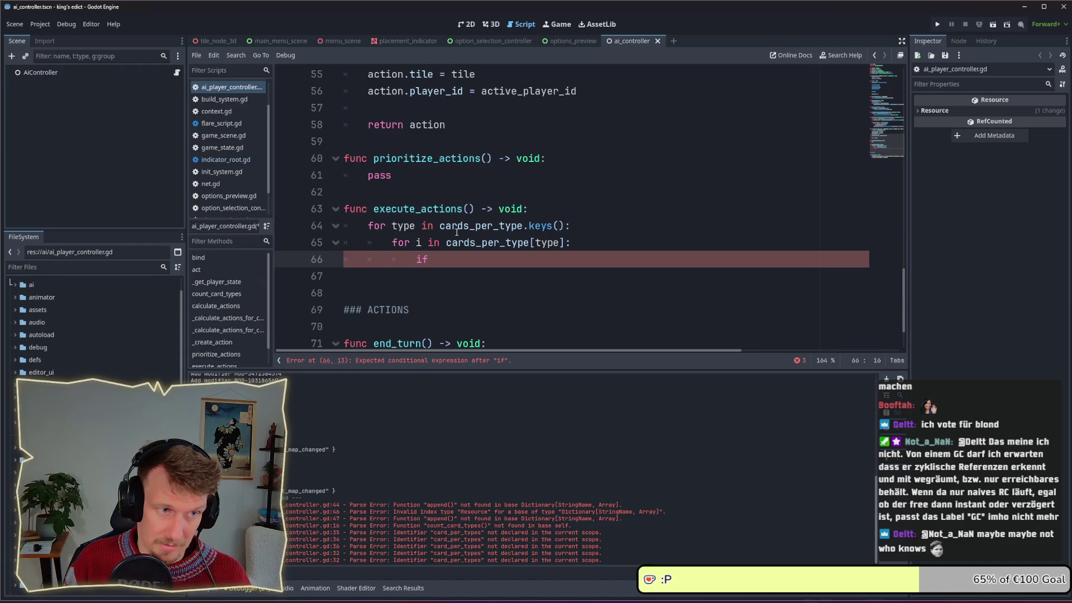
type("ac")
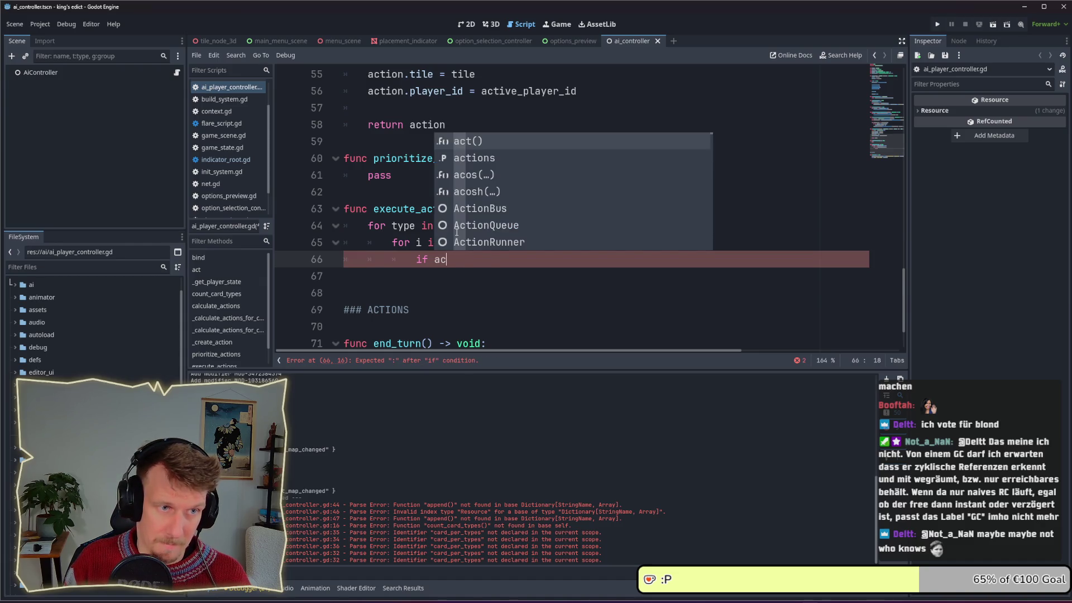
key("Down")
key("Return")
type("[type].c")
key("Down")
key("Return")
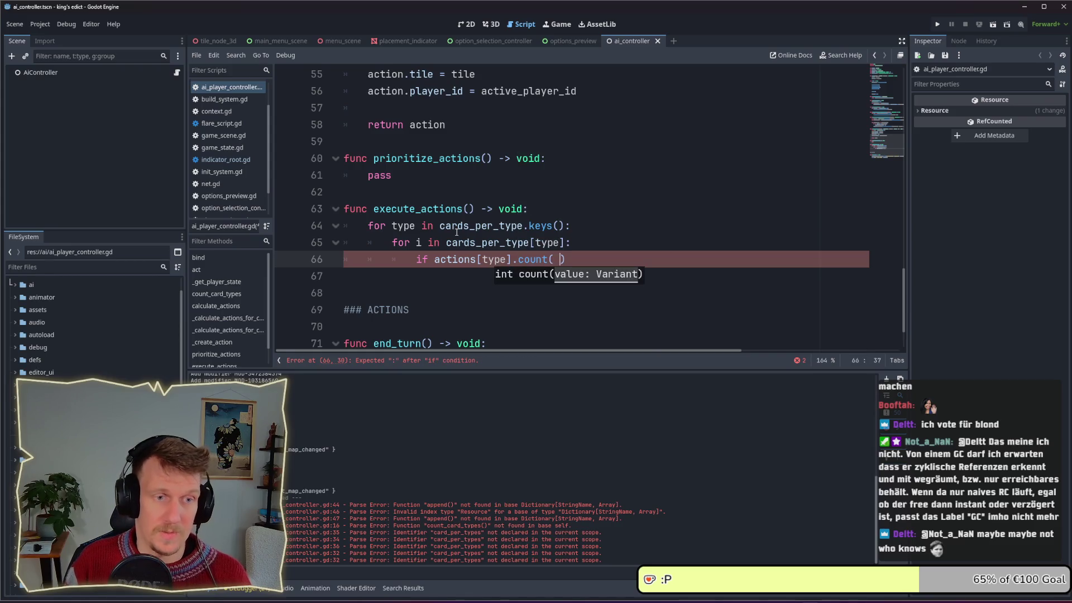
type("> 0")
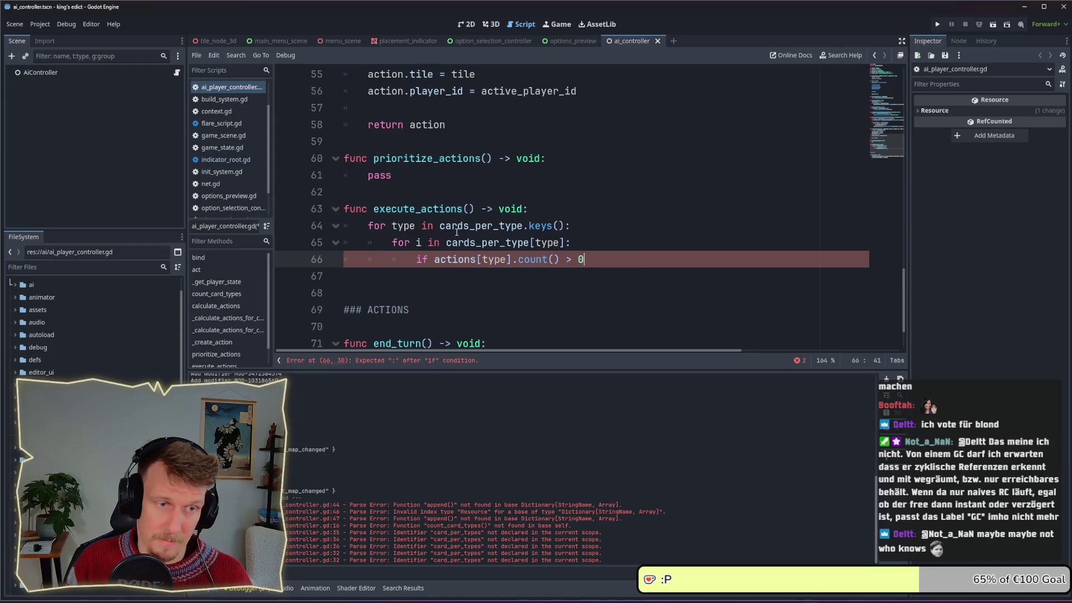
Rewrite the condition as 'if not actions[type].is_empty():'.
key("ctrl+BackSpace")
key("ctrl+BackSpace")
key("ctrl+BackSpace")
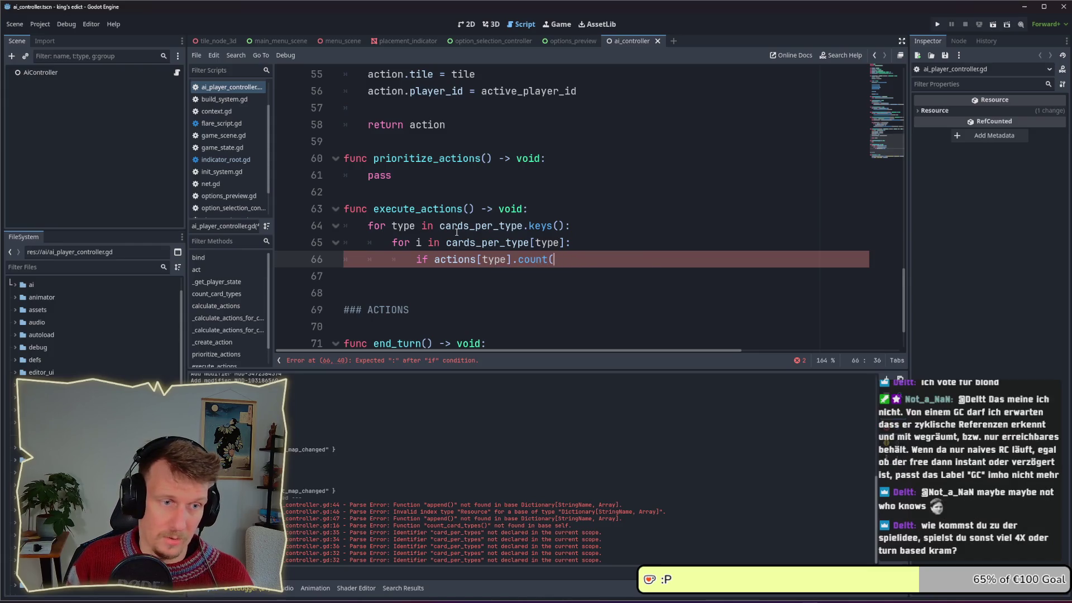
type("is:")
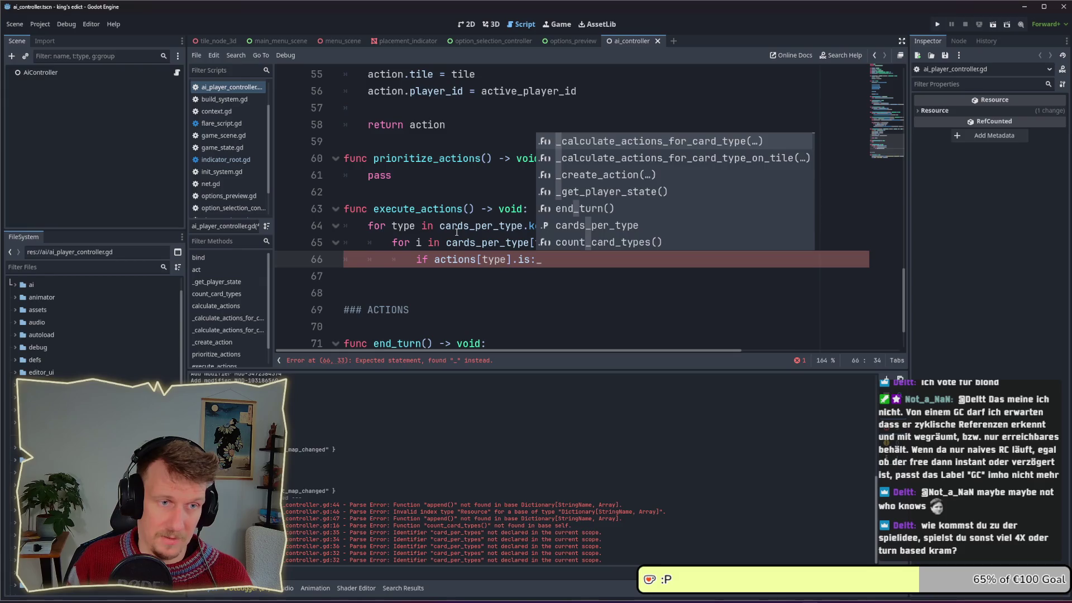
type("_")
key("Return")
key("Home")
key("ctrl+Right")
key("Right")
type("not")
key("Right")
key("Right")
key("Right")
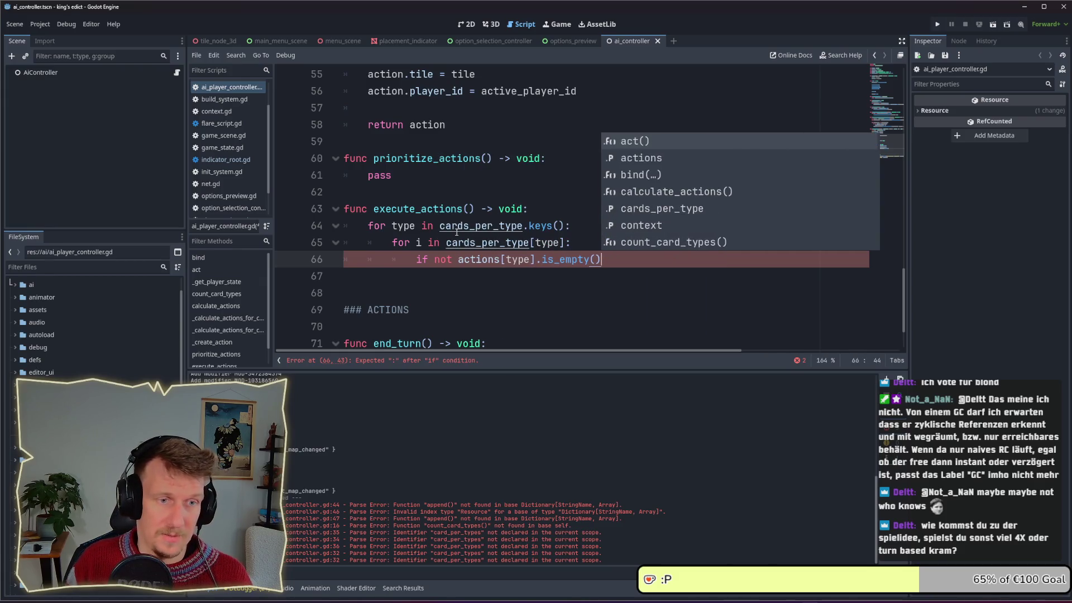
type(":")
key("Return")
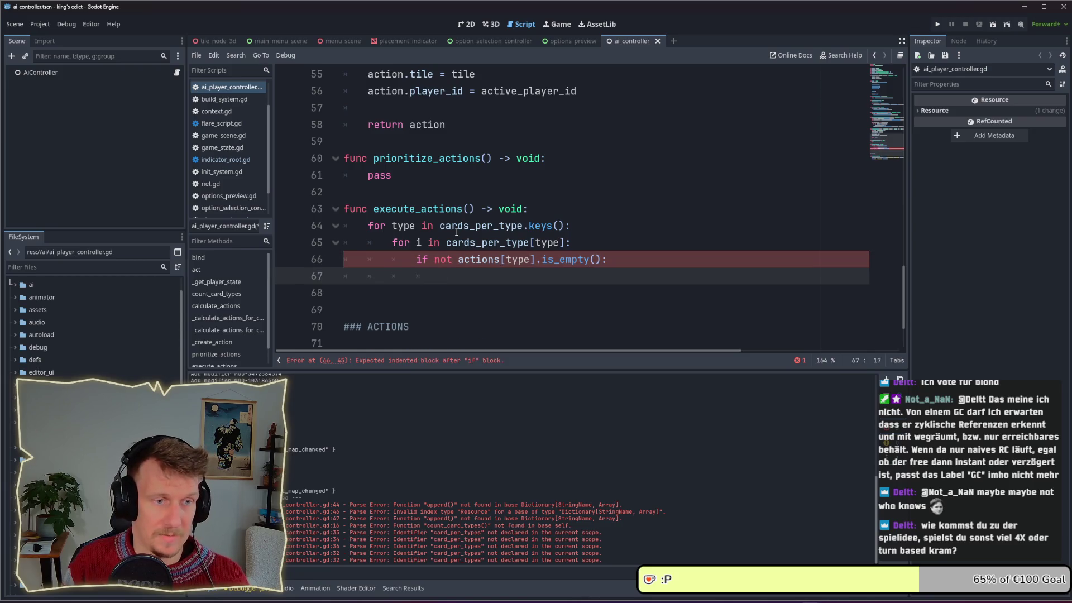
Inside the if, add 'var action = actions[type].pop_front()'.
type("if")
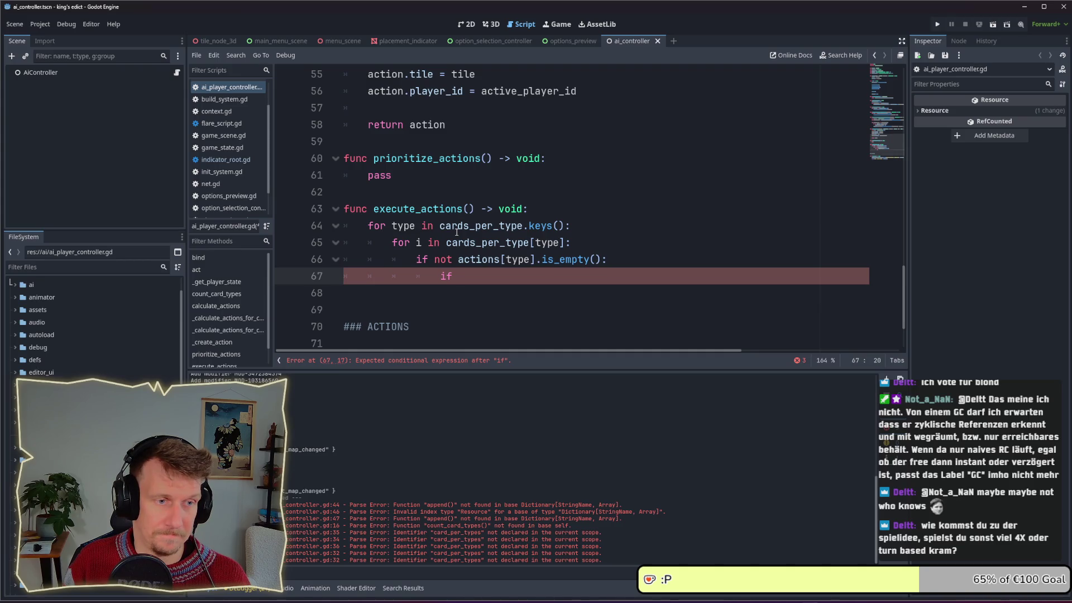
key("BackSpace")
key("BackSpace")
type("var ac")
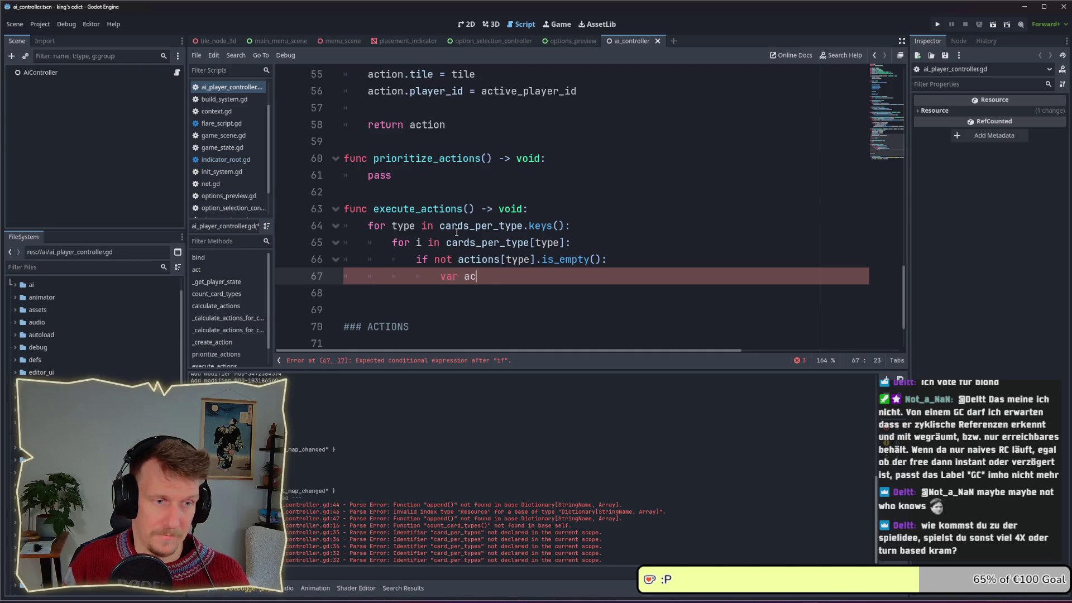
type("tion = act")
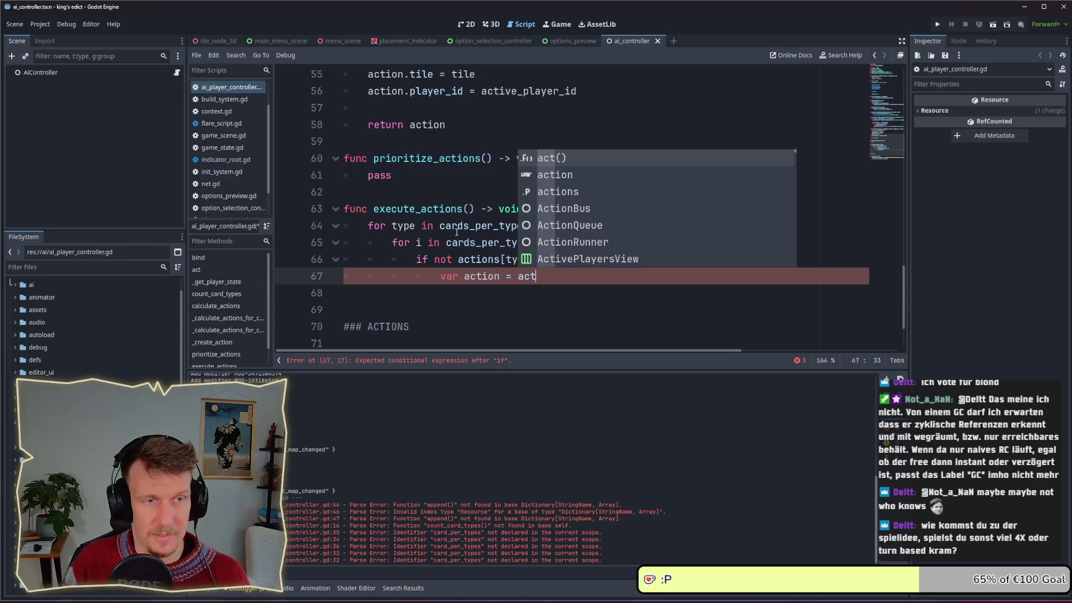
type("ions.")
key("BackSpace")
type("[")
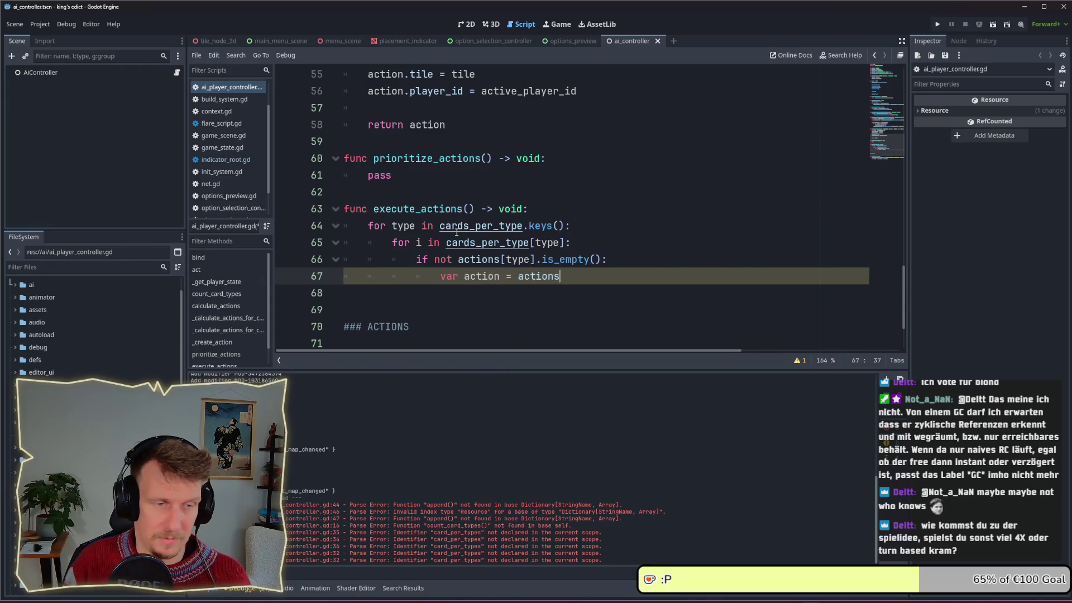
type("type].")
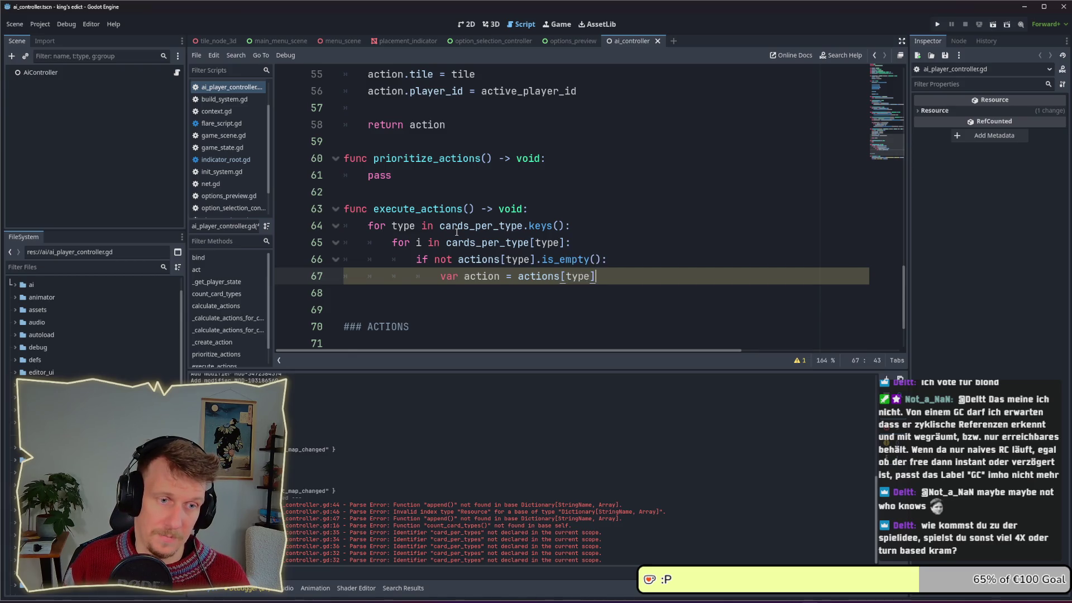
type("po")
key("Down")
key("Down")
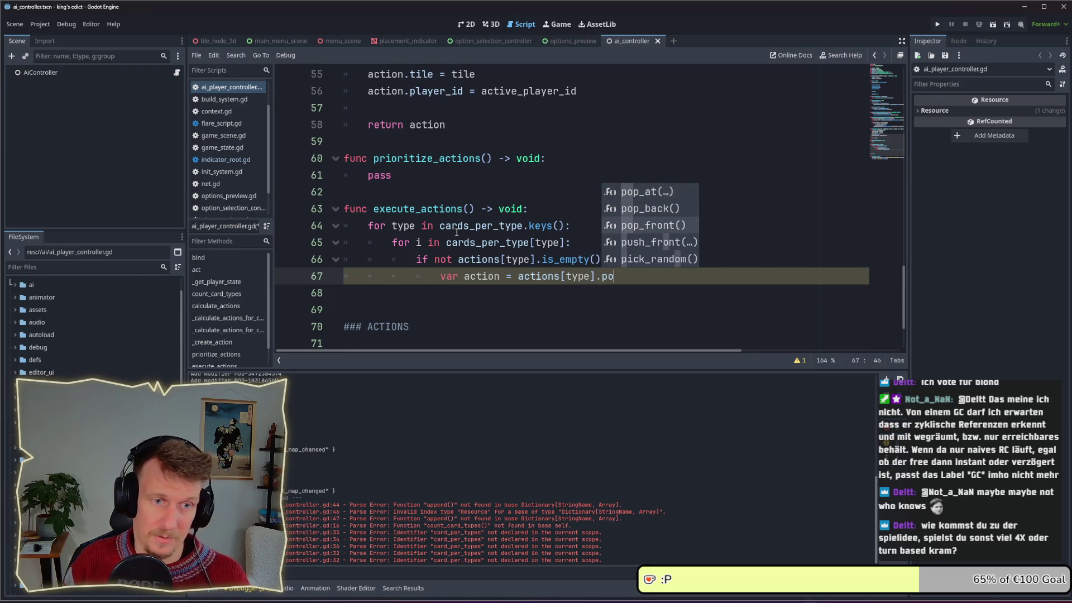
key("Return")
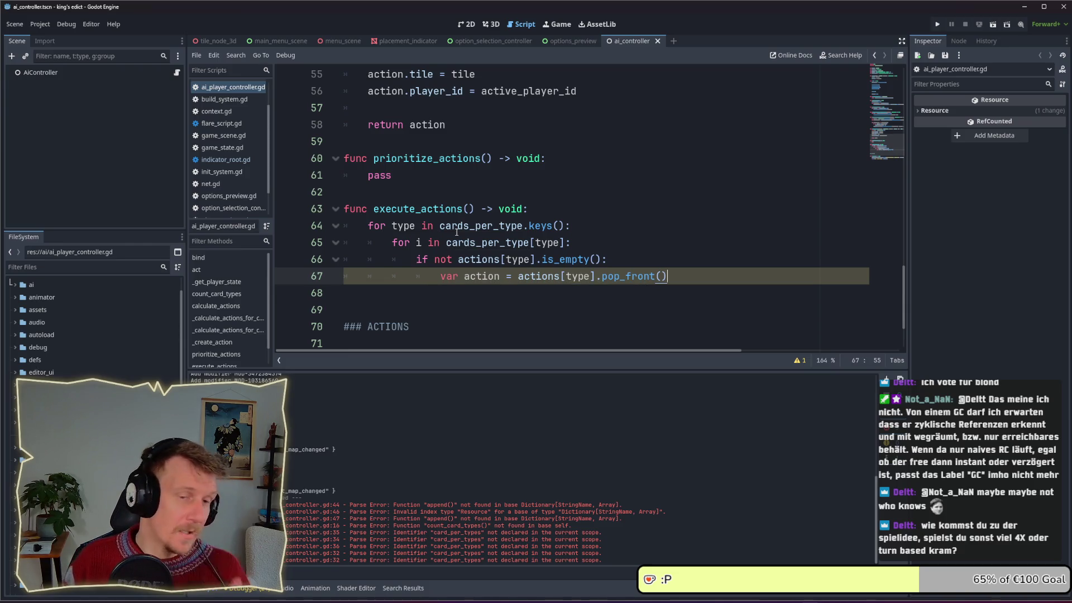
key("Return")
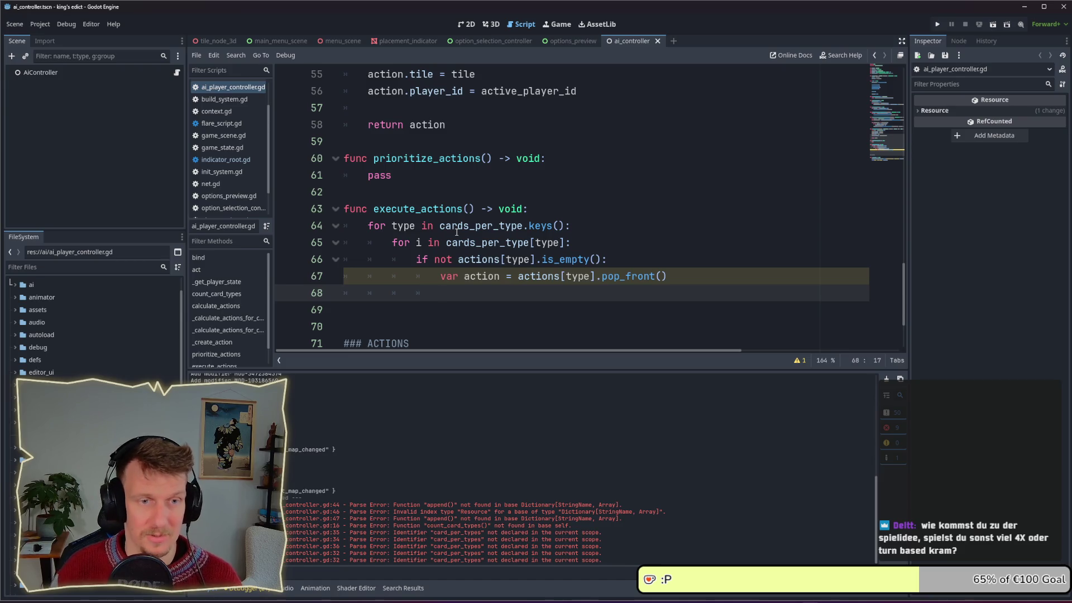
key("super")
type("steam")
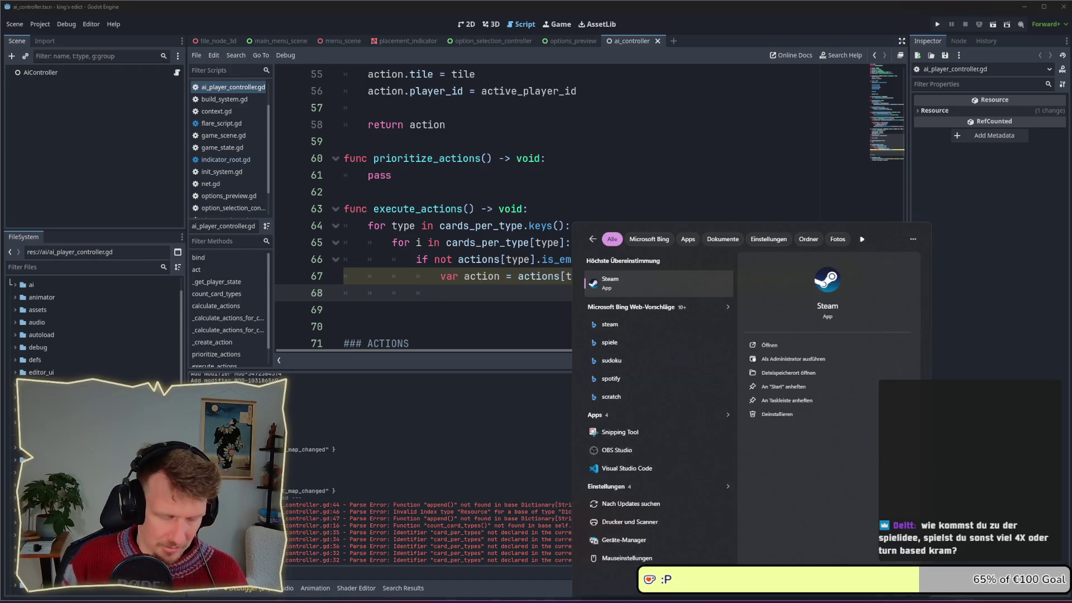
Launch Steam, search 'ozymand', open Ozymandias: Bronze Age Empire Sim and enlarge its hex-map screenshot.
key("Return")
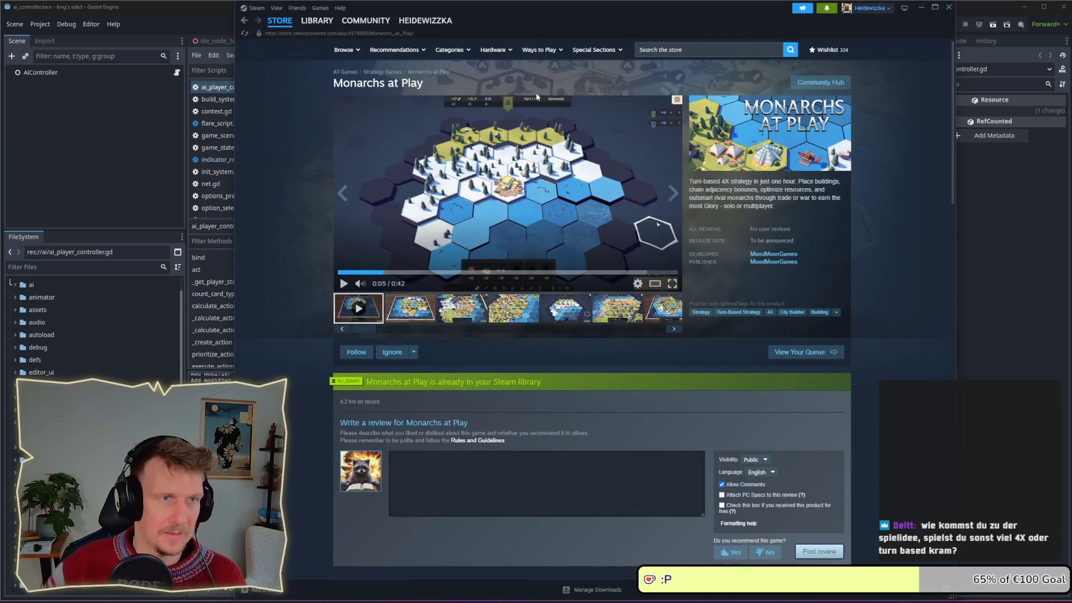
left_click(700, 51)
type("ozymand")
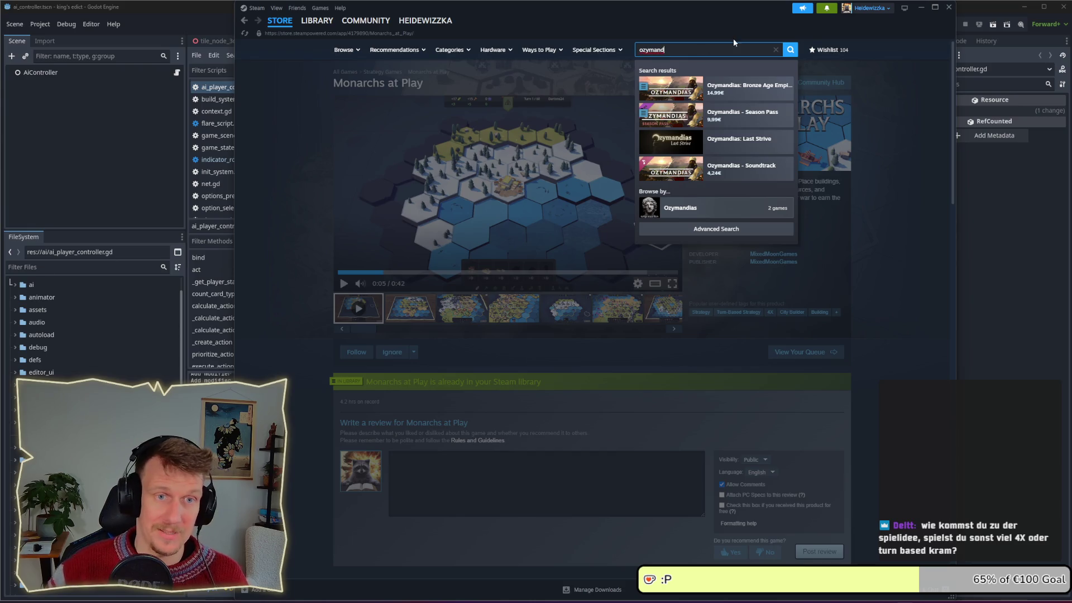
left_click(724, 92)
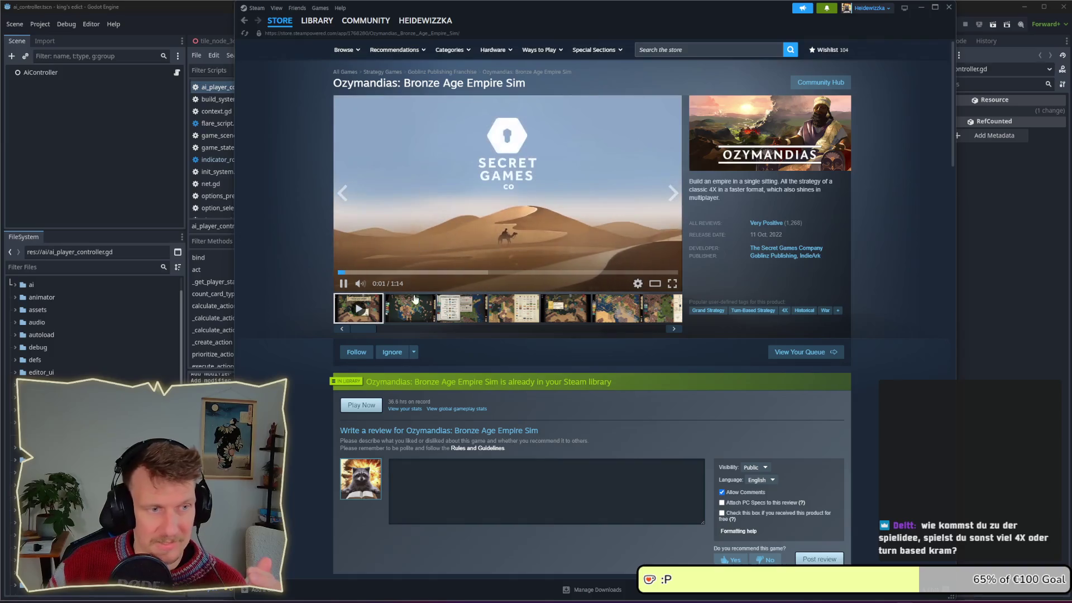
left_click(410, 309)
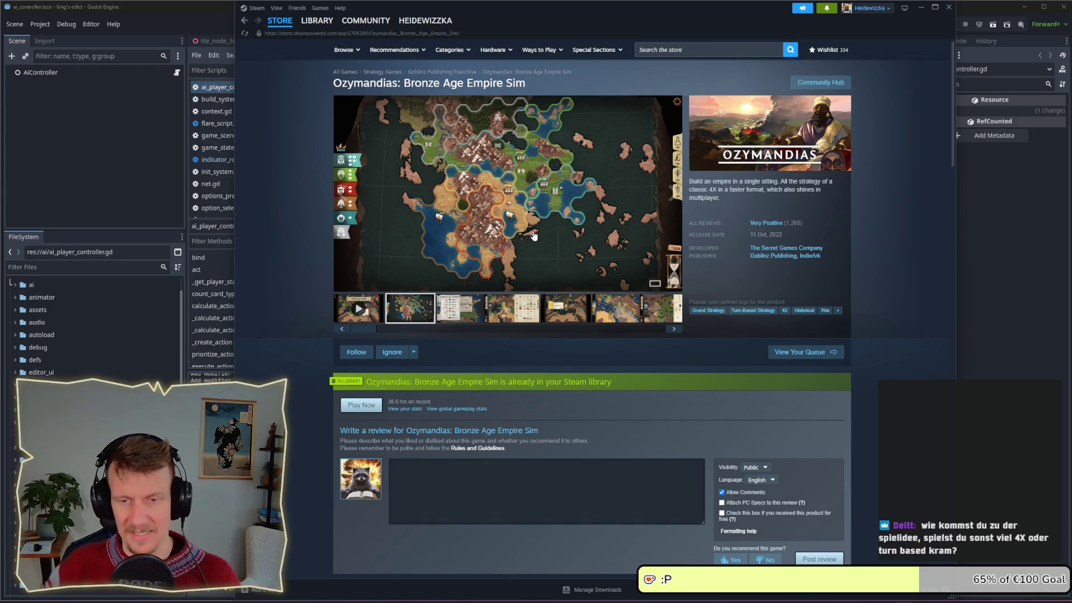
left_click(543, 202)
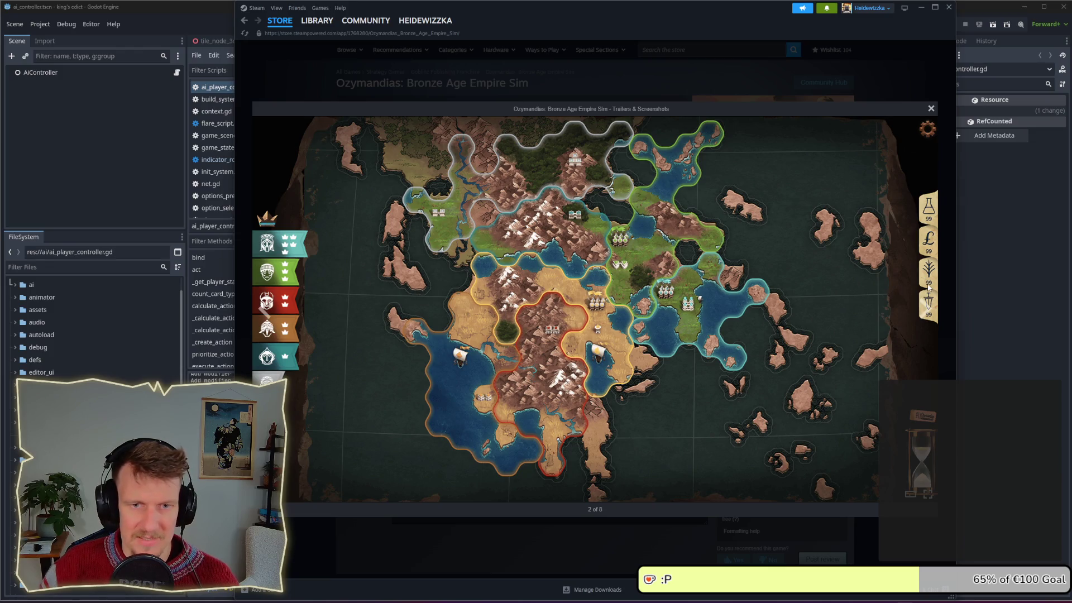
Page through the Ozymandias screenshots to the Select Empire map, 5 of 8.
left_click(252, 296)
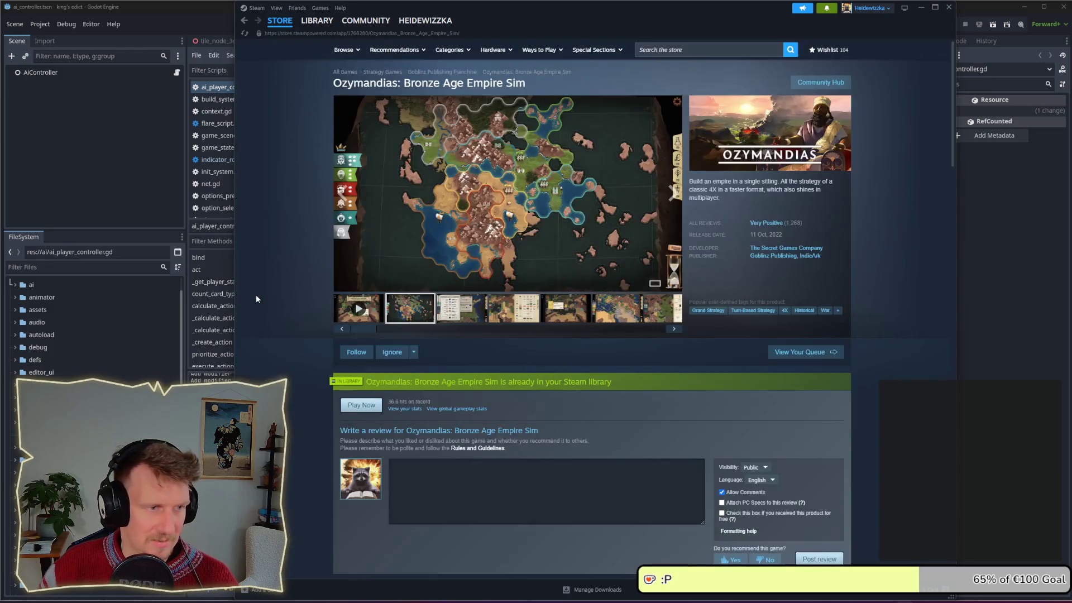
left_click(673, 193)
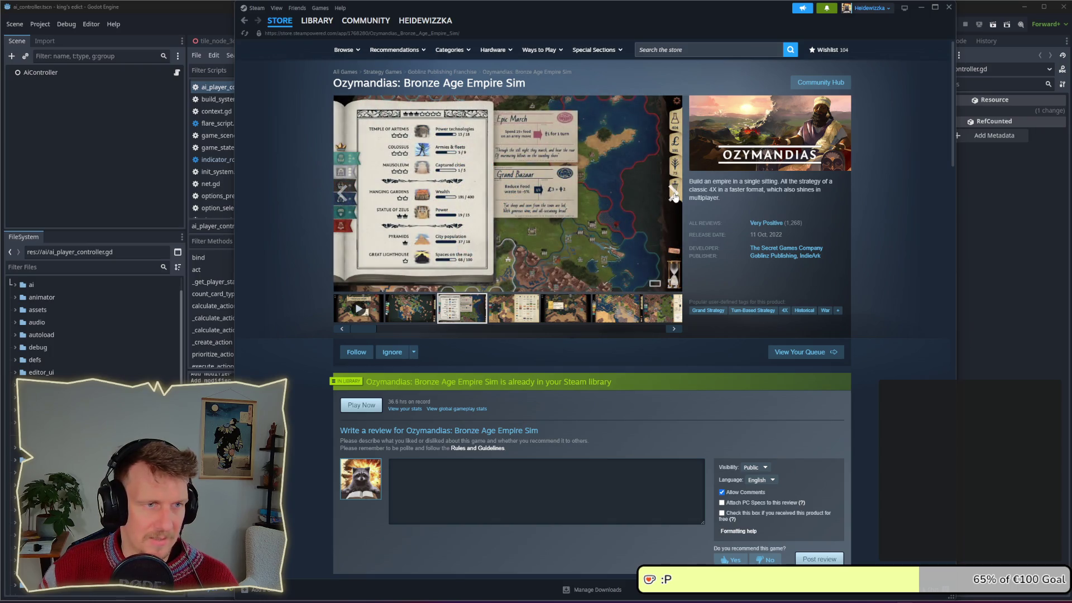
left_click(674, 193)
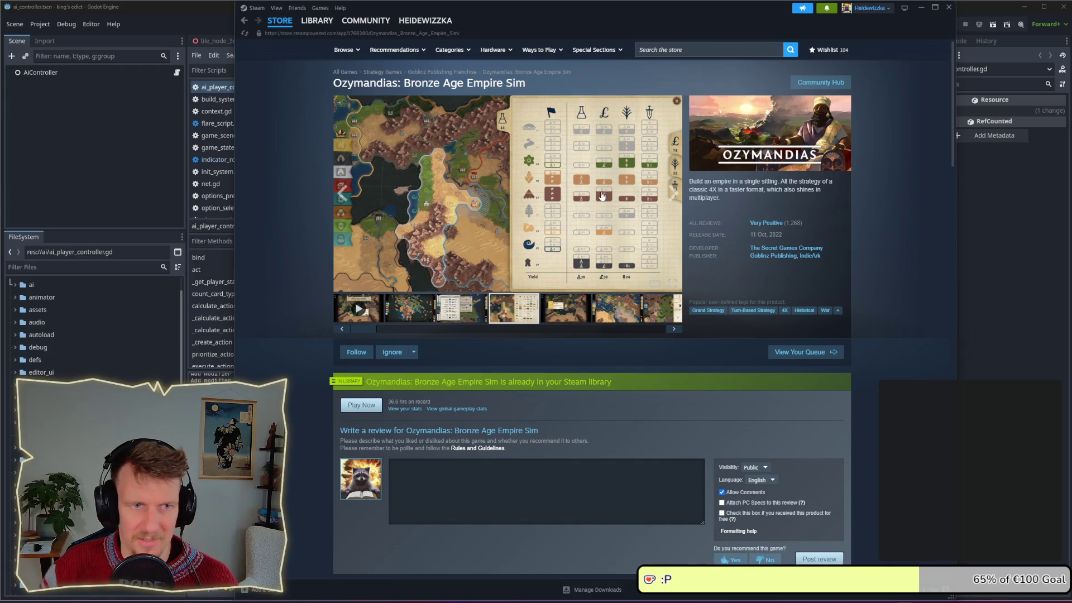
left_click(658, 156)
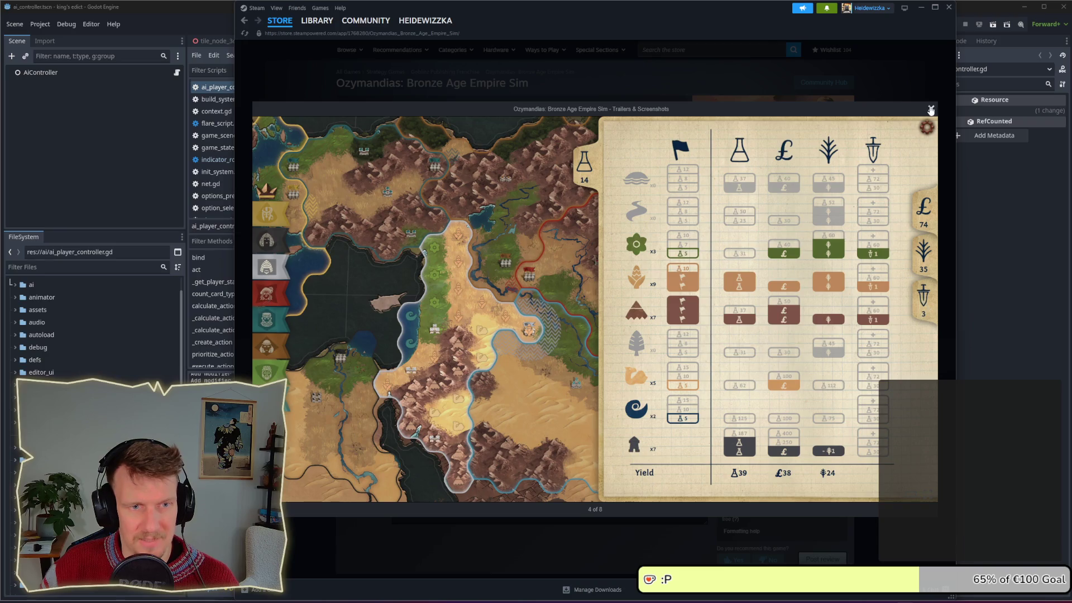
left_click(931, 110)
left_click(642, 223)
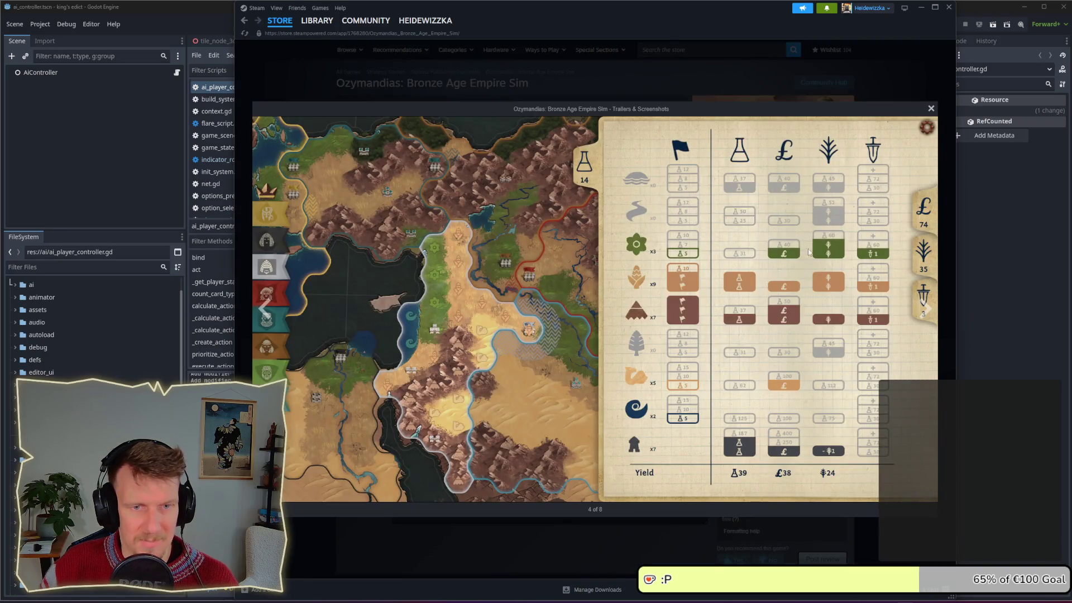
left_click(926, 309)
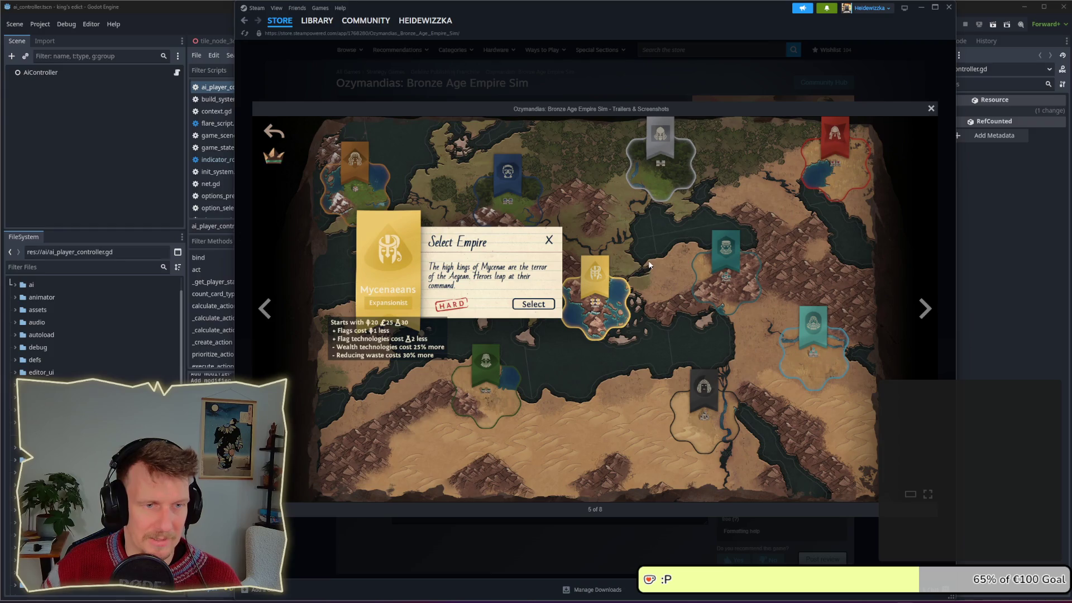
Close the enlarged screenshot, minimise Steam and run the Godot project.
left_click(931, 108)
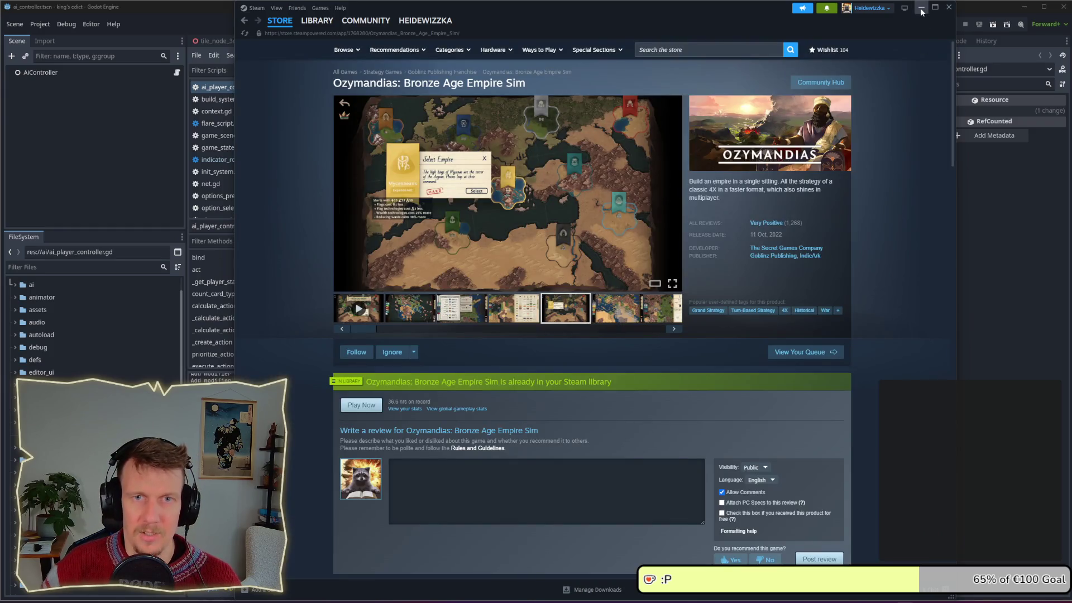
left_click(921, 7)
left_click(938, 24)
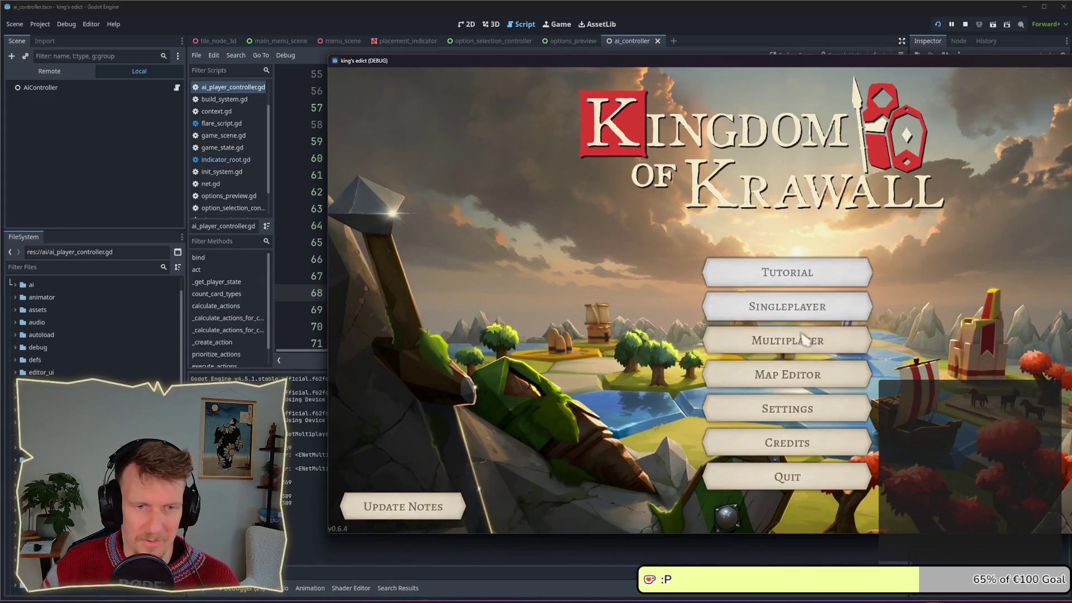
Join the open multiplayer room, pick a start hex, start the match and pan the map.
left_click(803, 338)
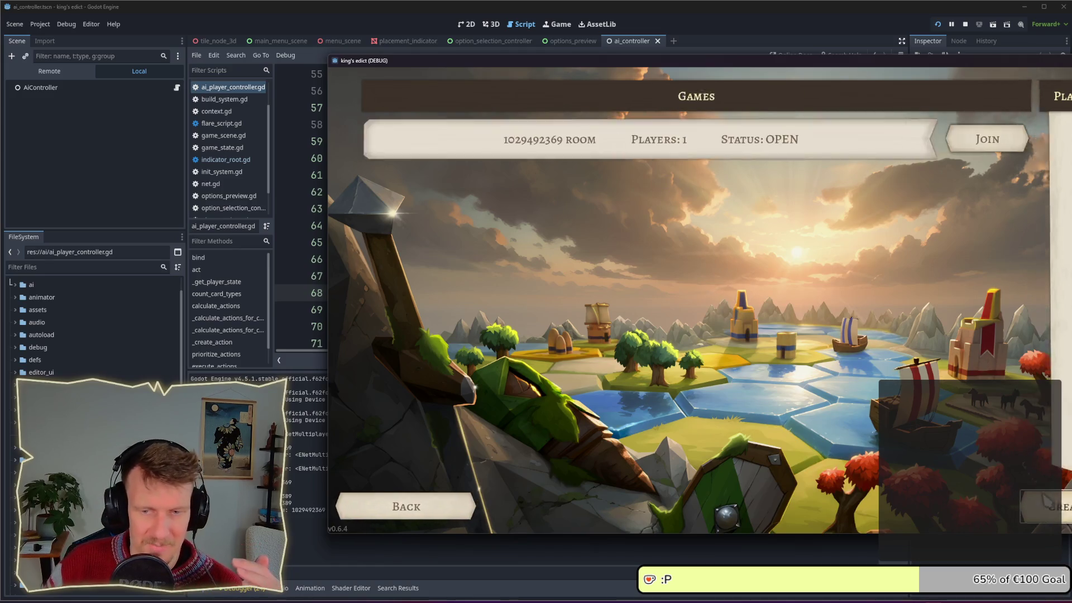
left_click_drag(761, 67, 552, 55)
left_click(707, 251)
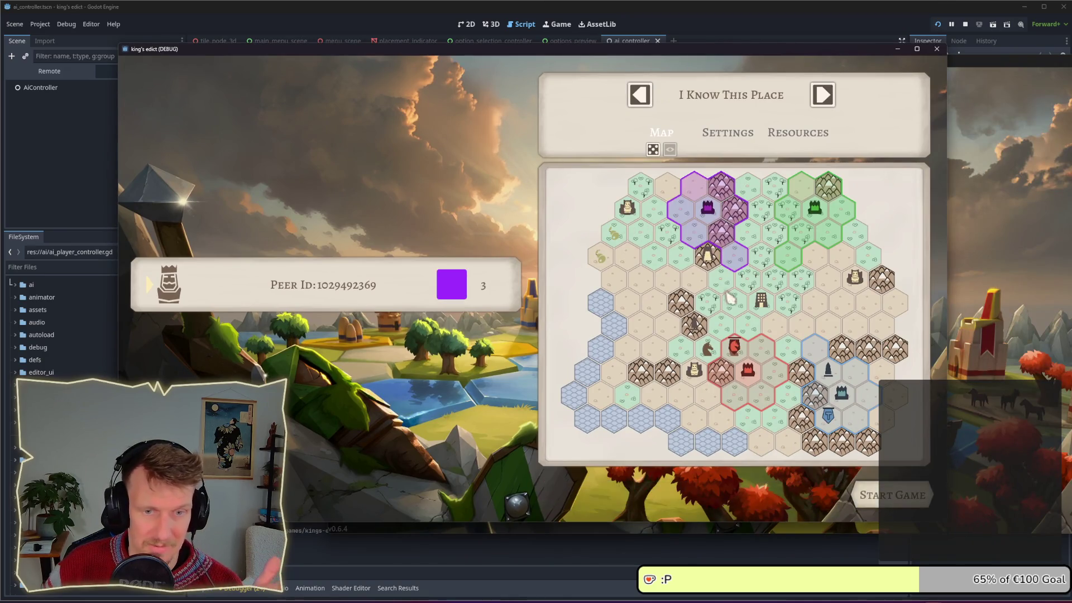
left_click(893, 495)
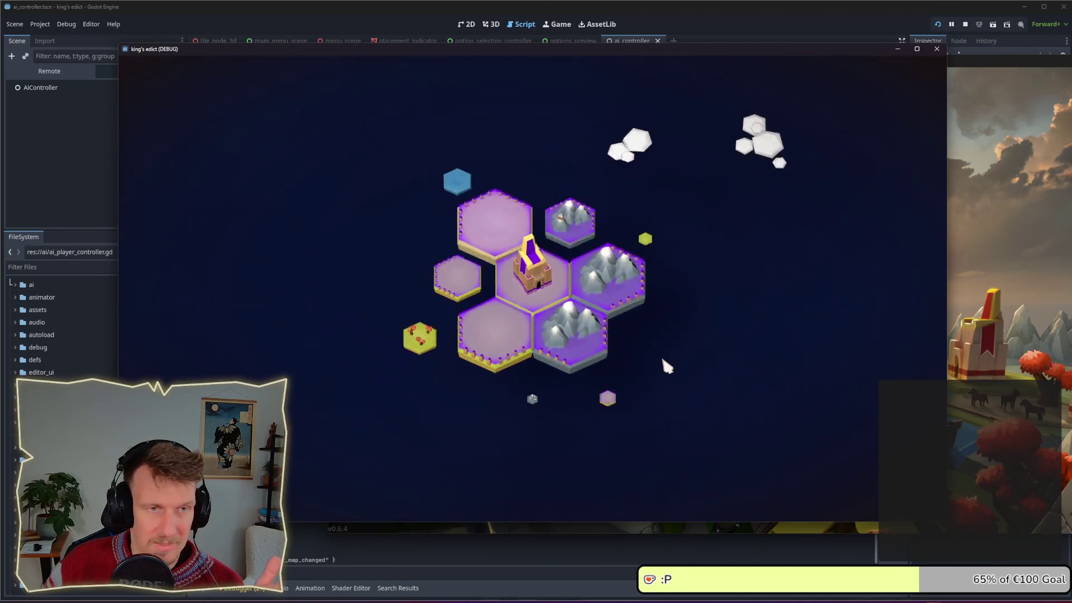
left_click_drag(636, 49, 729, 37)
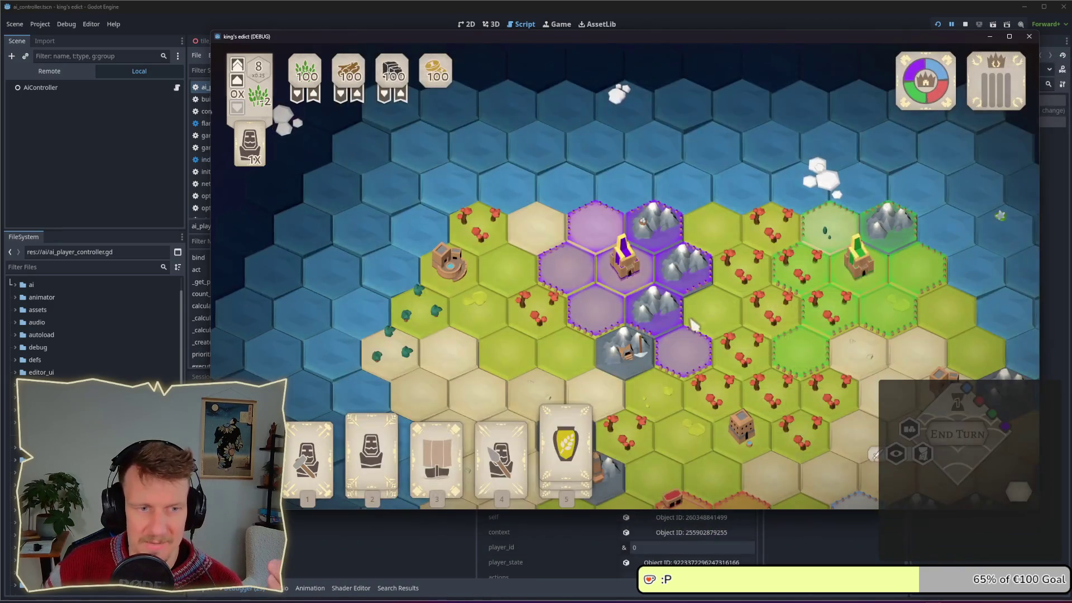
left_click_drag(703, 366, 718, 330)
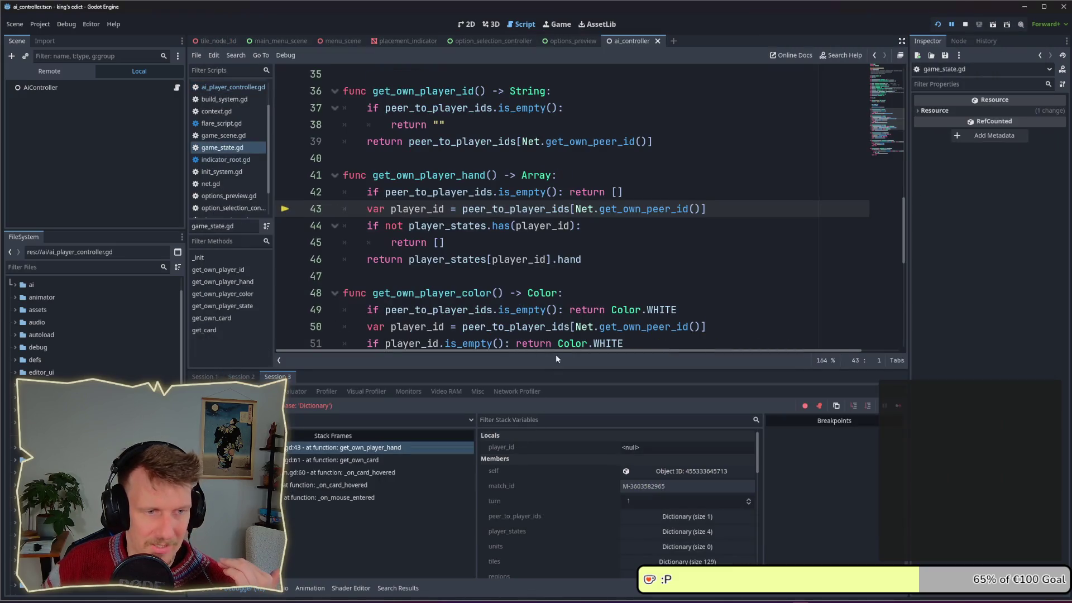
Stop the game and follow Session 2's 'supplies' error to line 66 of execute_actions.
left_click(965, 24)
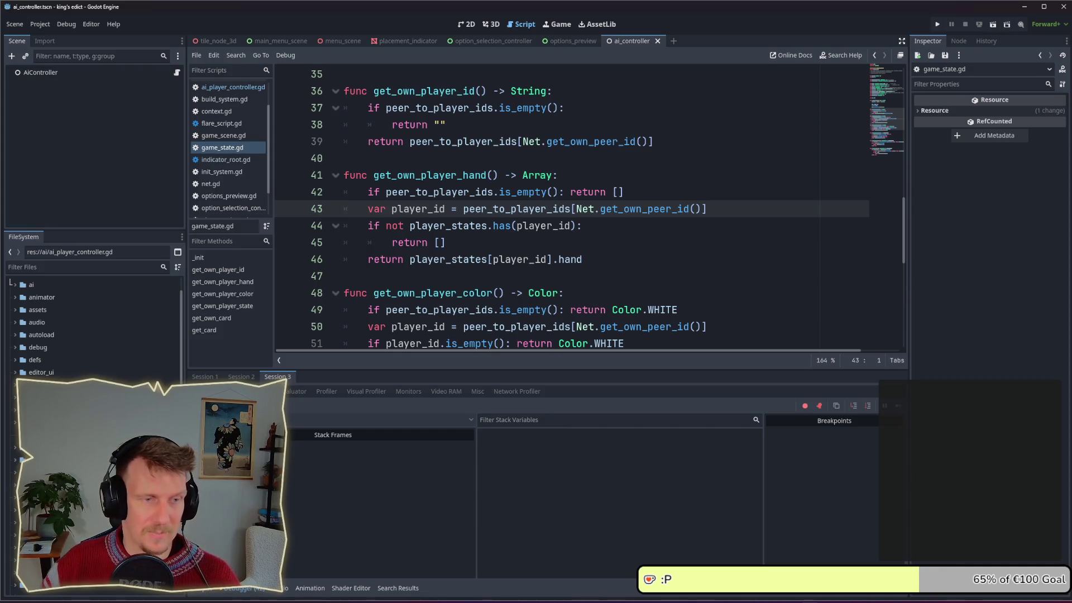
left_click(254, 391)
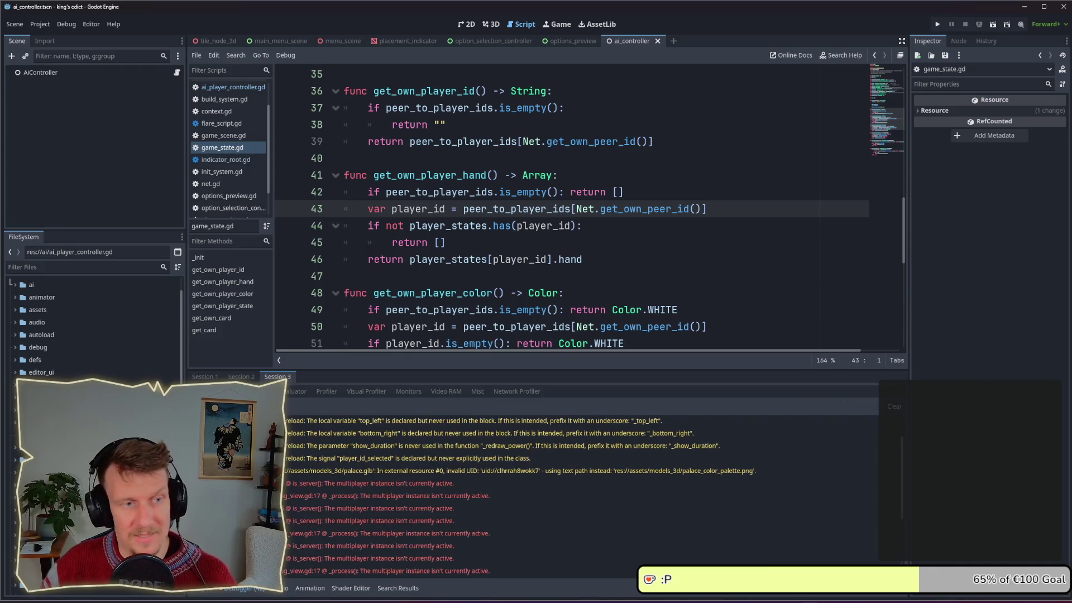
left_click(241, 376)
left_click(254, 391)
left_click(295, 523)
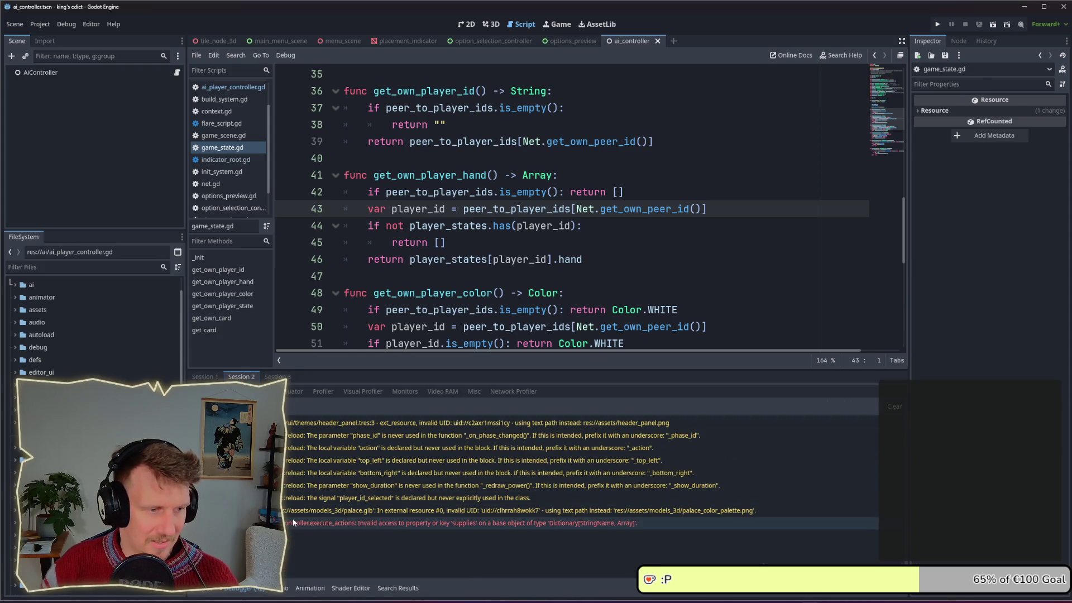
Delete the extra blank line below the pop_front line.
left_click(520, 241)
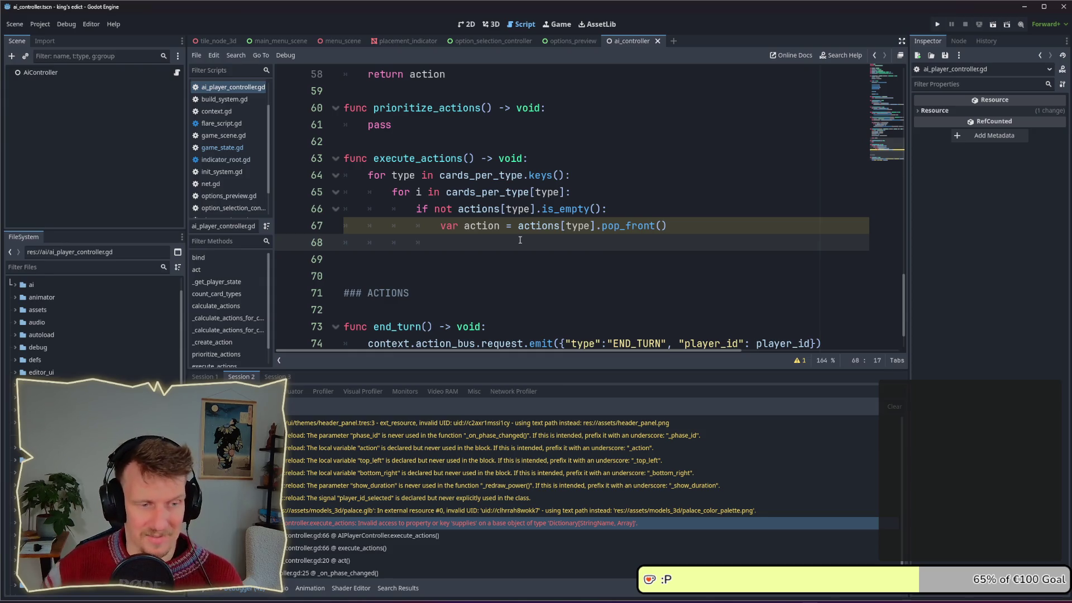
scroll(520, 240, "down", 1)
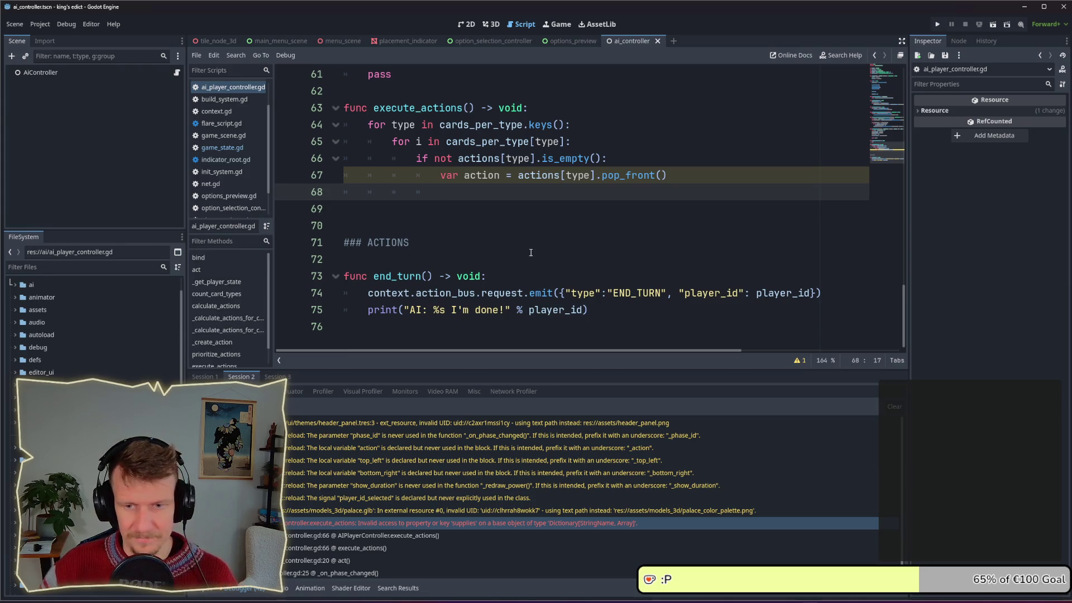
key("Down")
key("Down")
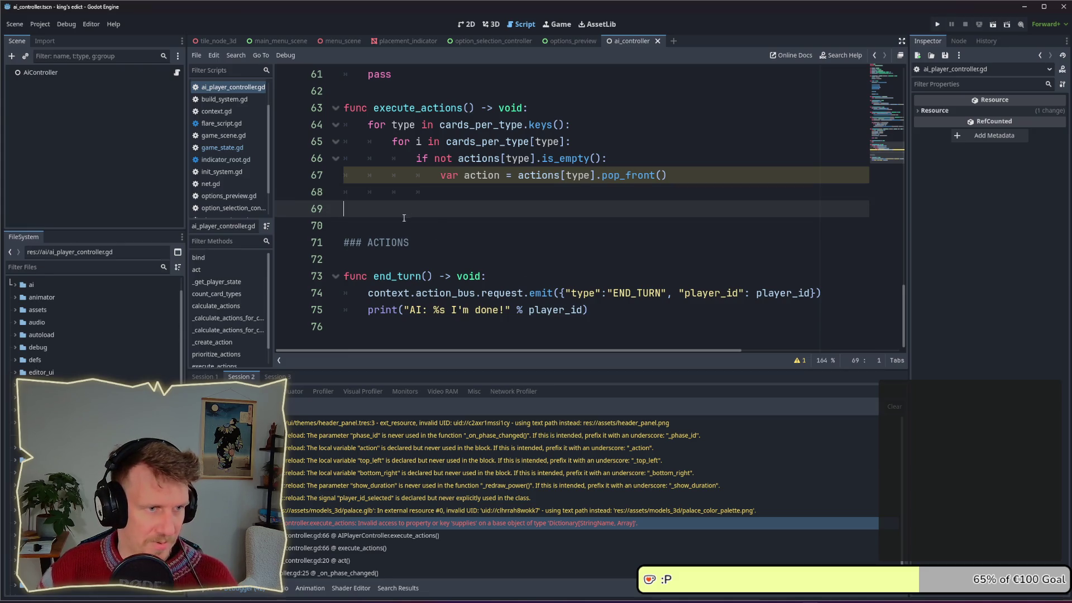
key("BackSpace")
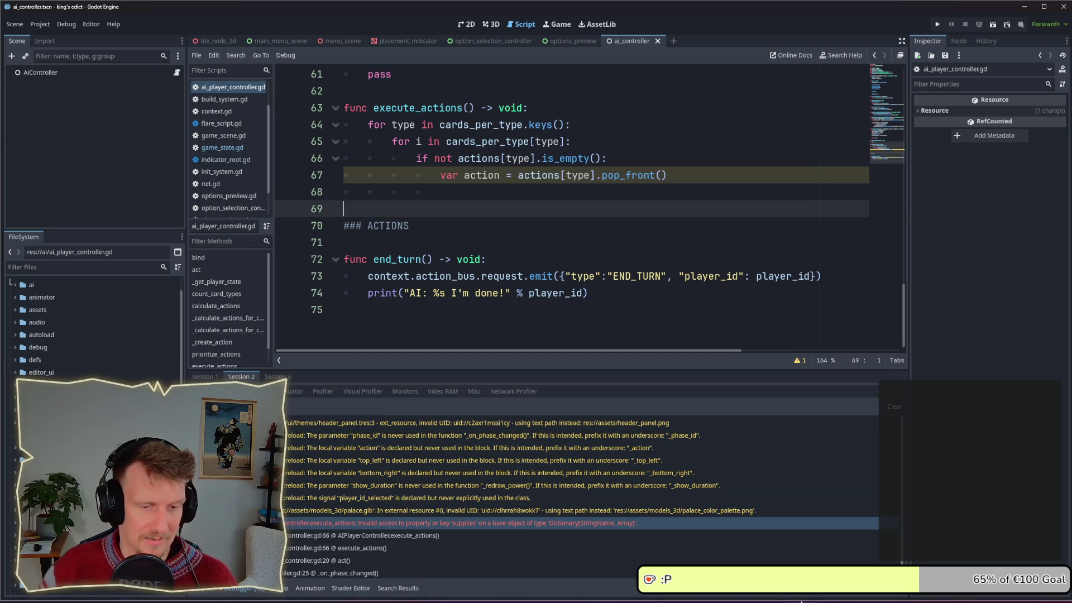
key("alt+Tab")
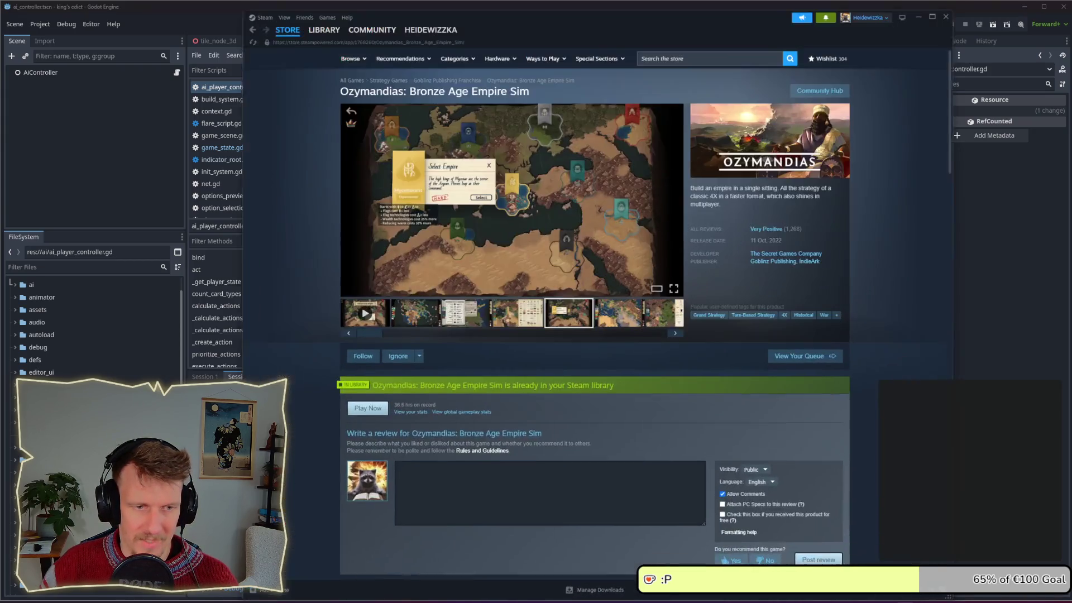
Search the Steam store for 'shapeyard' and open the ShapeYard page.
left_click(674, 51)
type("shapew")
key("BackSpace")
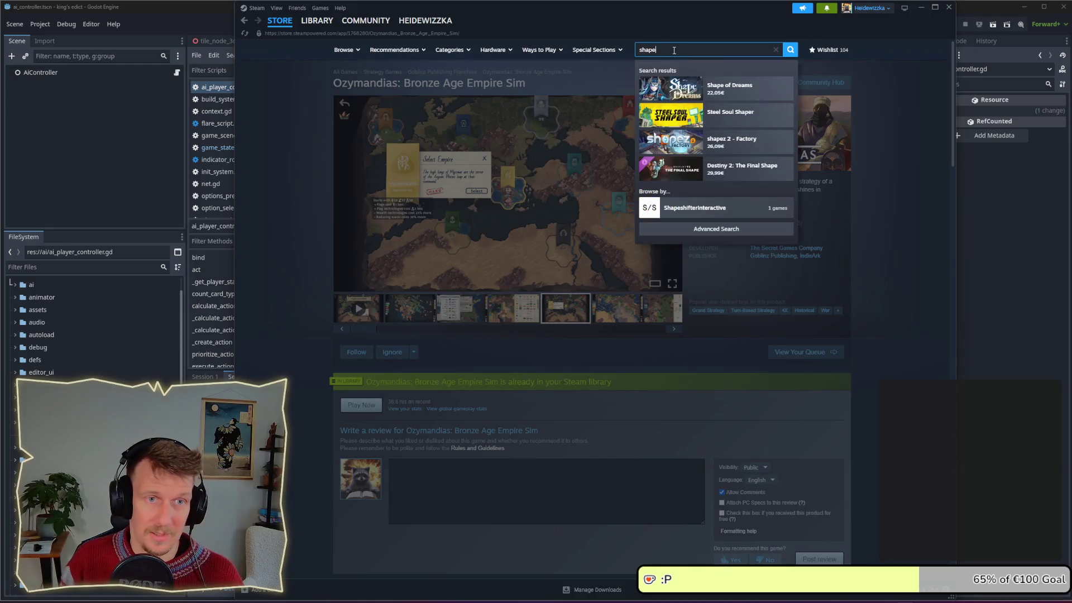
type("yard")
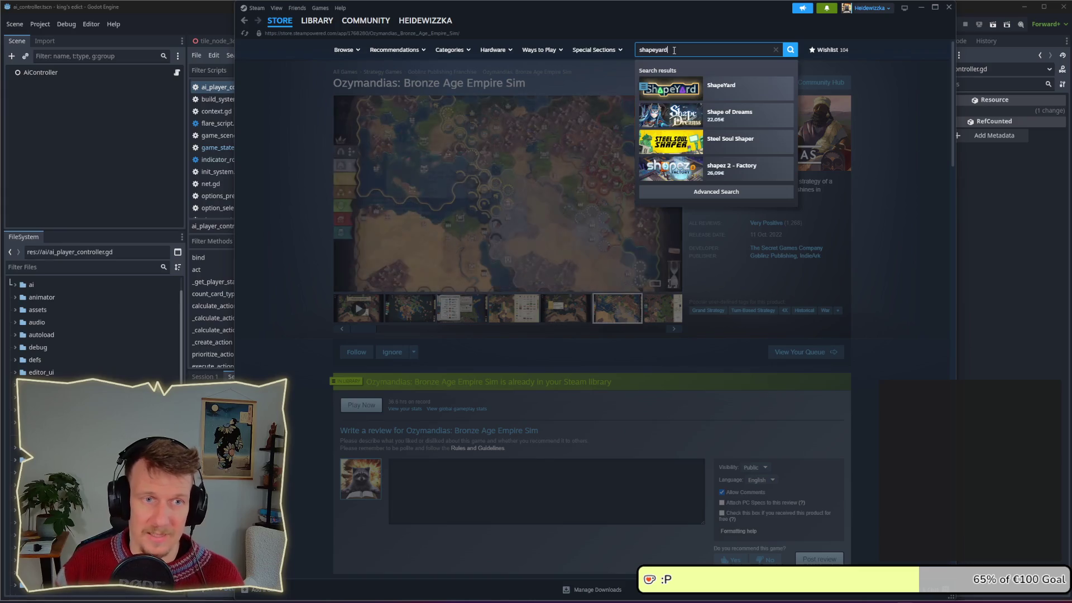
left_click(702, 86)
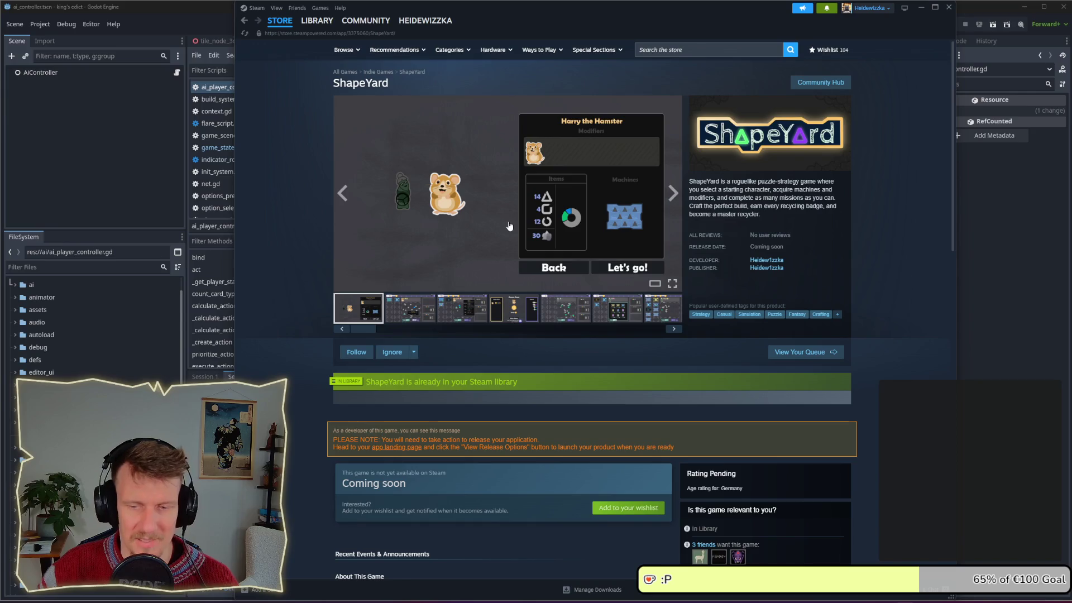
Browse through several ShapeYard screenshots, then switch back to the Godot script editor.
left_click(673, 196)
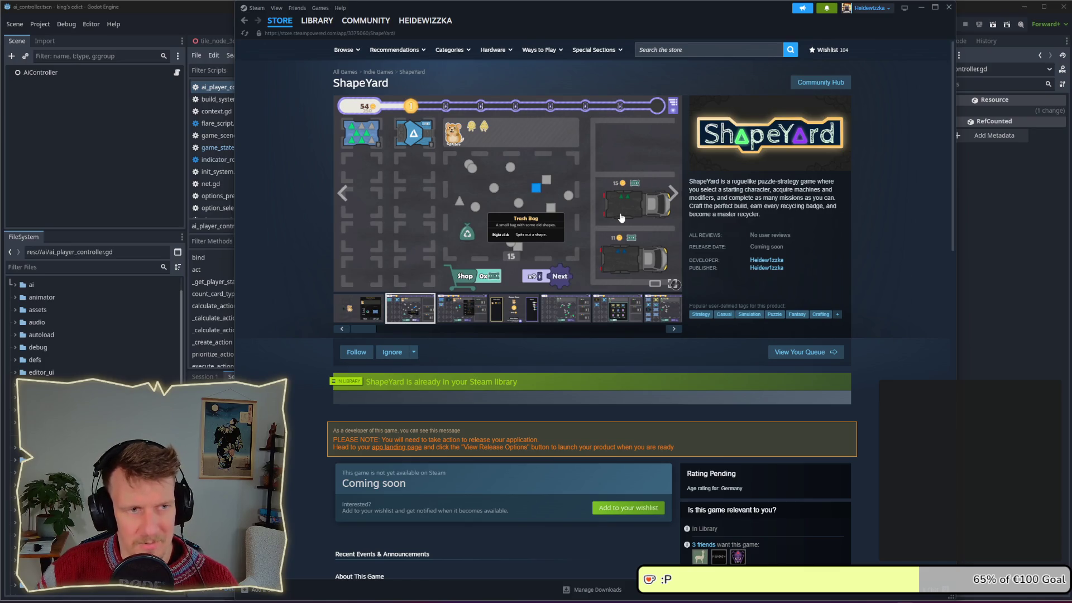
left_click(611, 311)
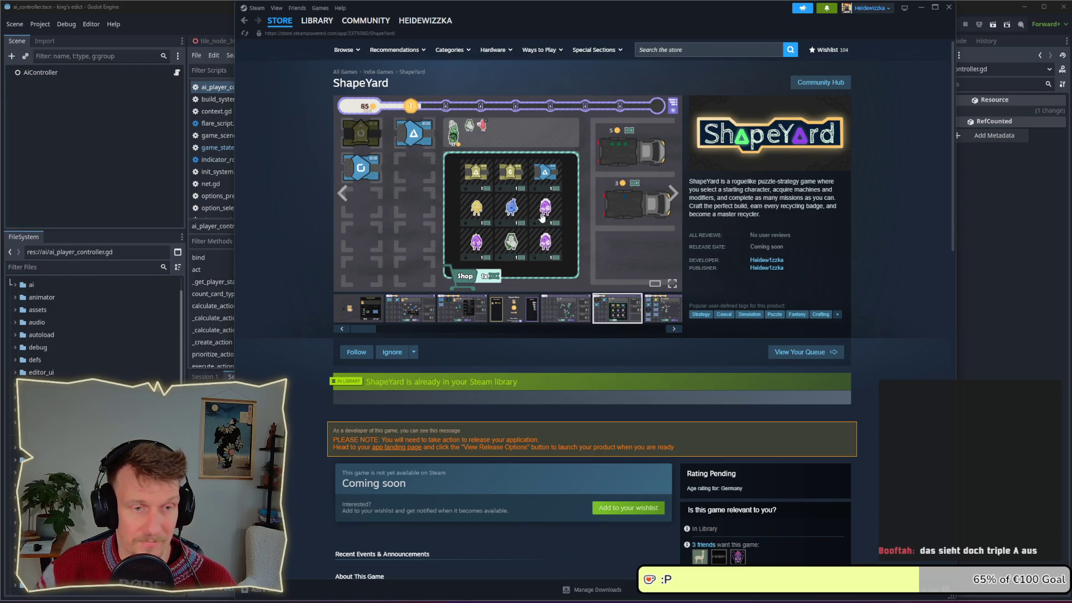
left_click(674, 194)
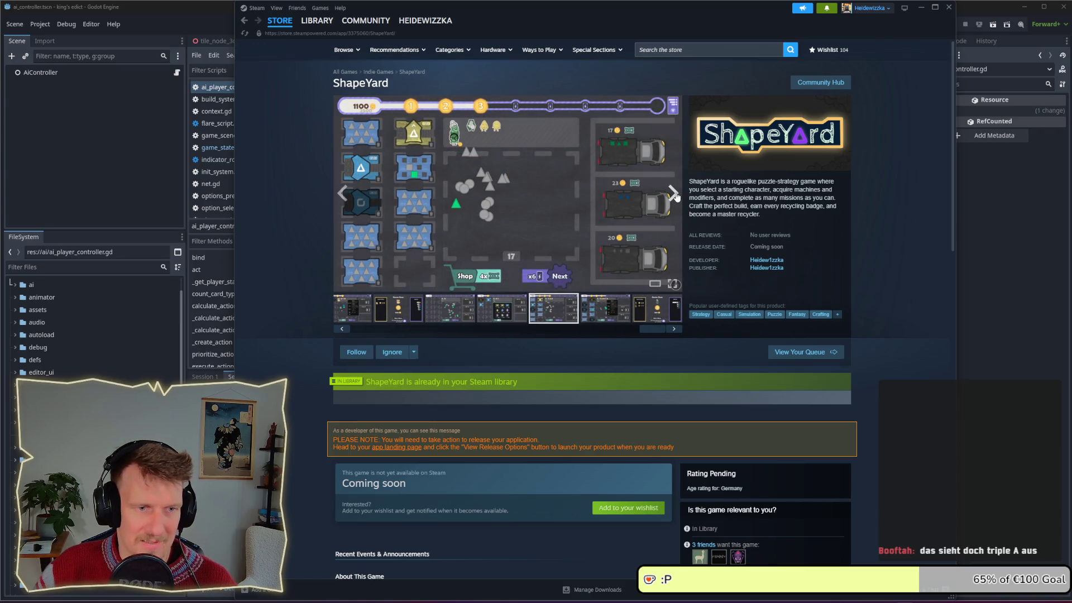
left_click(674, 194)
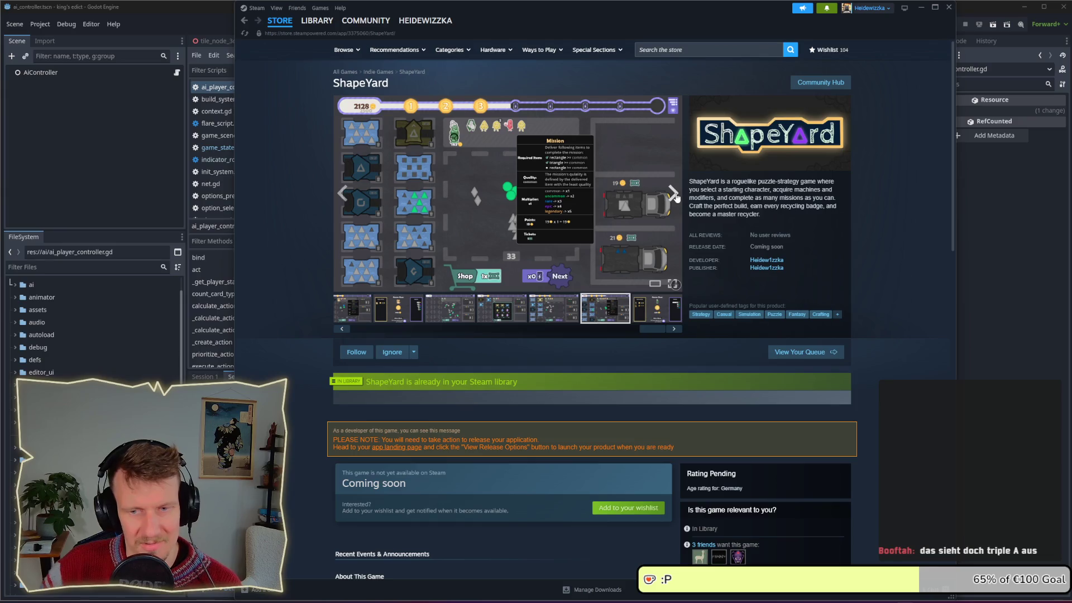
left_click(674, 195)
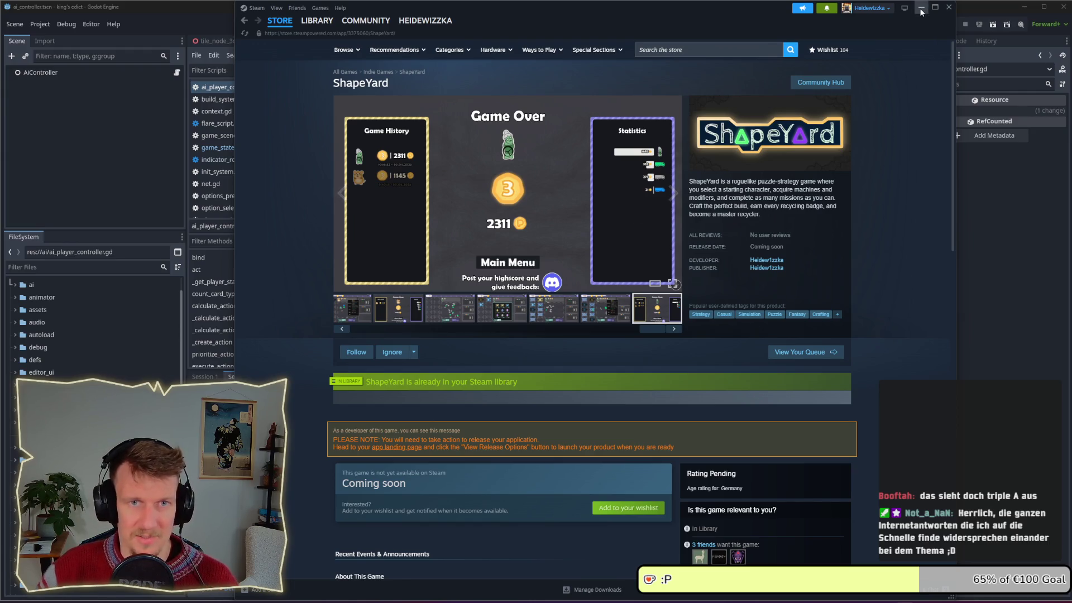
key("alt+Tab")
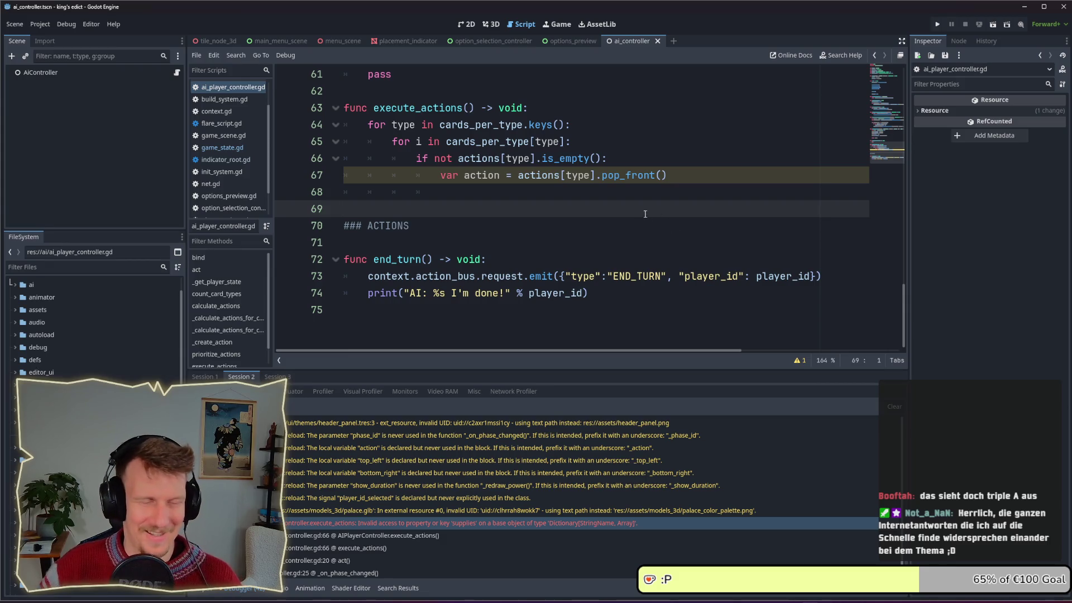
left_click_drag(622, 192, 352, 188)
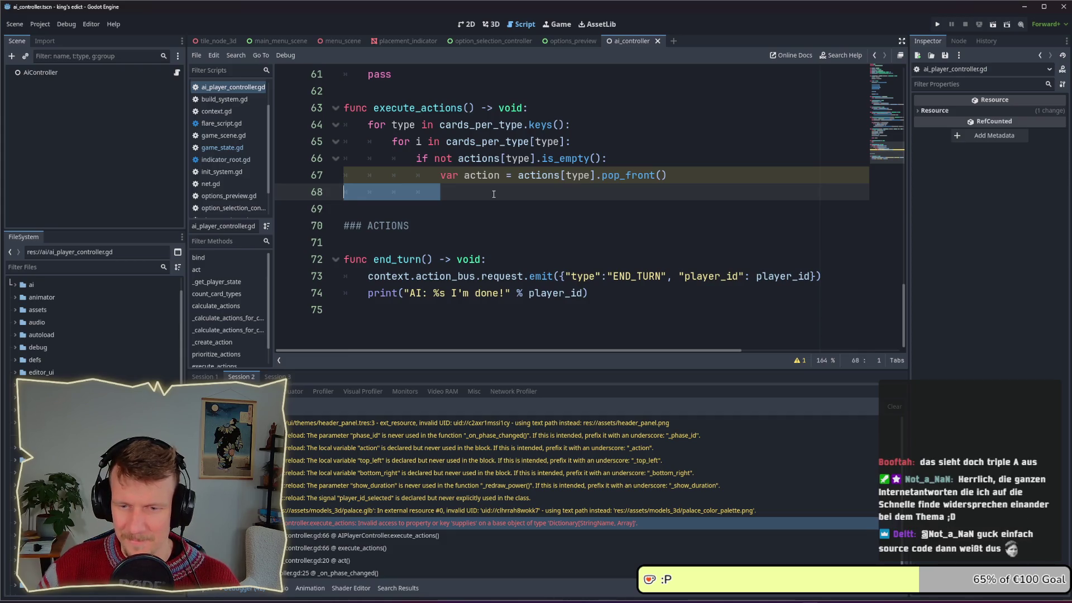
left_click(481, 196)
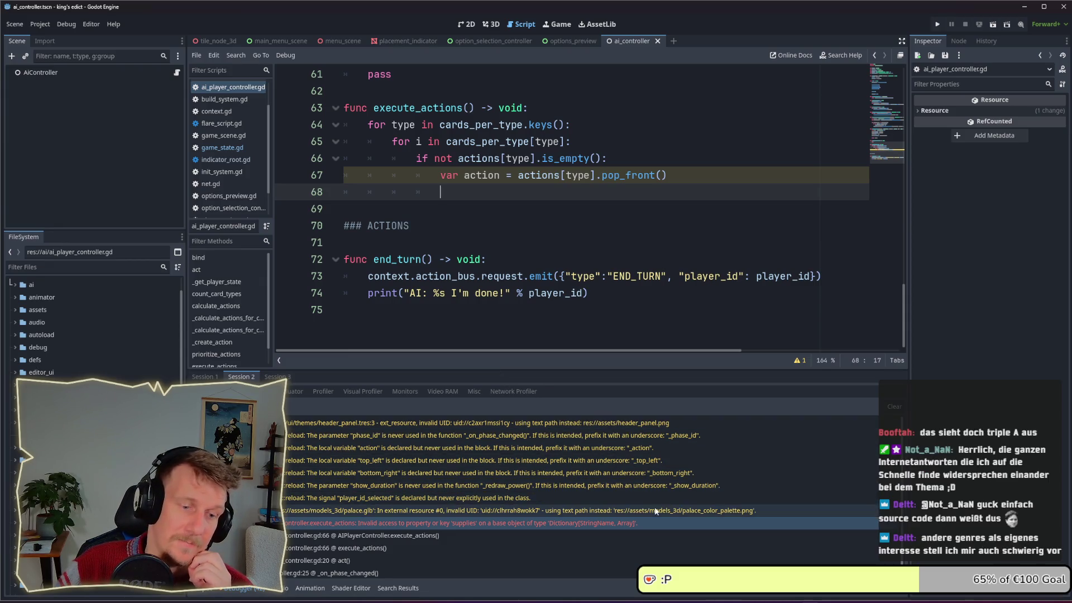
double_click(446, 524)
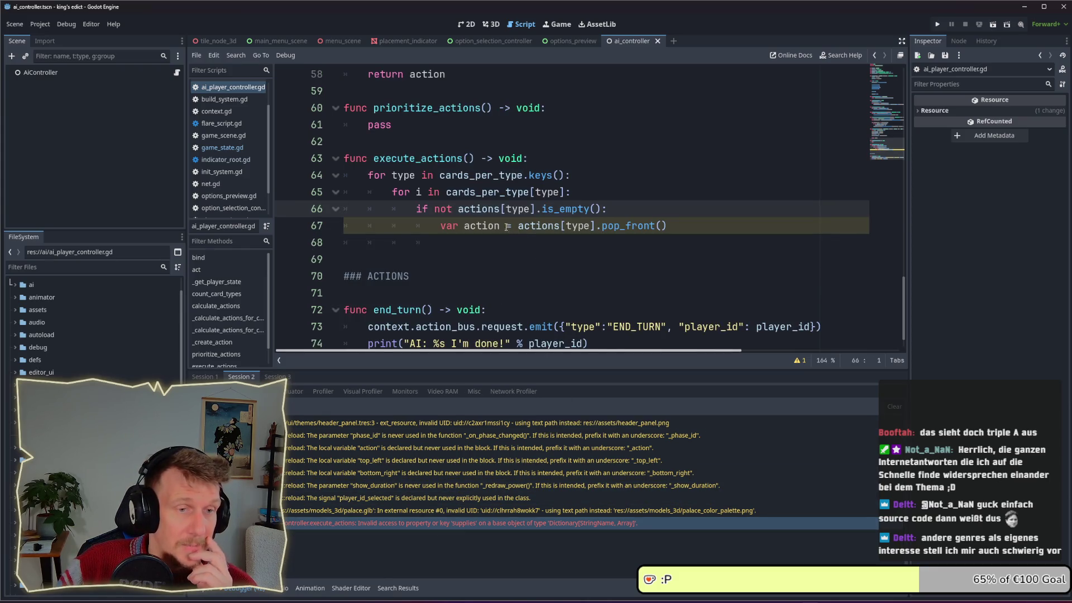
mouse_move(481, 218)
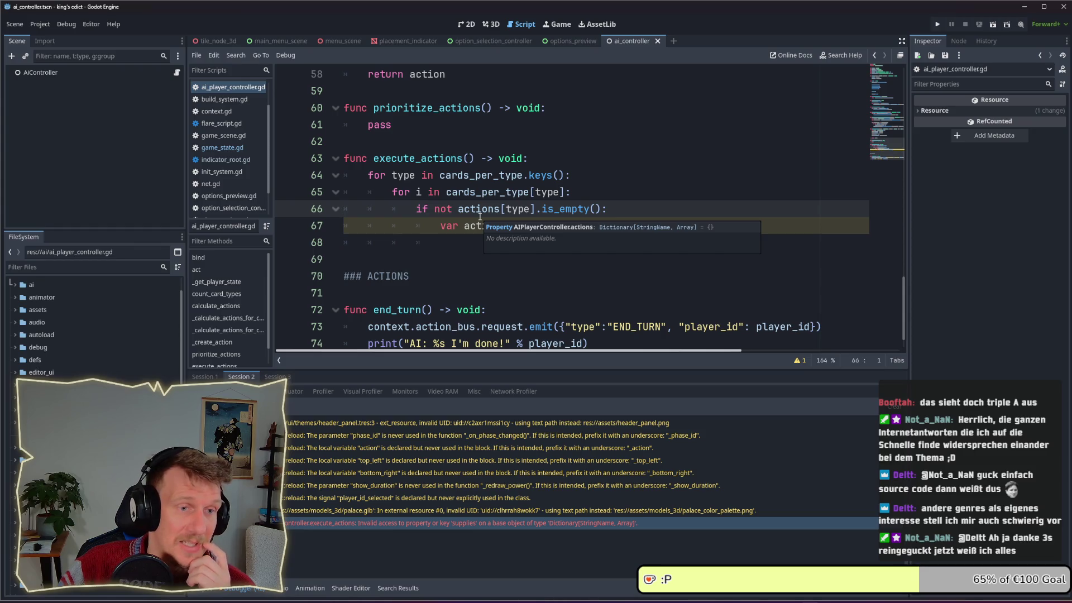
scroll(481, 217, "up", 5)
scroll(480, 217, "down", 5)
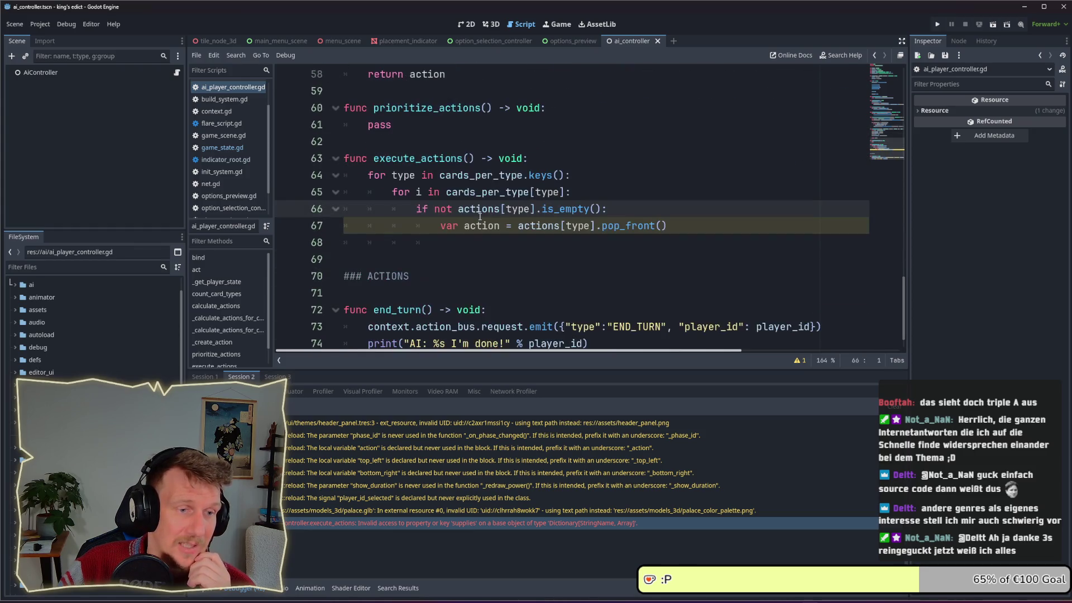
left_click(434, 211)
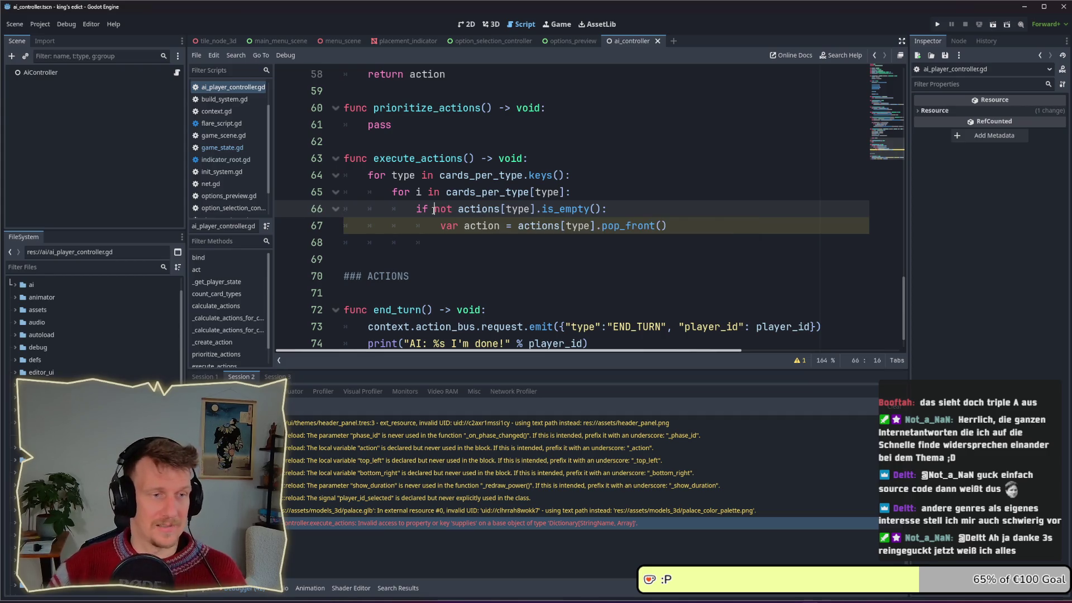
Change line 66 to 'if actions.has(type) and not actions[type].is_empty():'.
type("ac")
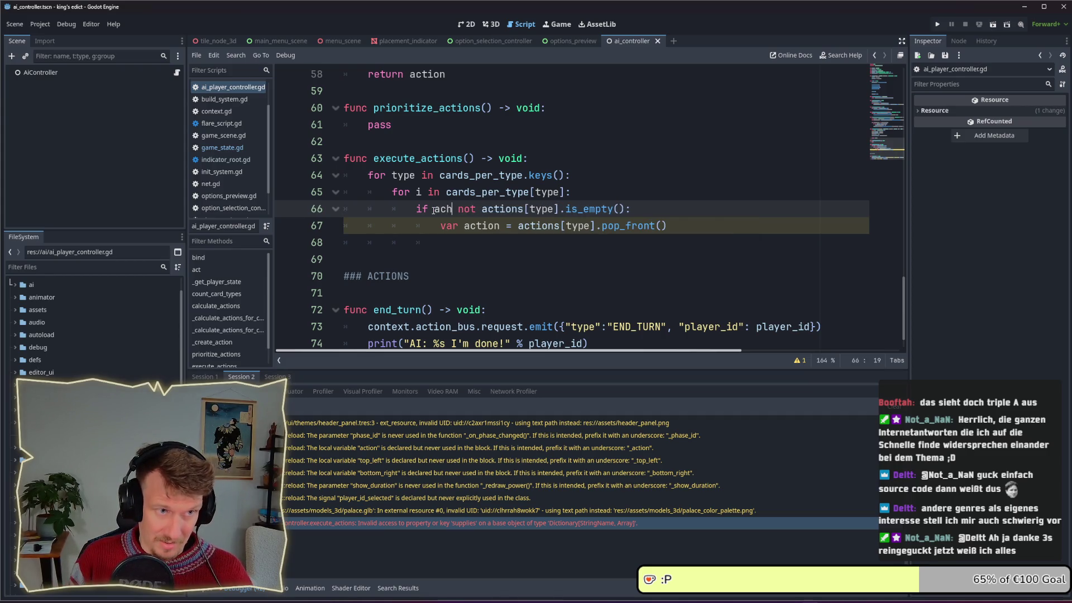
type("tions.")
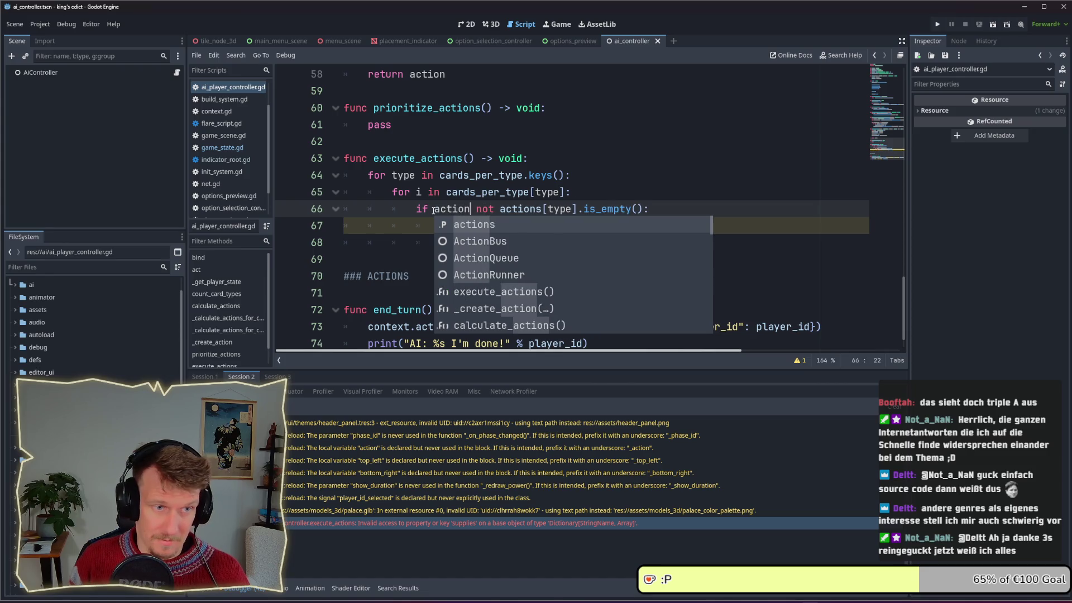
type("has()")
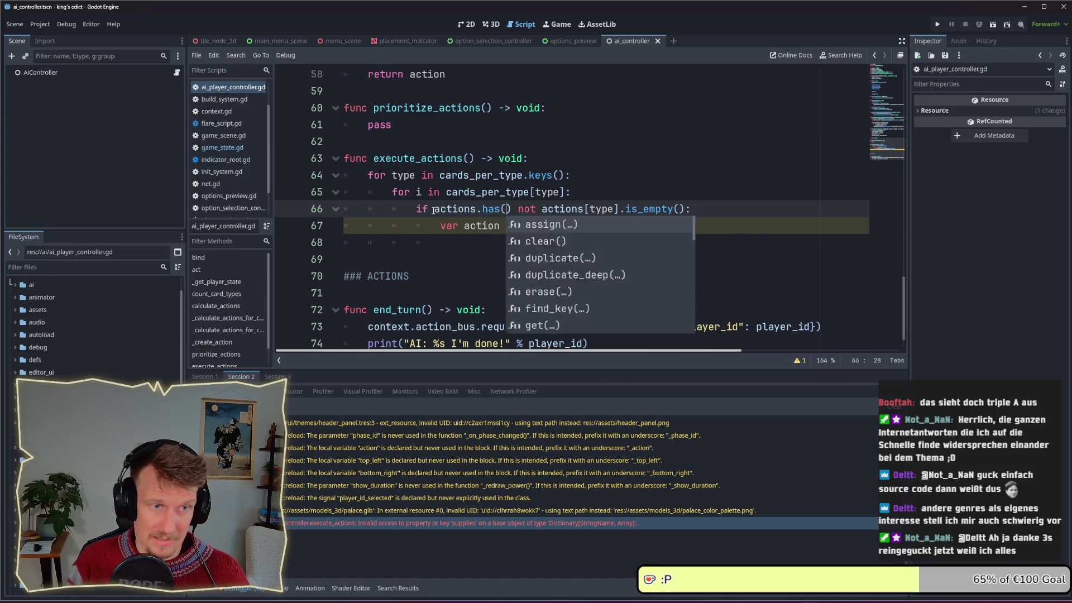
key("Left")
type("type")
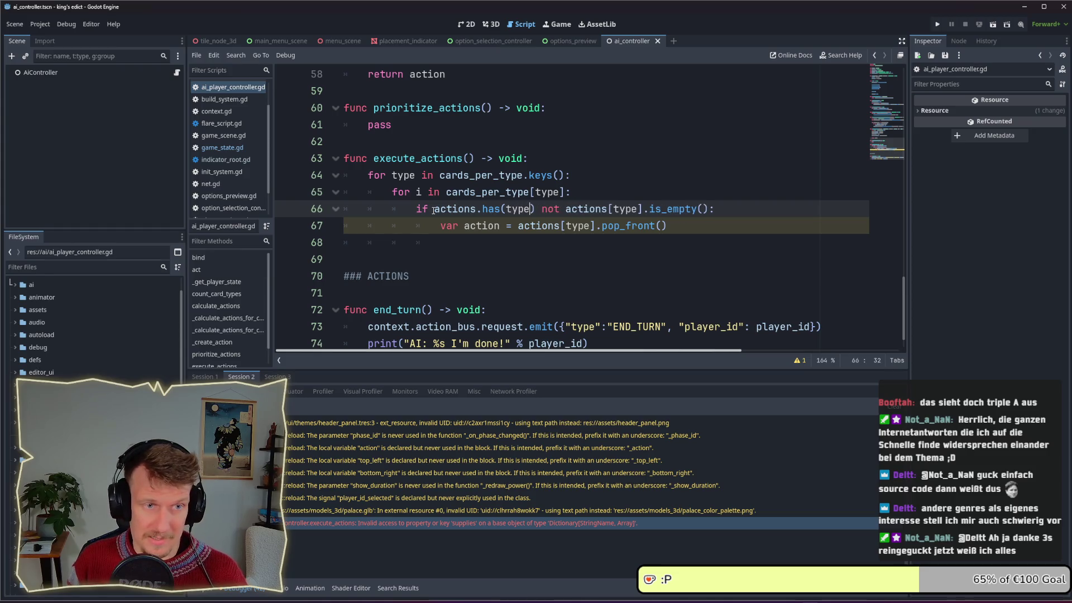
left_click(537, 208)
type("and")
key("Escape")
left_click(637, 193)
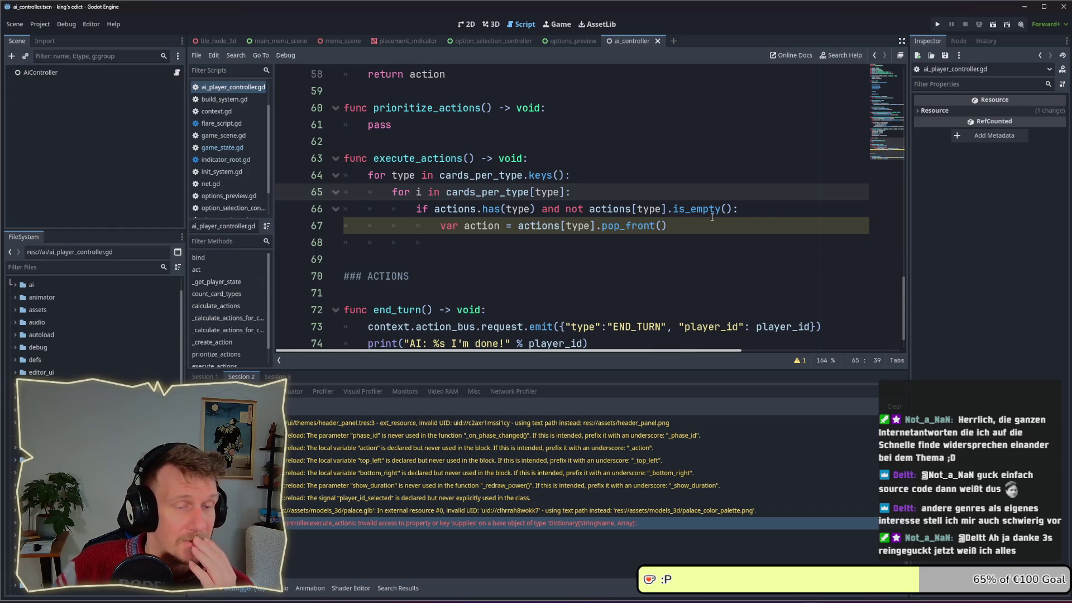
Review the is_empty and pop_front lines, then run the project to test the fix.
left_click_drag(732, 209, 591, 210)
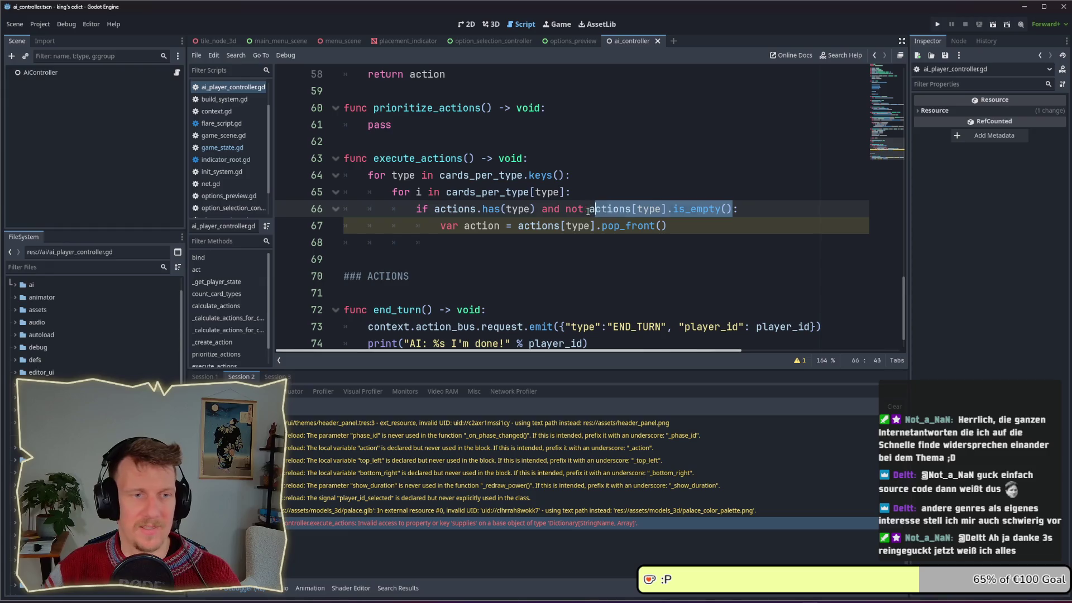
scroll(590, 210, "up", 5)
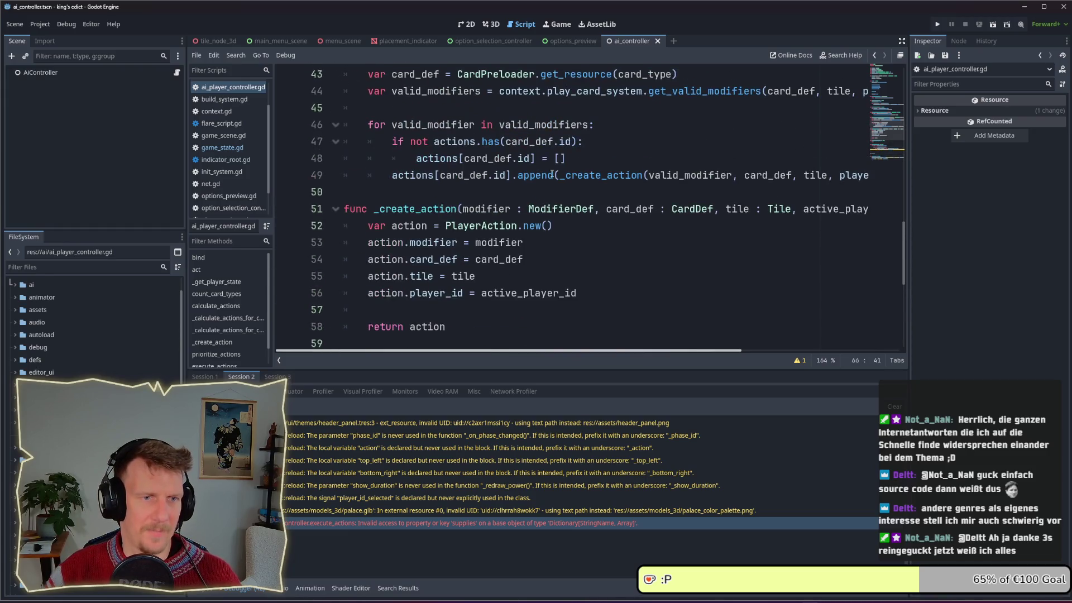
scroll(531, 175, "down", 6)
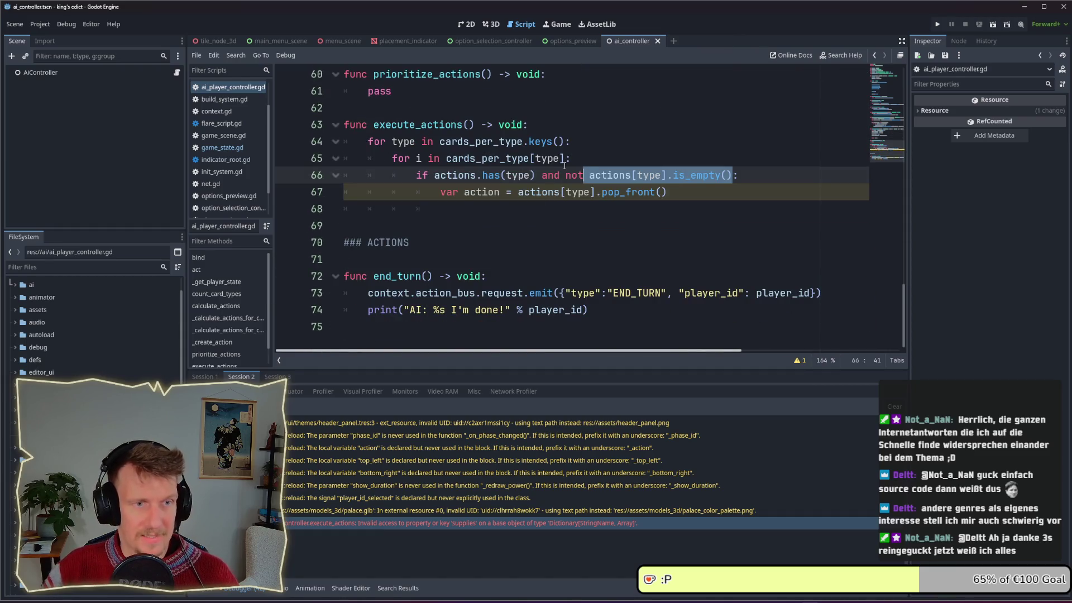
left_click(575, 165)
double_click(724, 177)
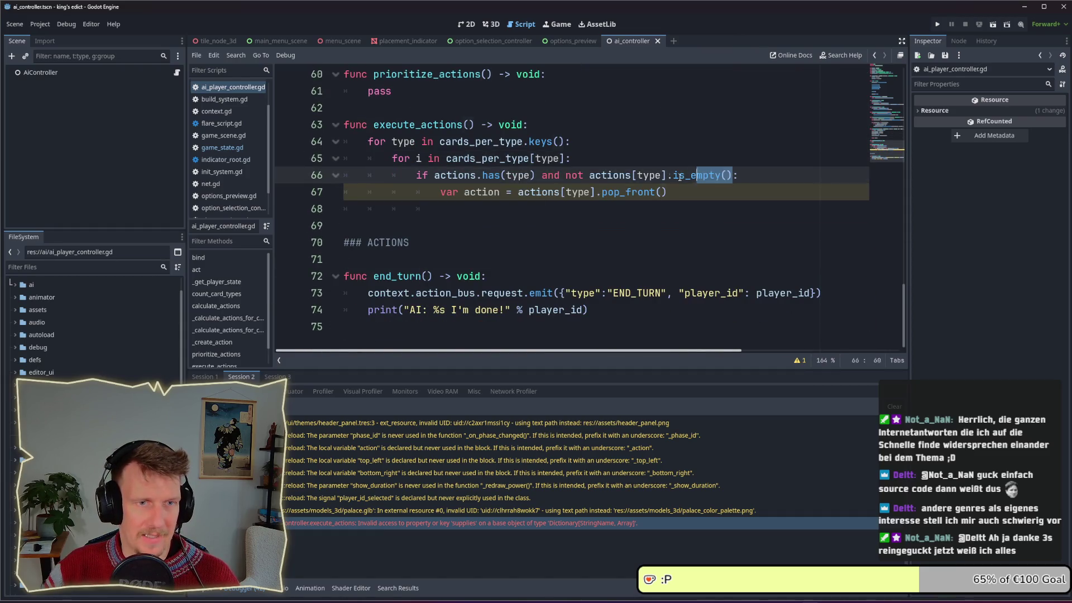
left_click_drag(667, 192, 519, 193)
left_click(634, 162)
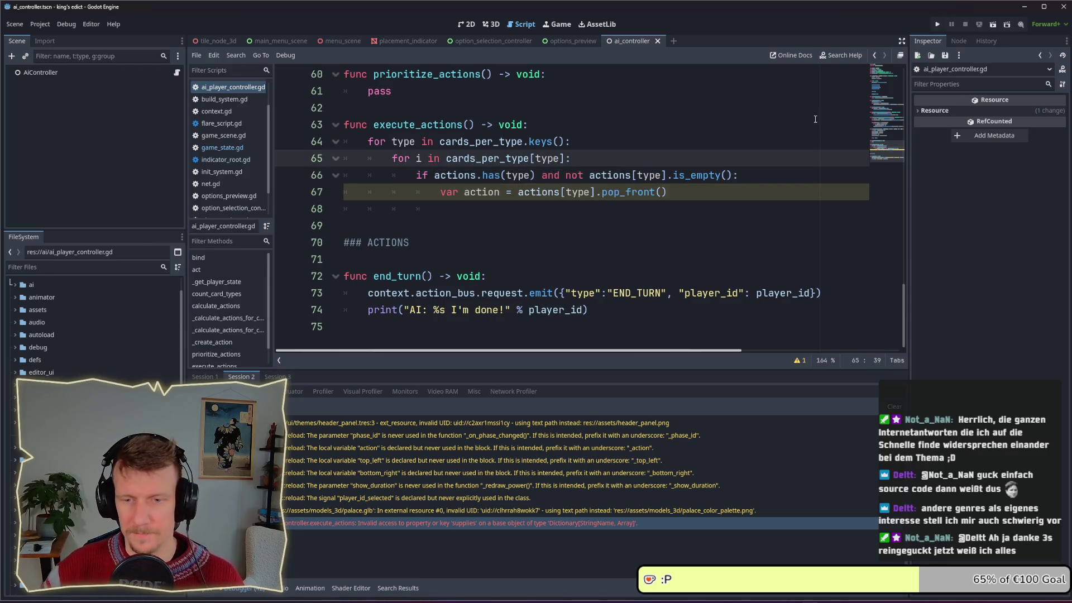
left_click(937, 25)
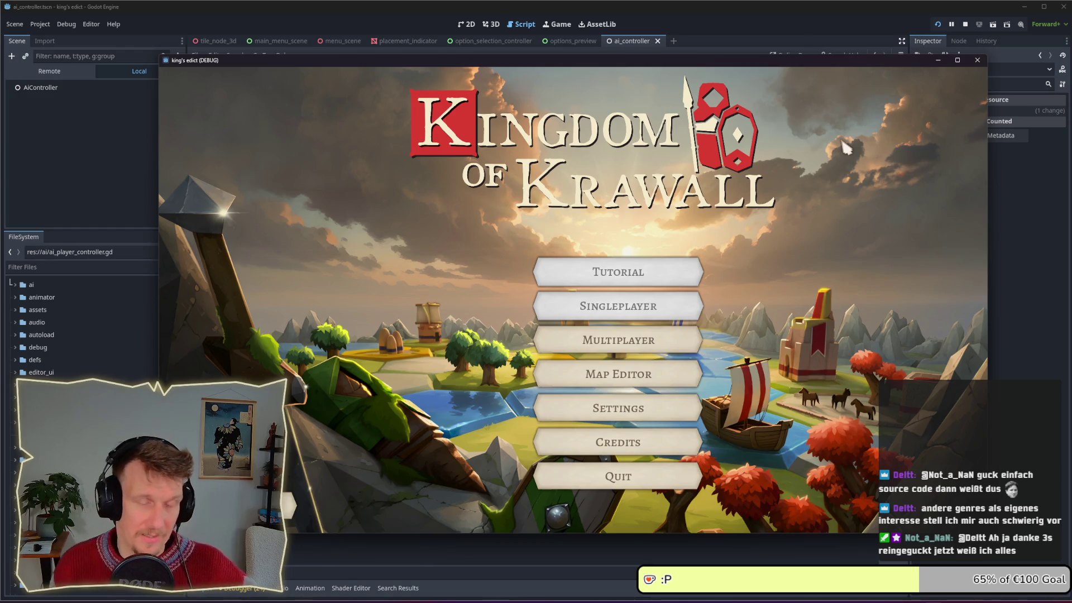
Create a multiplayer game from the lobby, start at the purple position and zoom out.
left_click(615, 342)
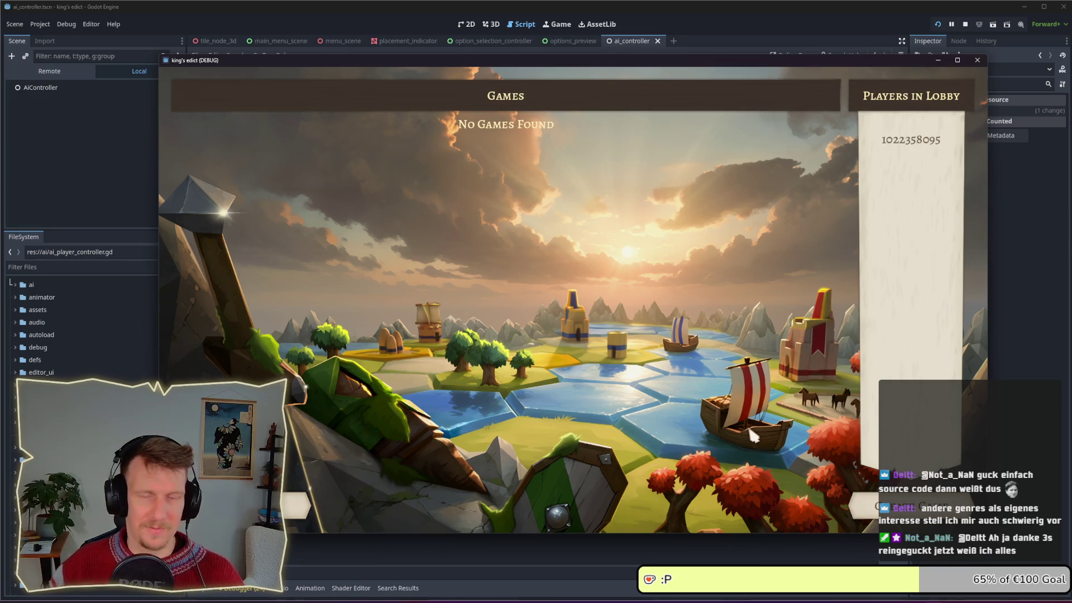
left_click(863, 505)
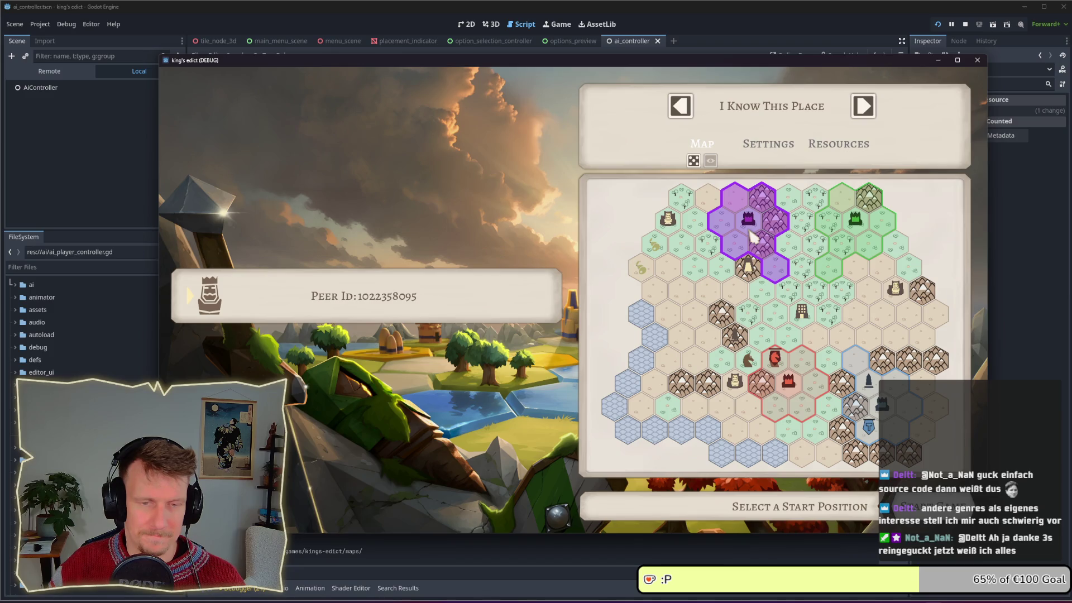
left_click(751, 233)
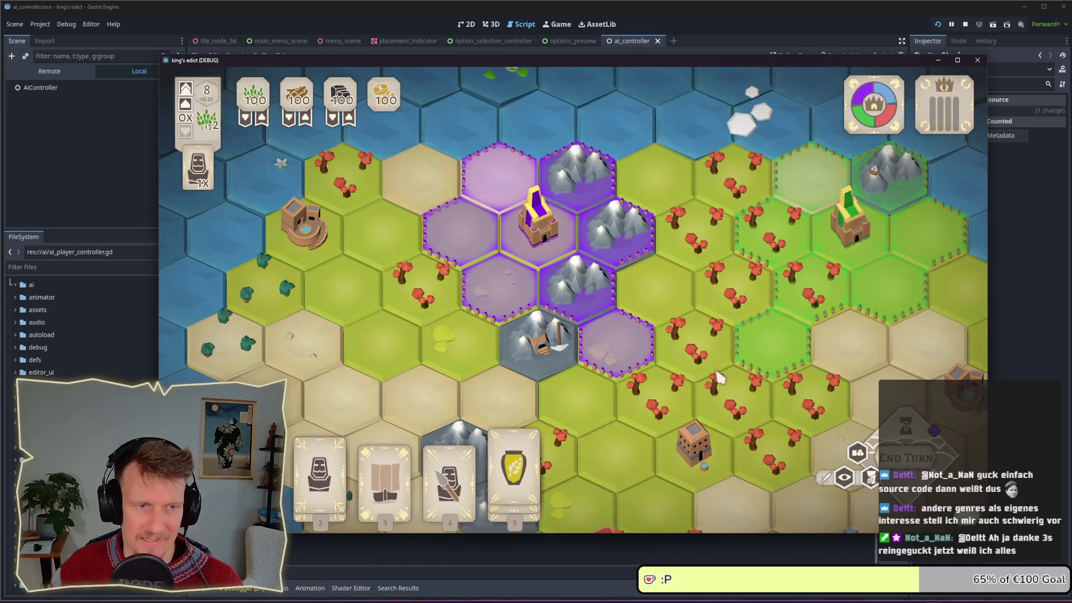
scroll(677, 333, "down", 2)
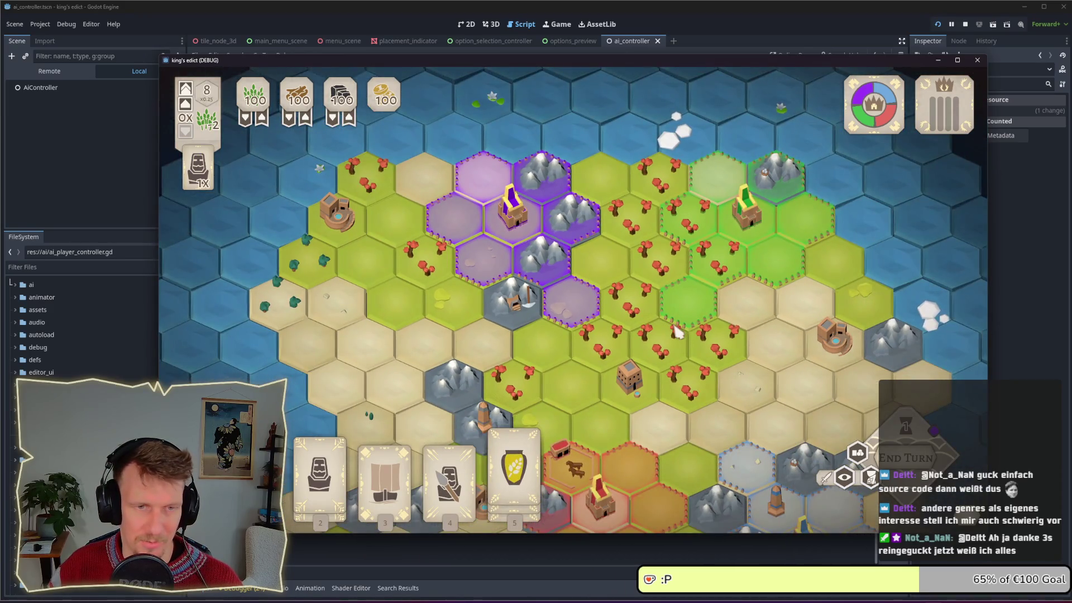